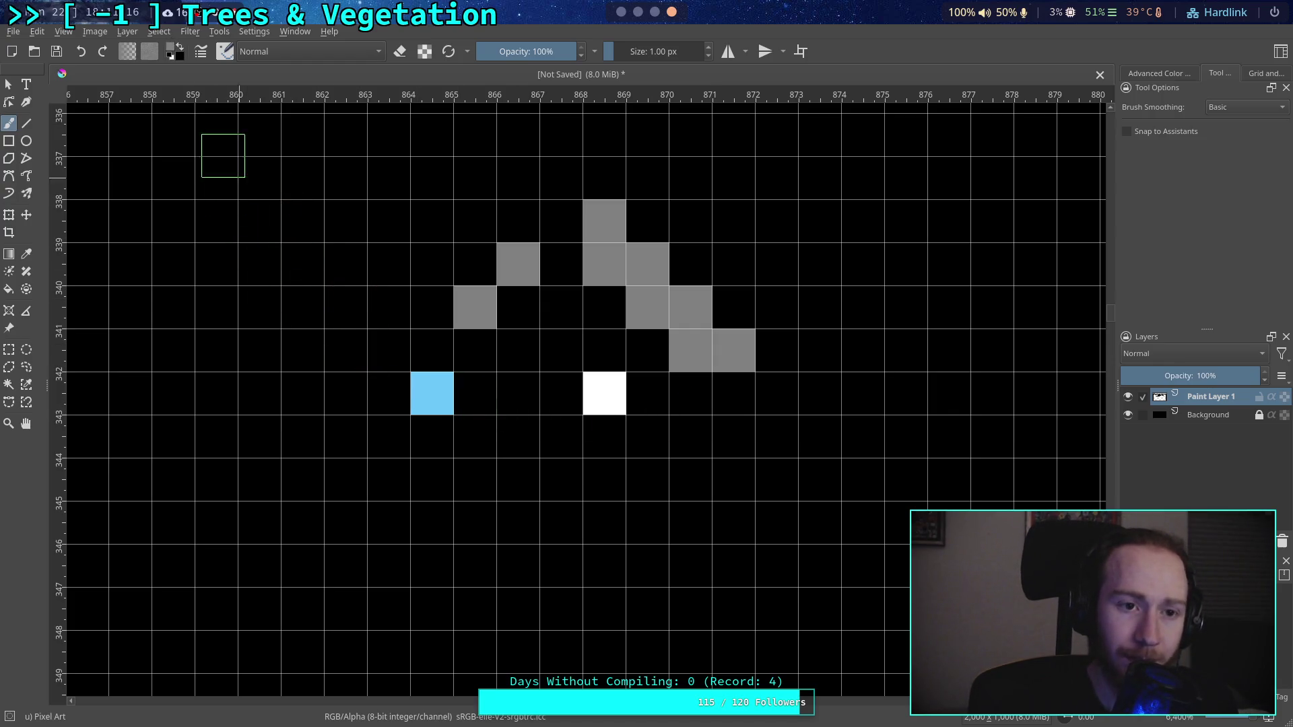
Step: Sample the light blue from the canvas and paint it over a grey pixel
key("p")
left_click(437, 380)
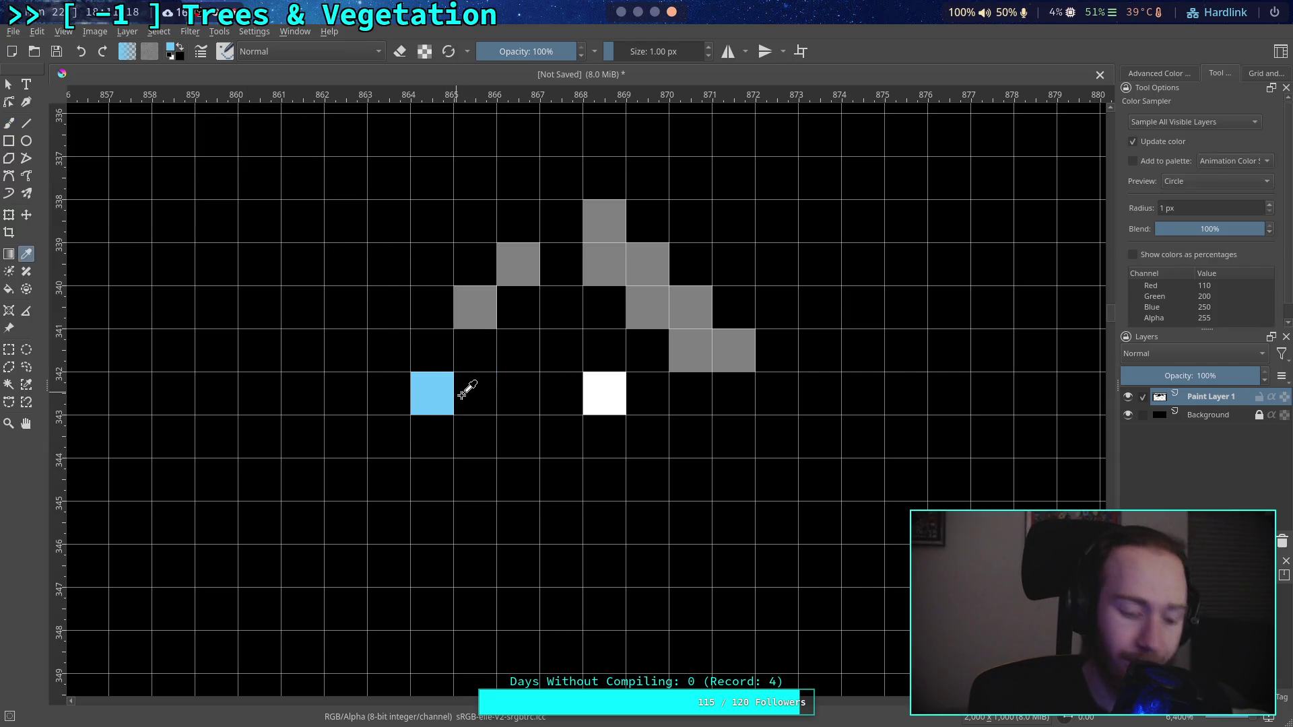
key("b")
left_click(518, 264)
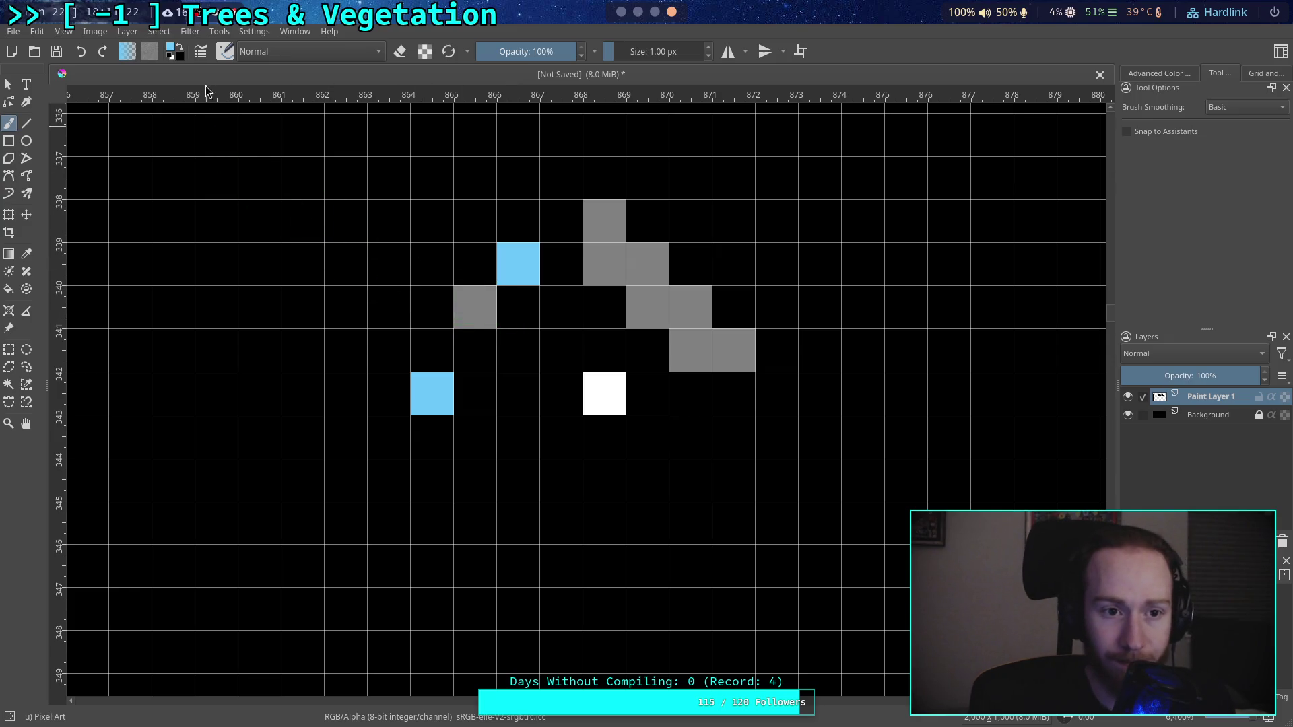
Step: Paint over the lower blue pixel and the grey outline pixels in black
left_click(183, 48)
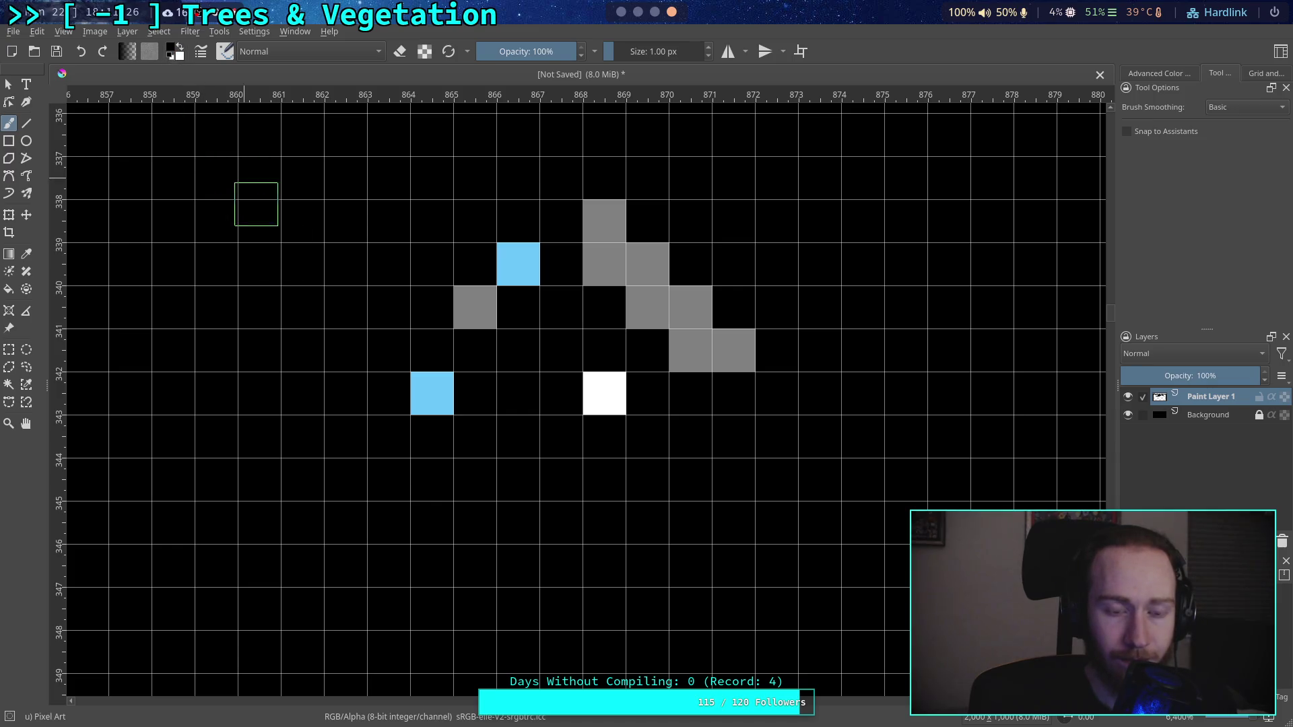
left_click(432, 394)
left_click(474, 307)
mouse_move(604, 221)
left_mouse_down()
mouse_move(604, 264)
mouse_move(684, 337)
left_mouse_up()
left_click(181, 48)
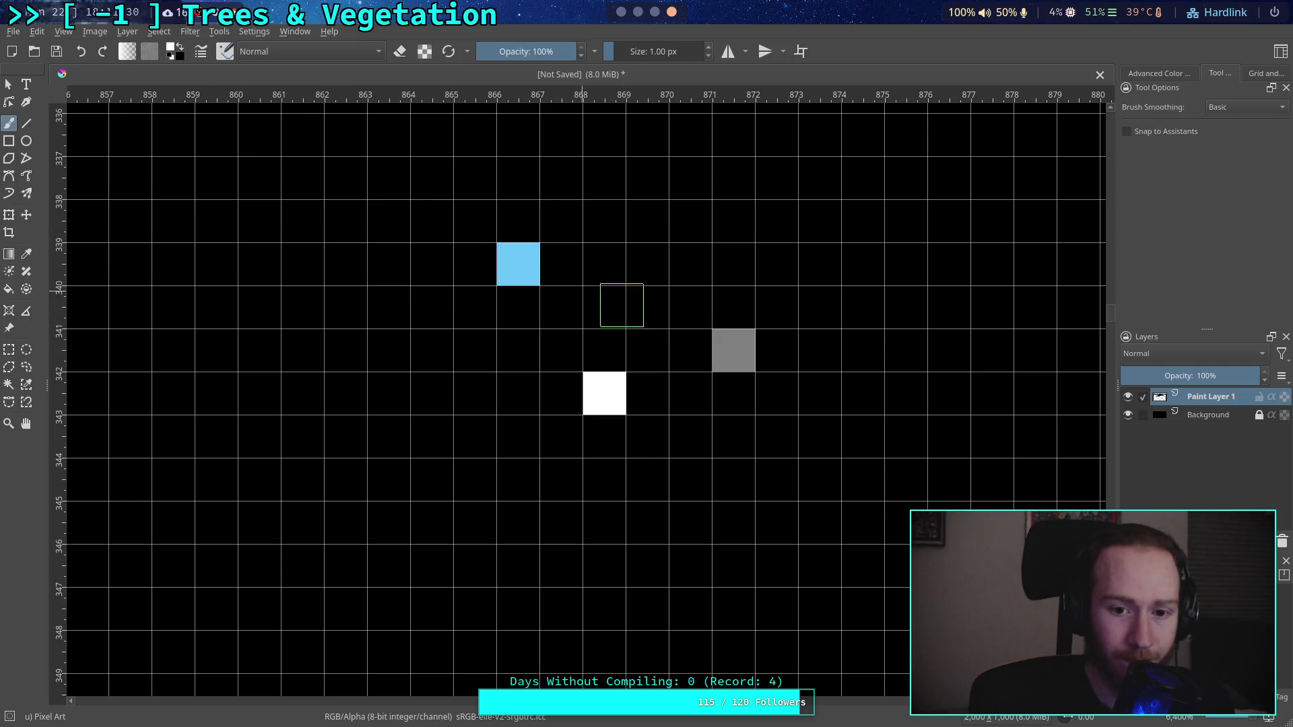
Step: Sample the remaining grey outline pixel and paint it out in black
key("p")
left_click(733, 344)
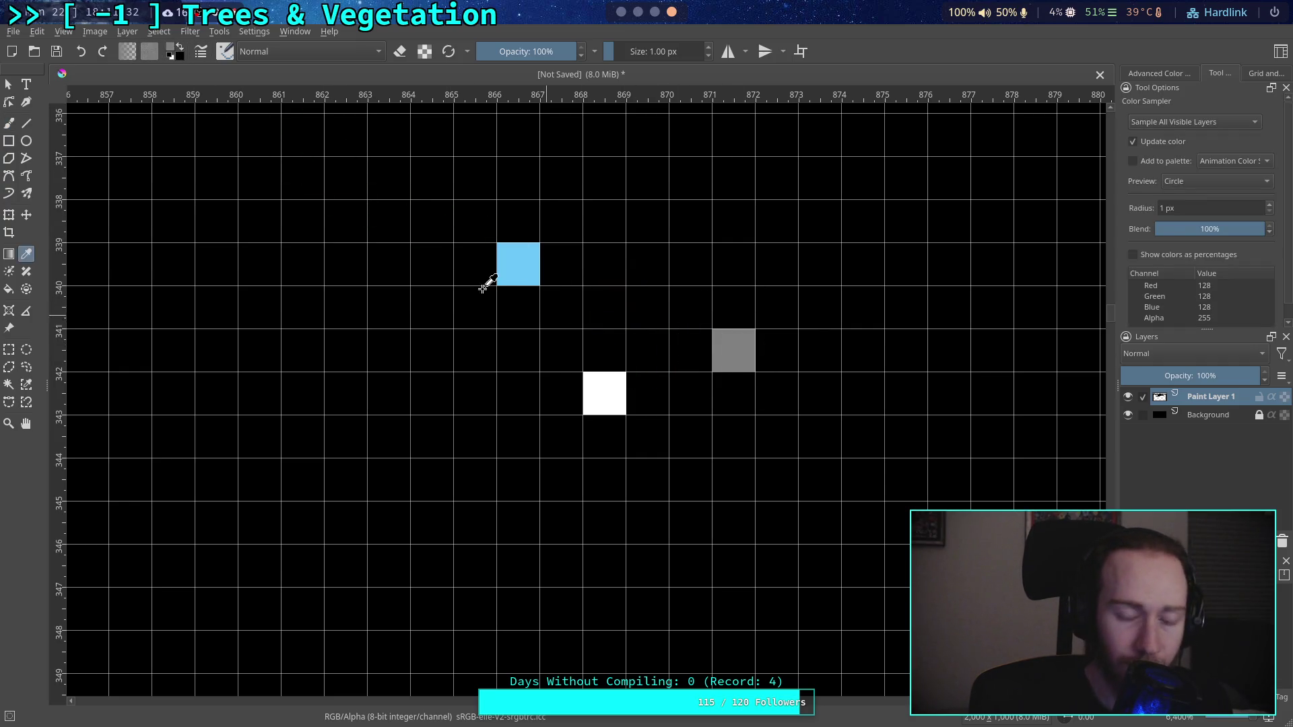
key("b")
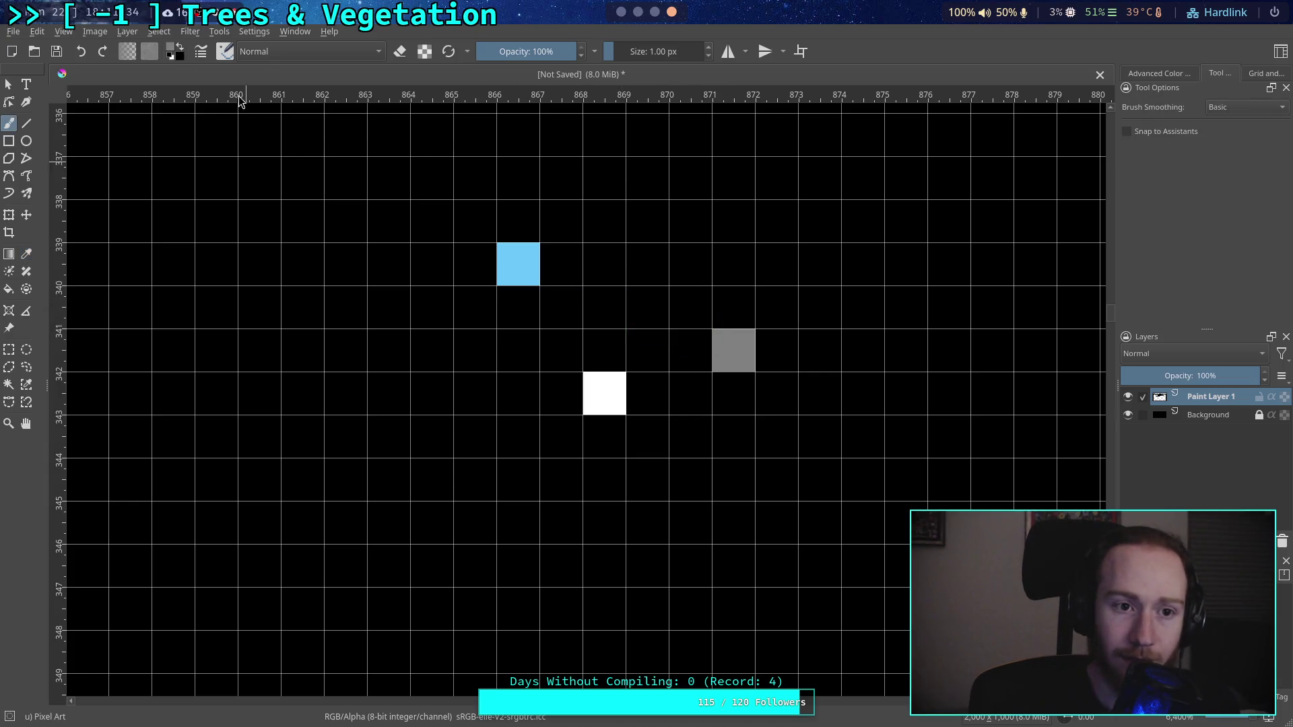
left_click(184, 53)
left_click(733, 350)
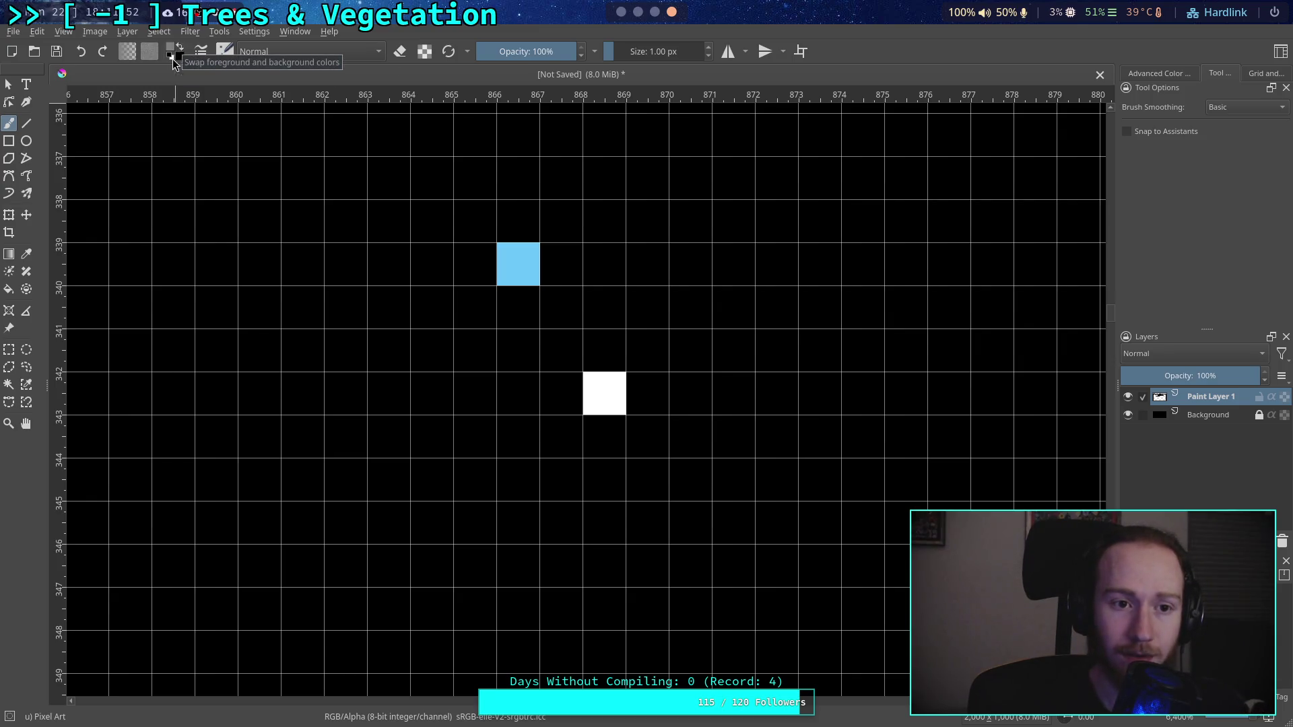
Step: Move the white pixel one cell to the left
left_click(179, 49)
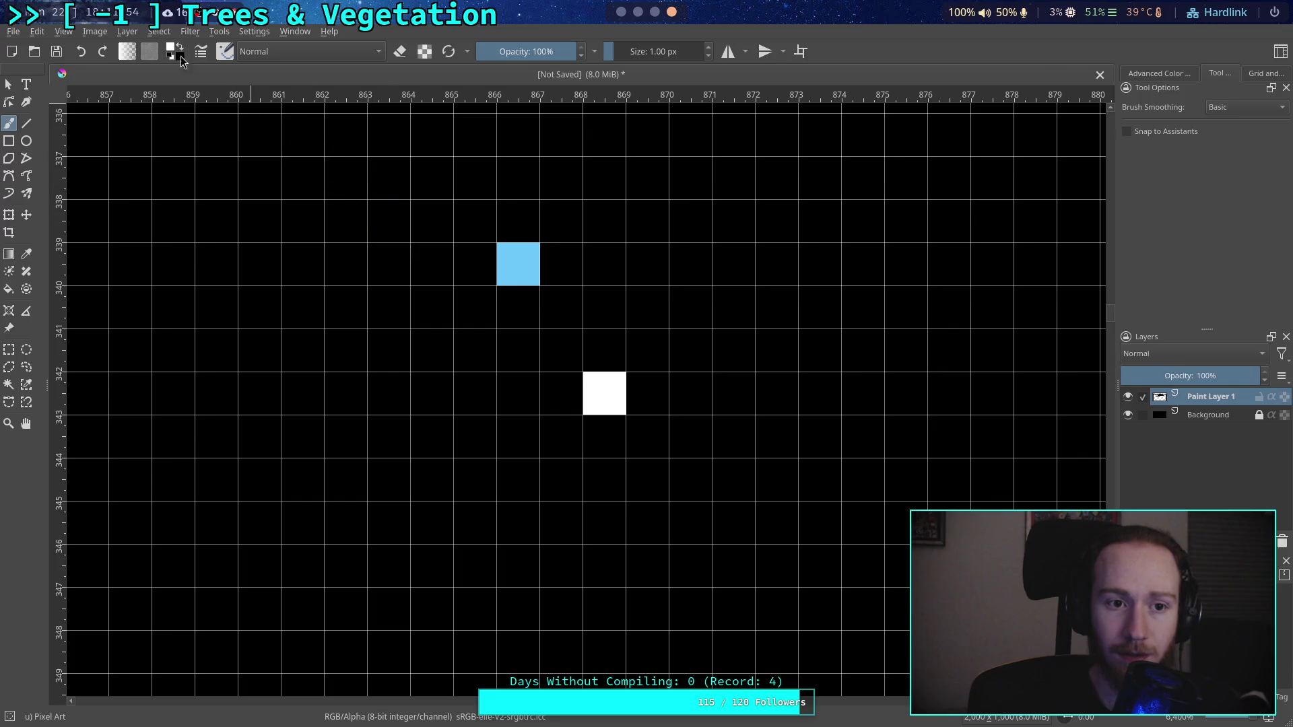
left_click(179, 48)
left_click(604, 393)
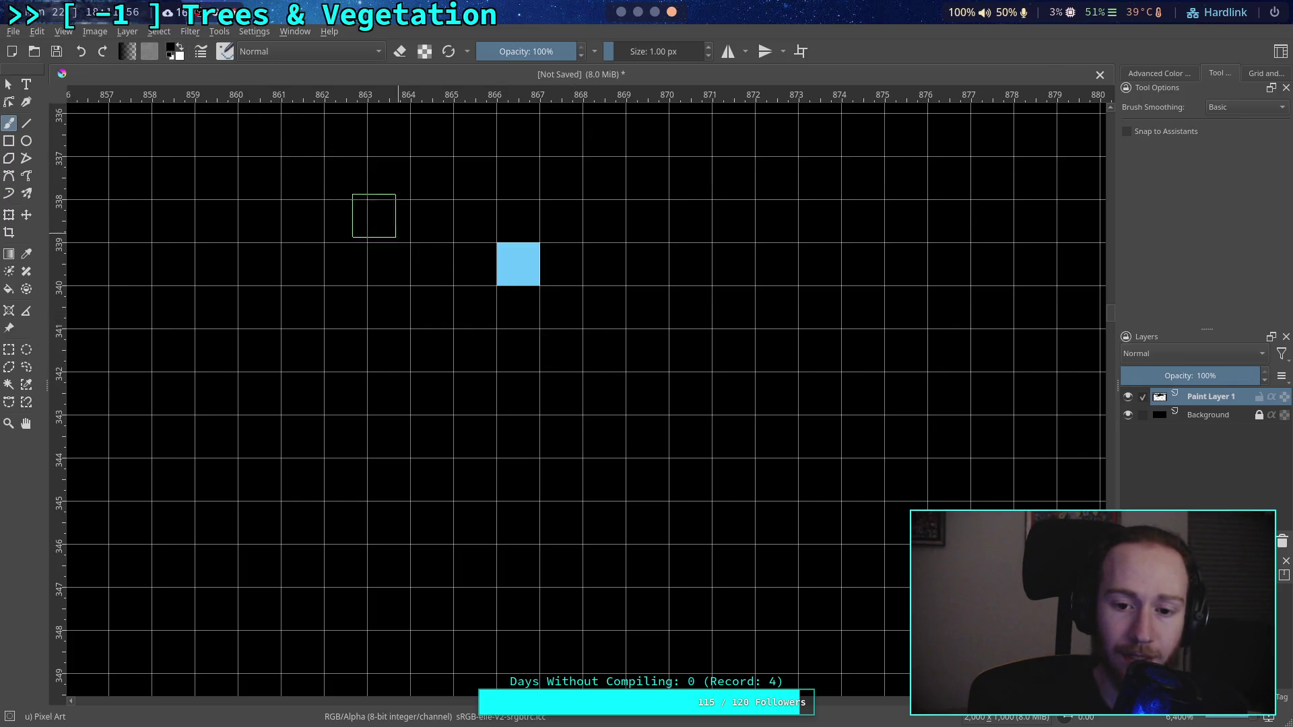
left_click(179, 48)
left_click(561, 394)
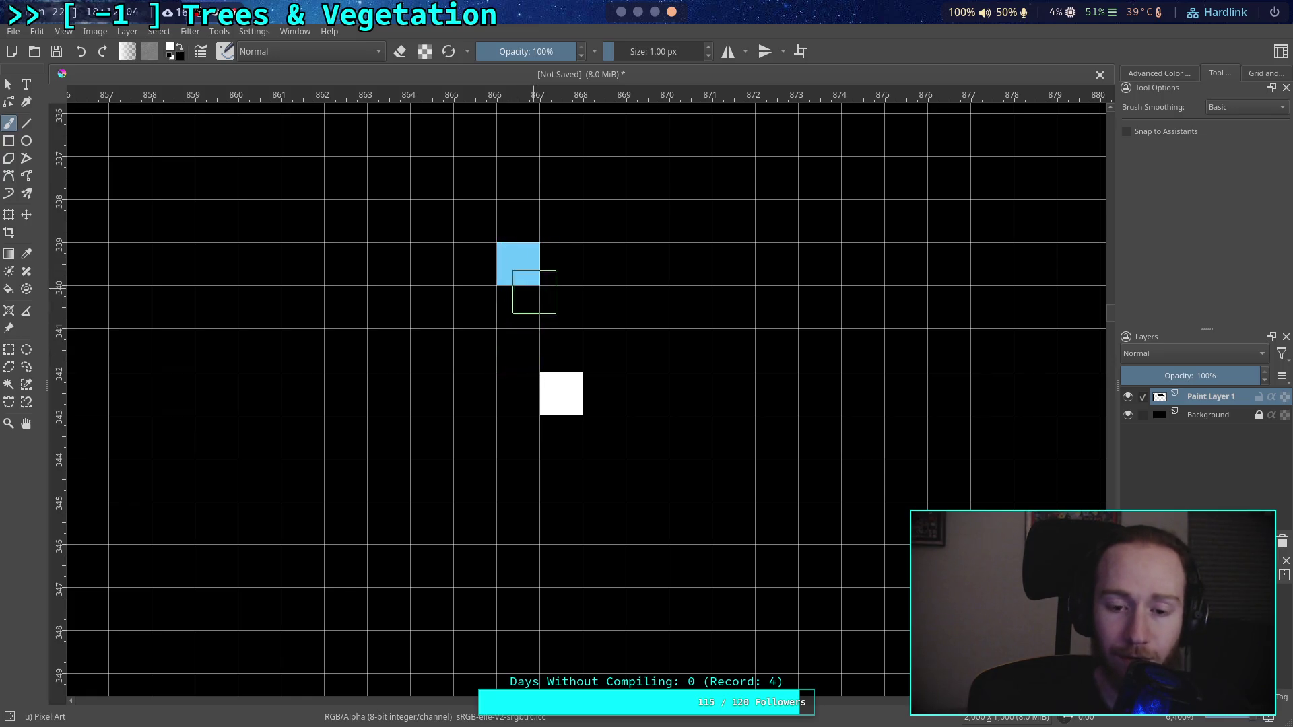
Step: Choose the mid grey #808080 palette swatch as the foreground colour
left_click(170, 53)
left_click(646, 201)
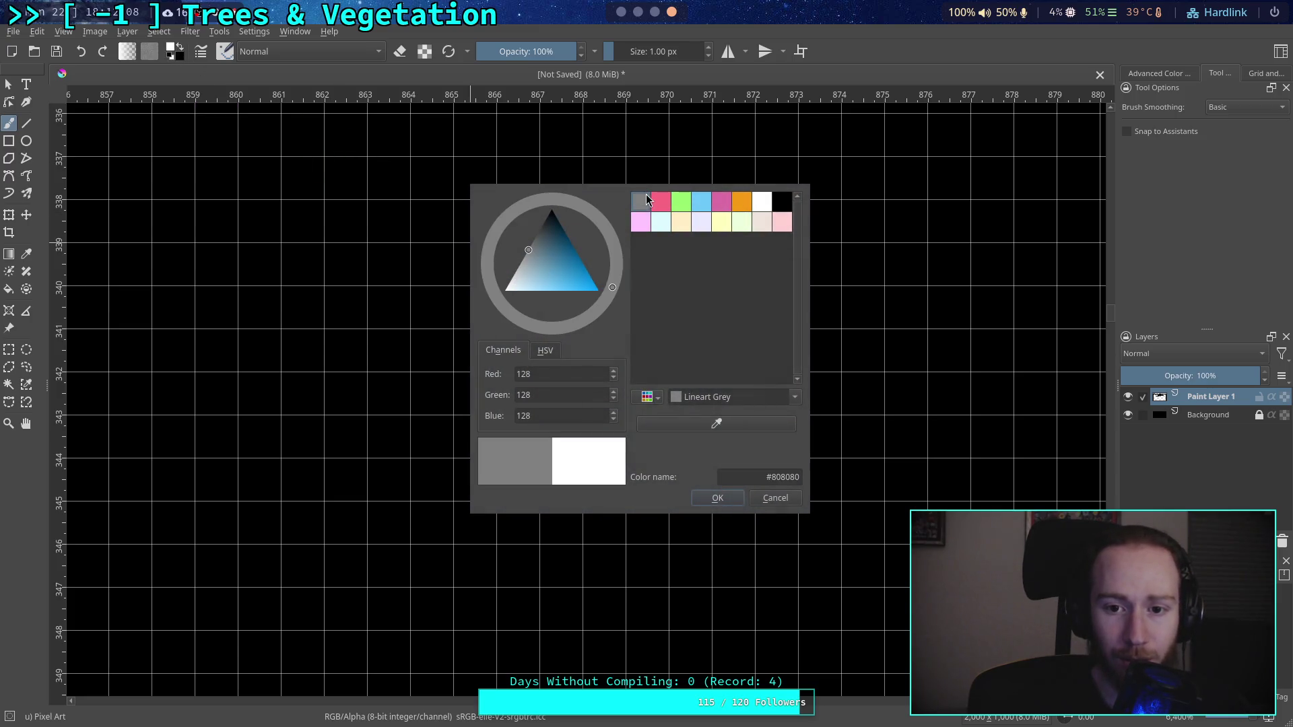
left_click(718, 498)
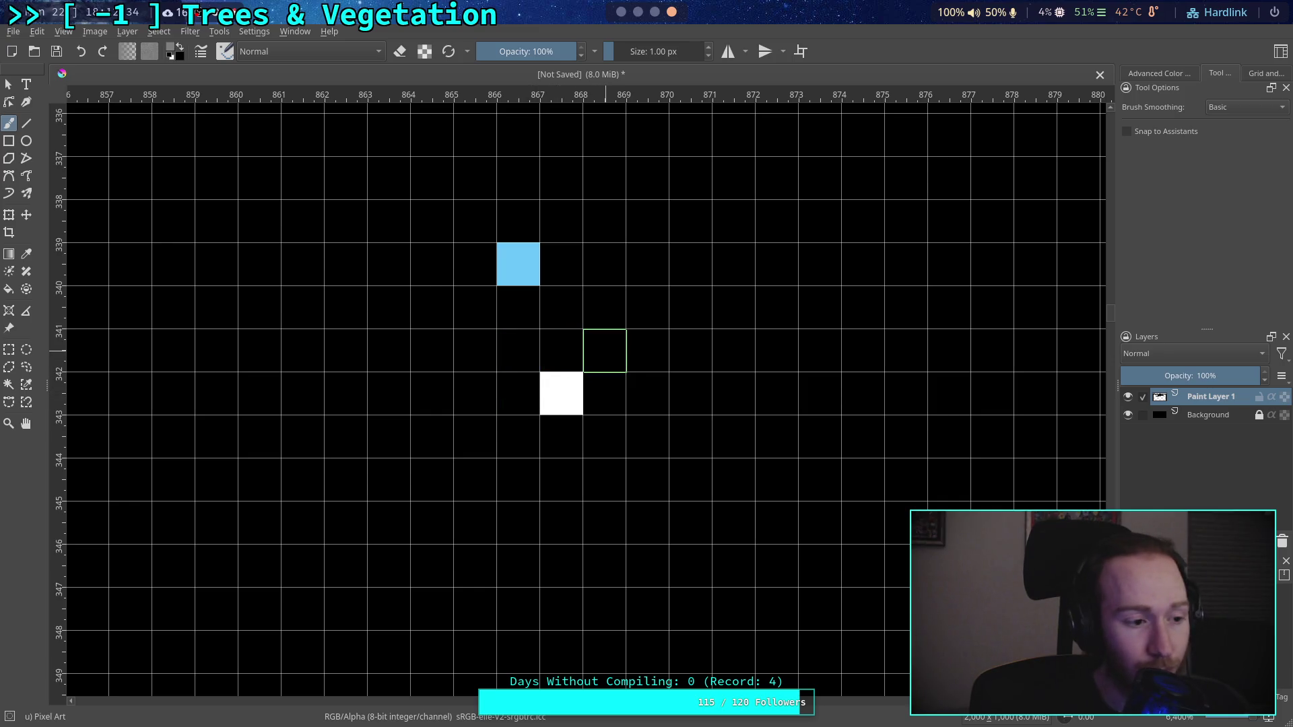
Step: Paint six grey pixels stepping down and right from the light-blue pixel, widening each row
left_click(603, 348)
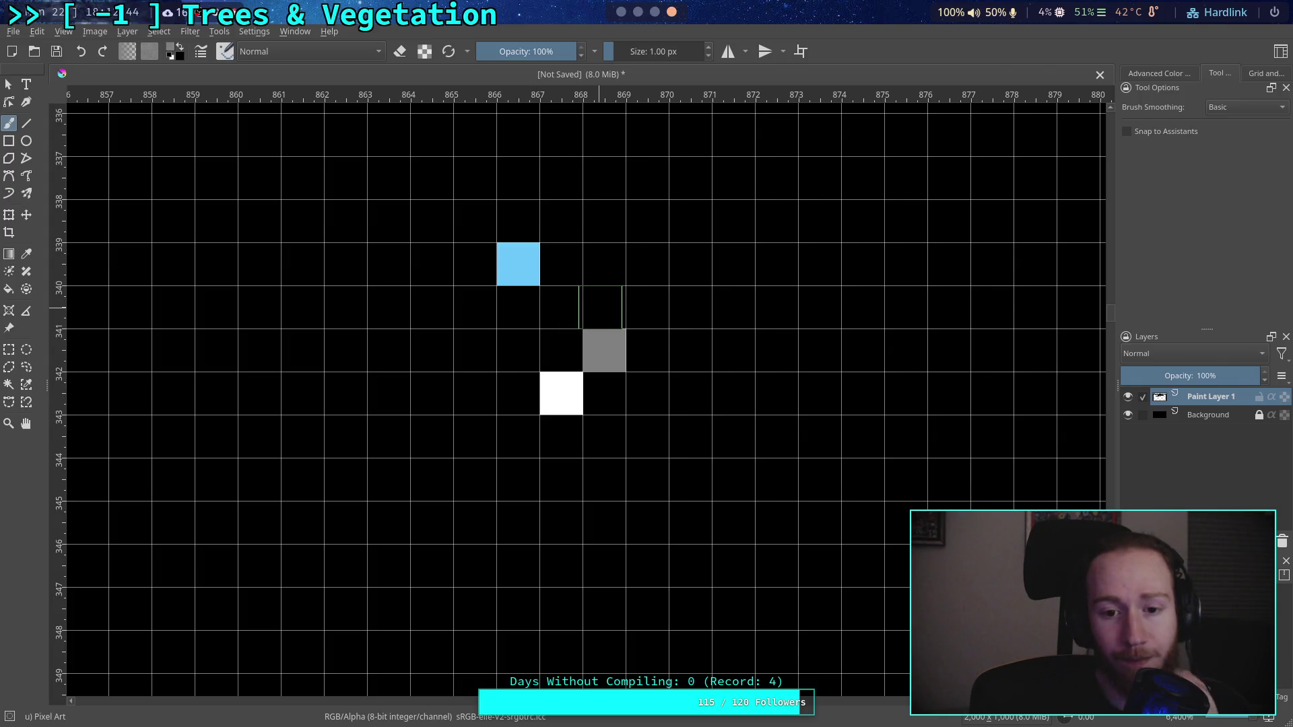
left_click(603, 306)
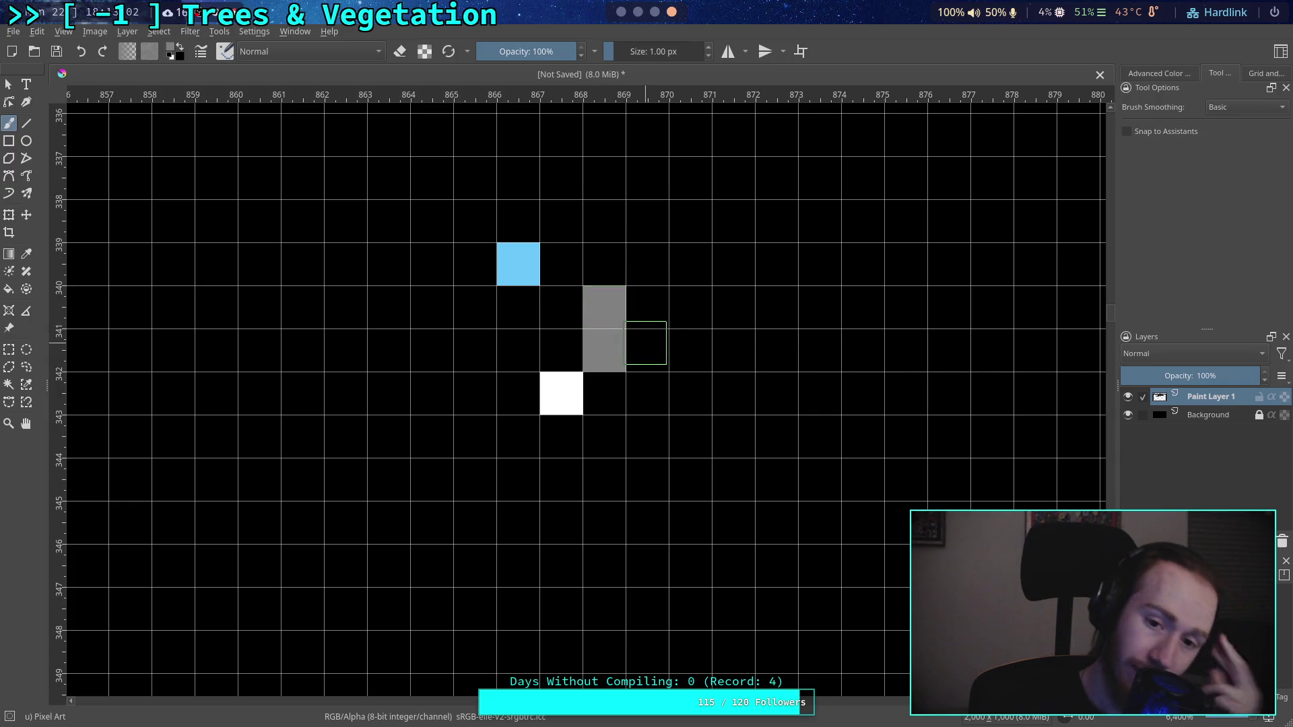
left_click(561, 263)
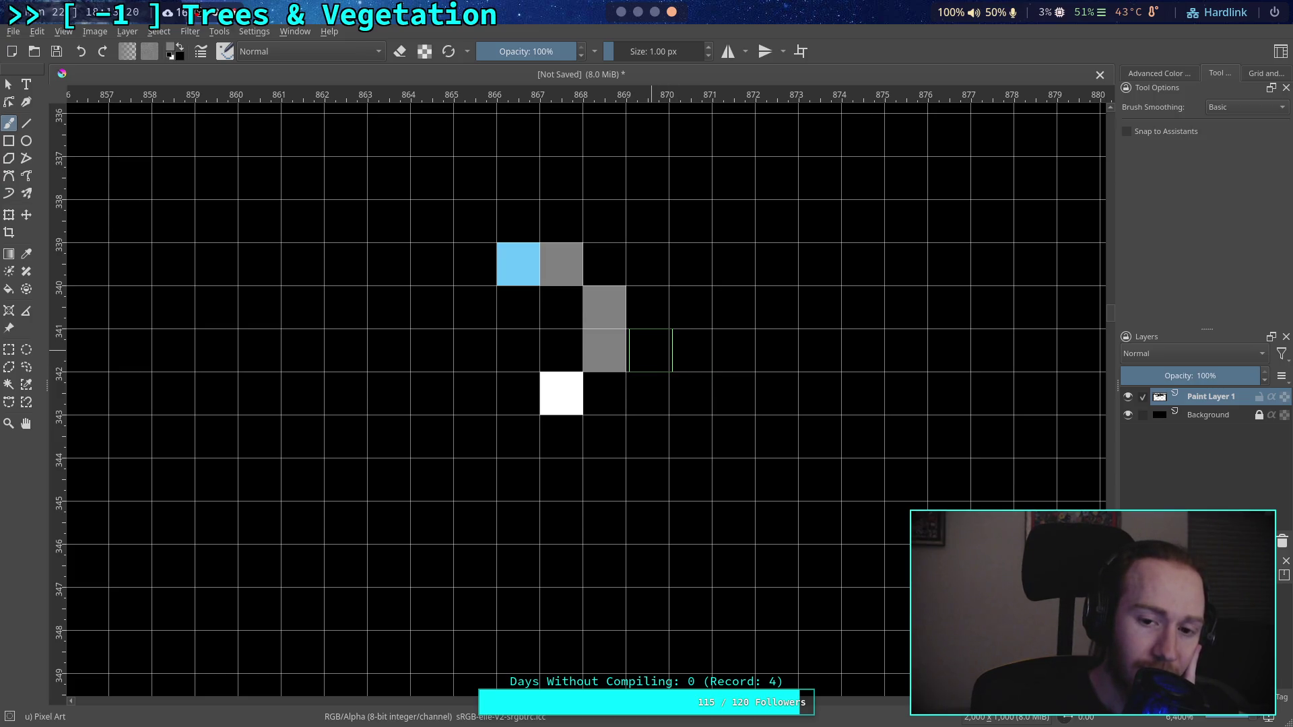
left_click(650, 350)
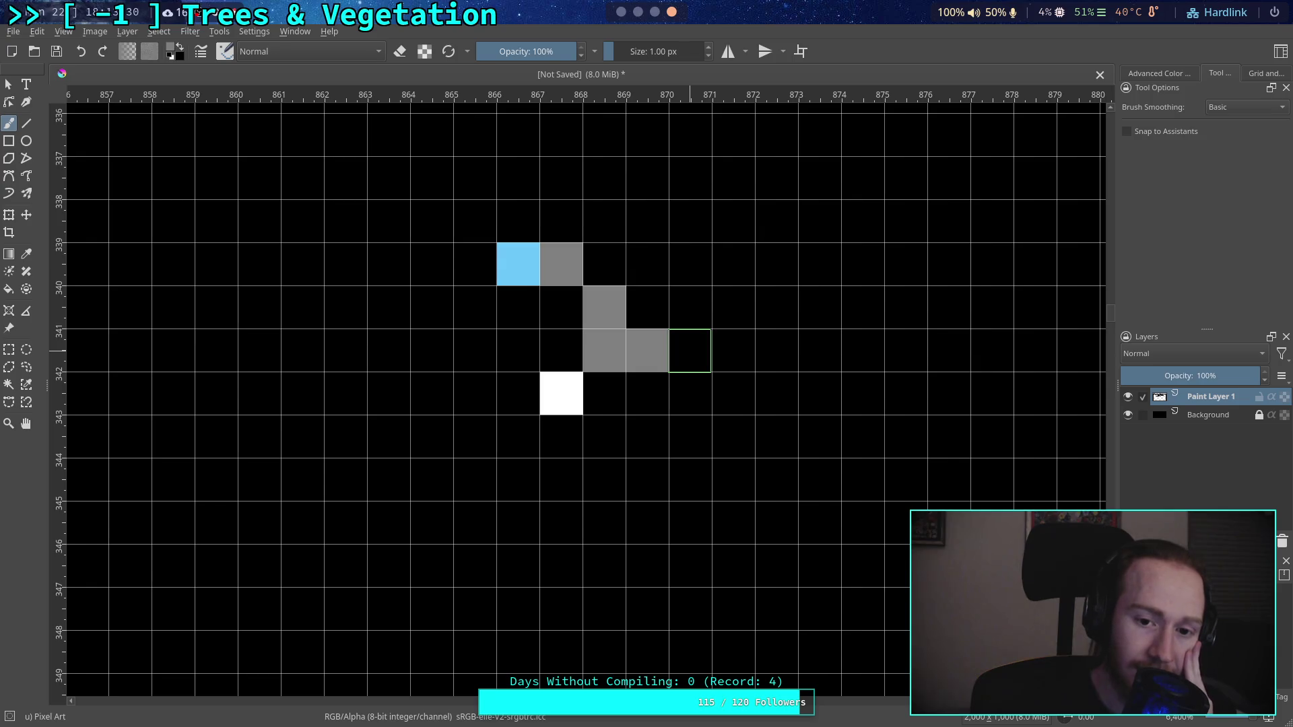
left_click(690, 350)
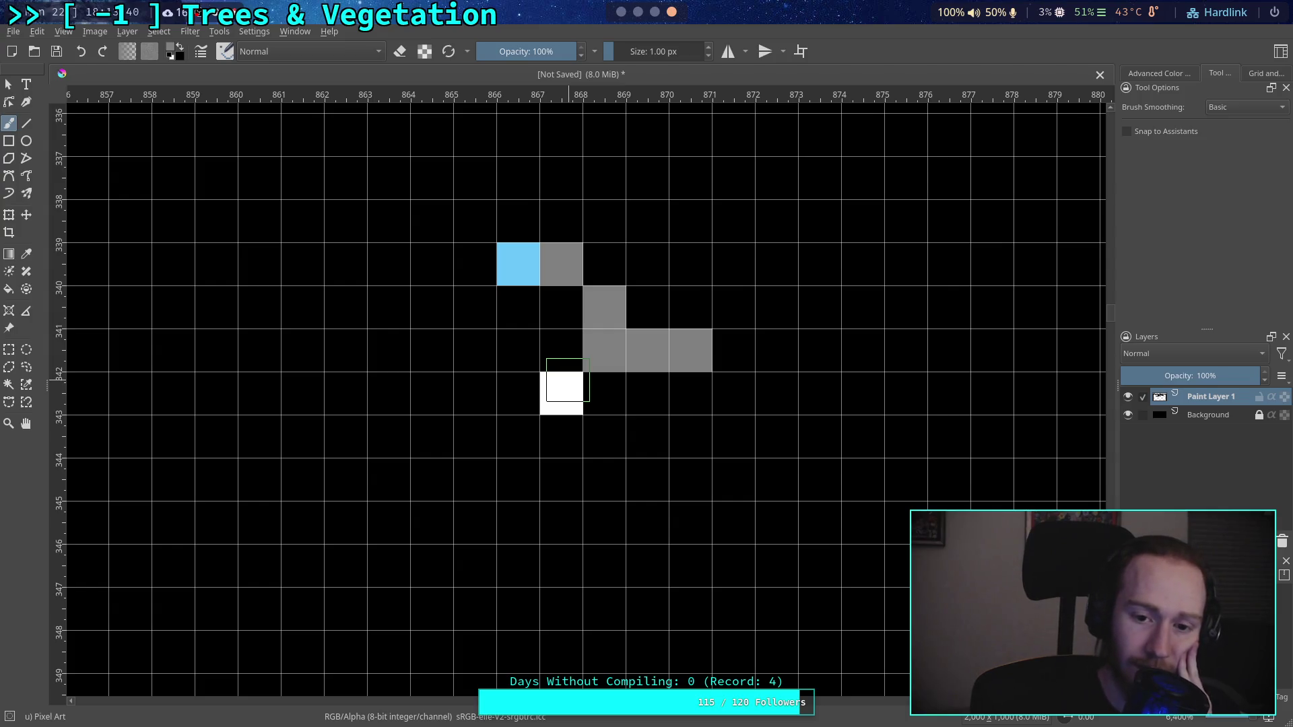
left_click(652, 305)
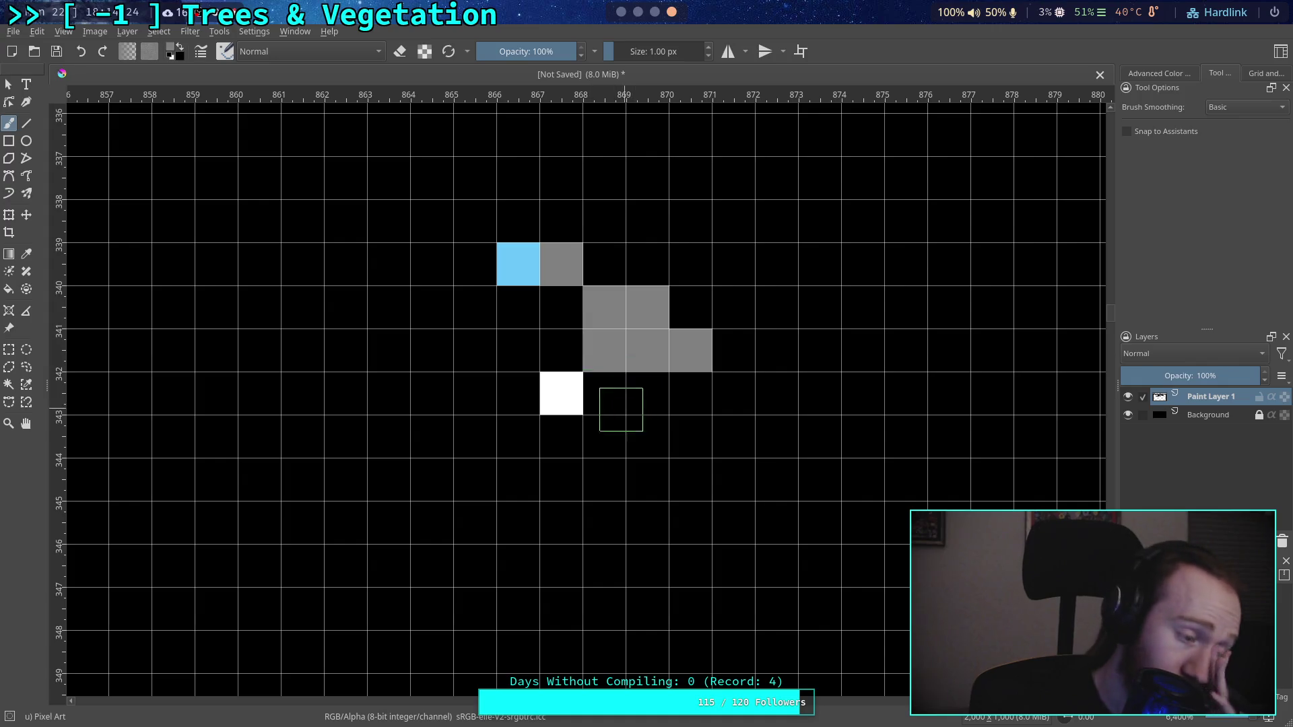
Step: Zoom out to view the whole canvas and show all brush presets
scroll(621, 409, "down", 10)
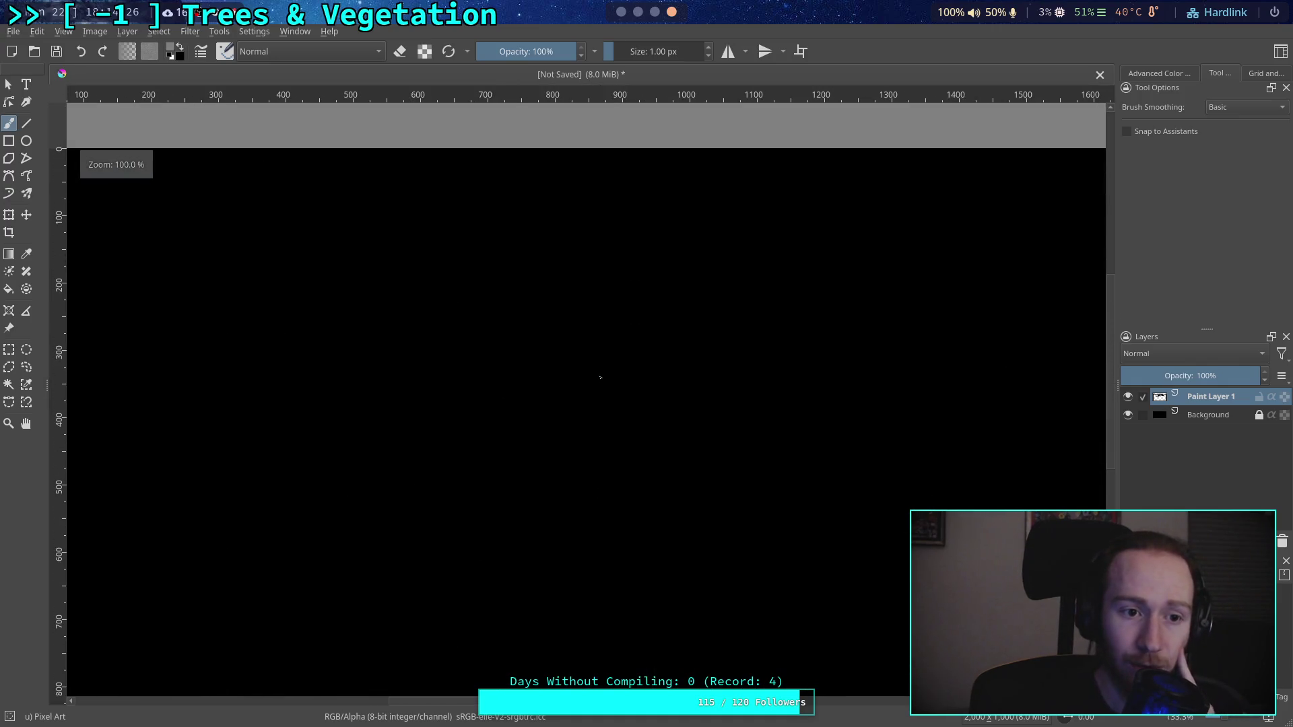
left_click_drag(601, 378, 572, 291)
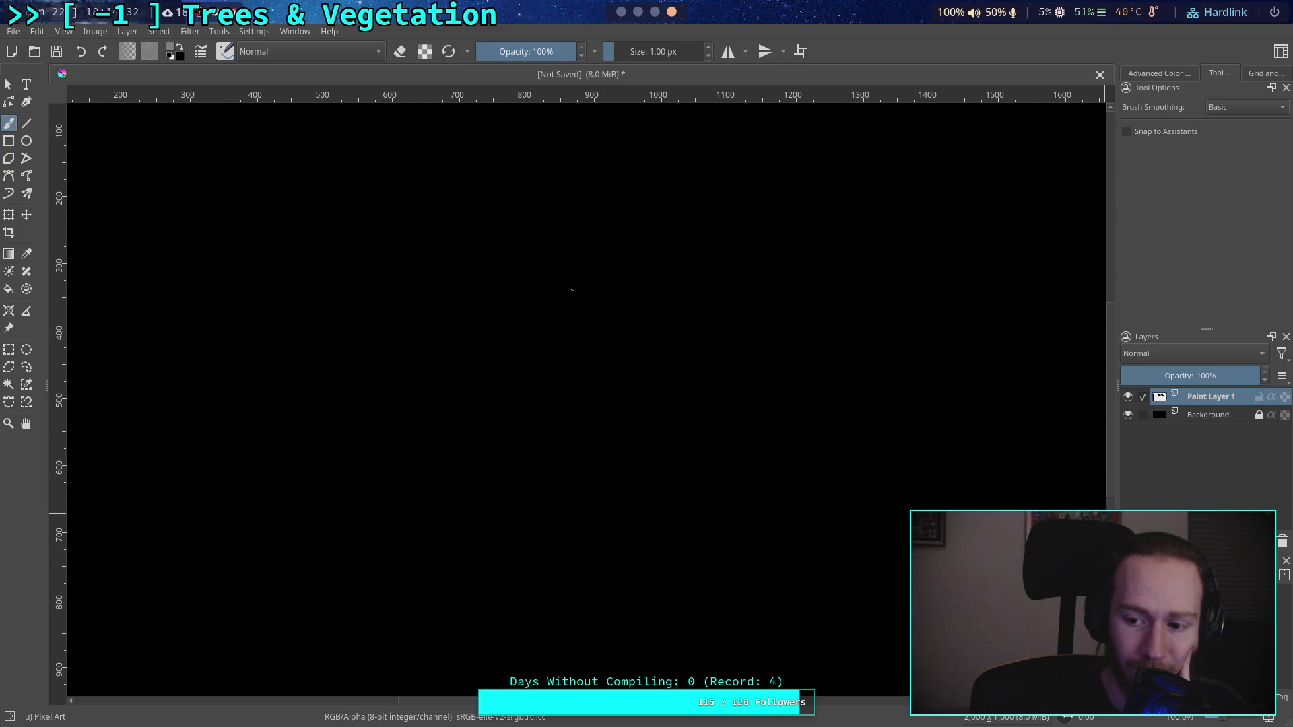
left_click(1171, 576)
left_click(1146, 406)
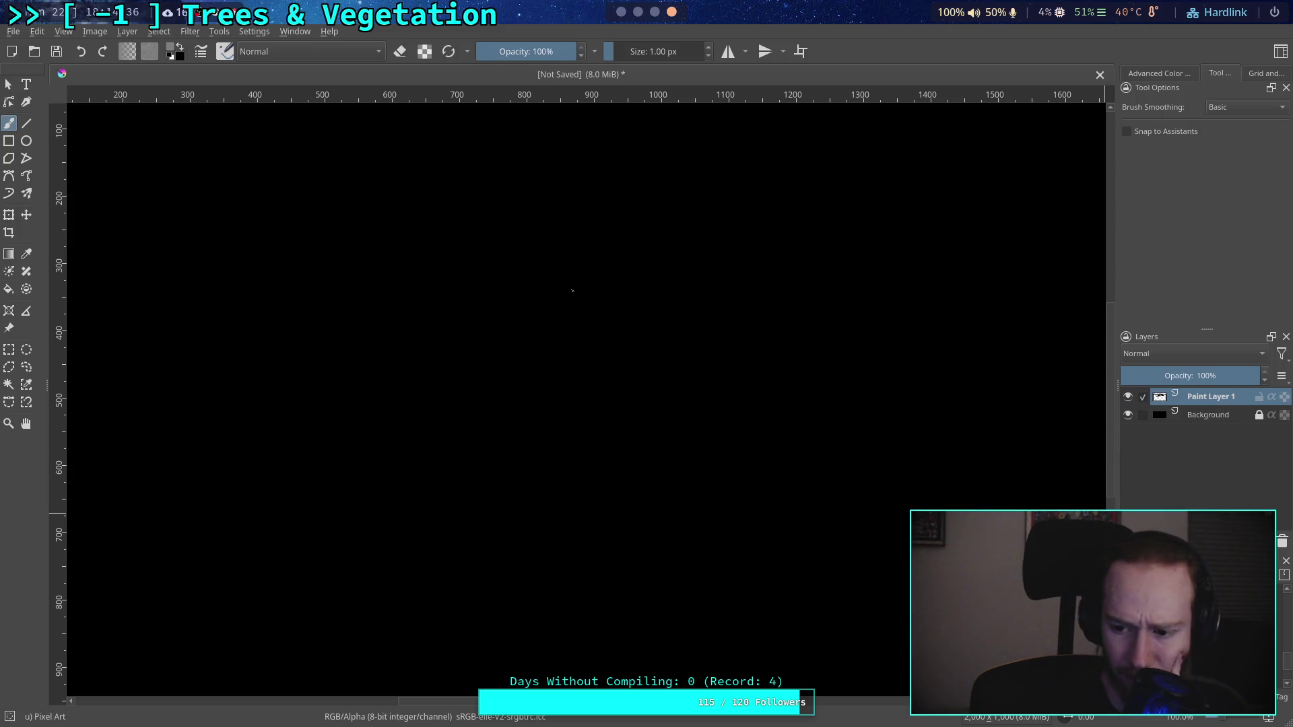
Step: Select the Eraser Circle brush with the Ellipse tool at 4 px size
key("e")
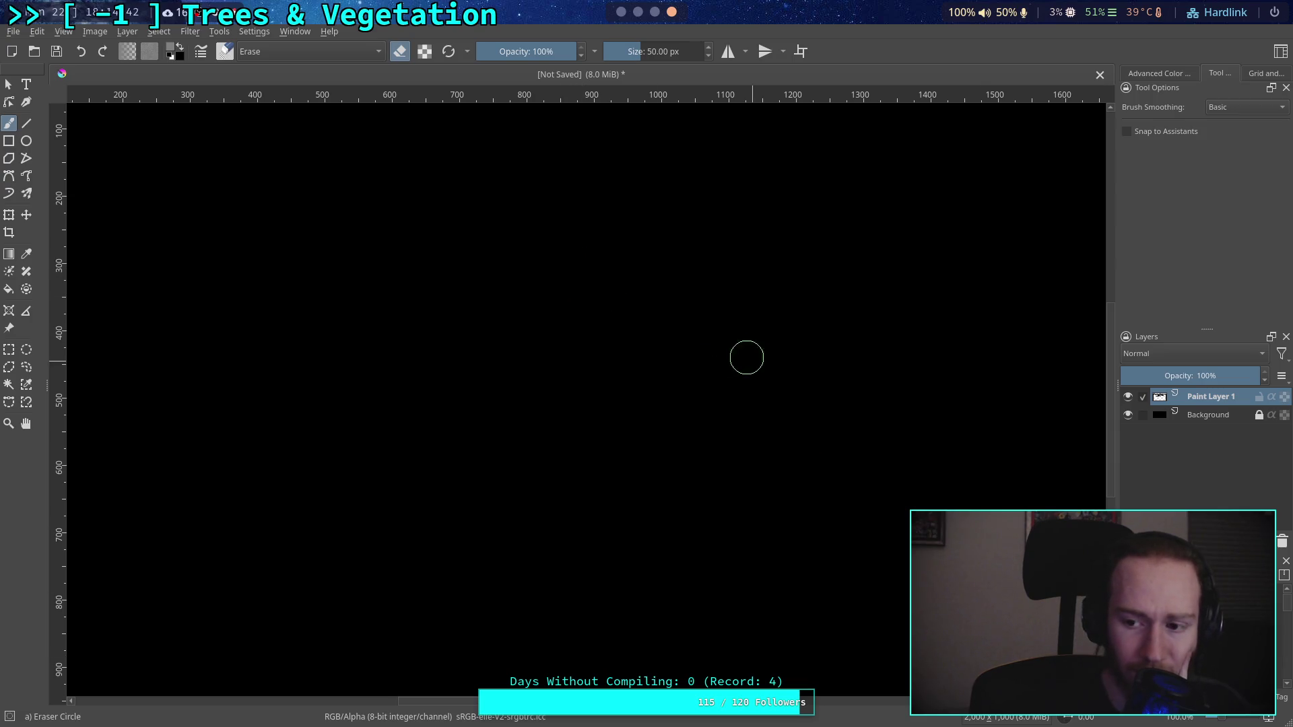
left_click(26, 140)
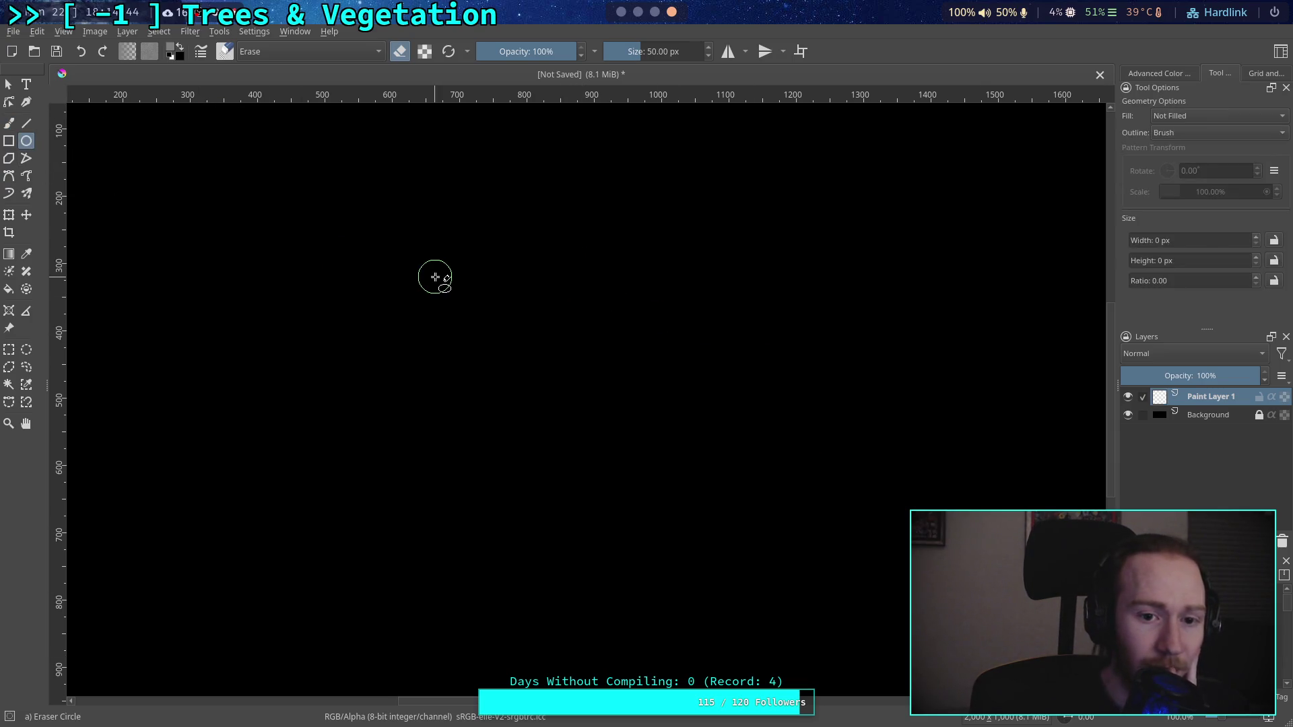
left_click(653, 56)
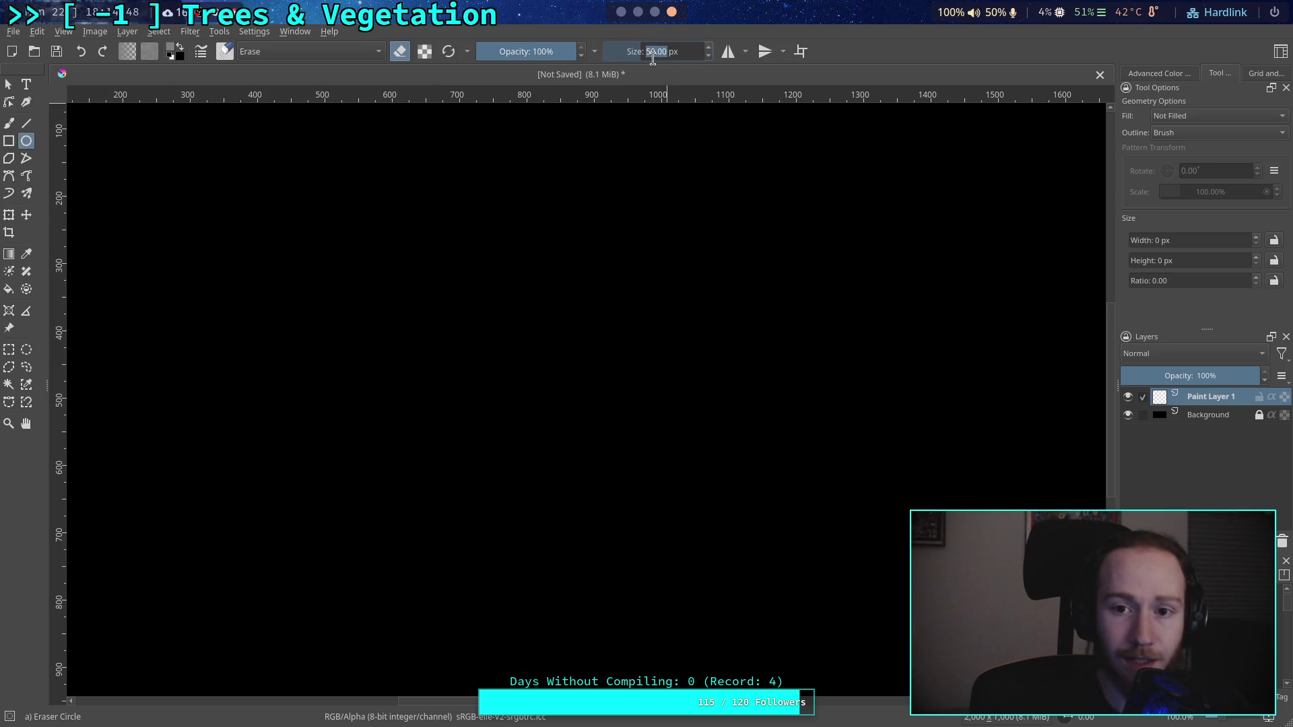
type("4")
key("Return")
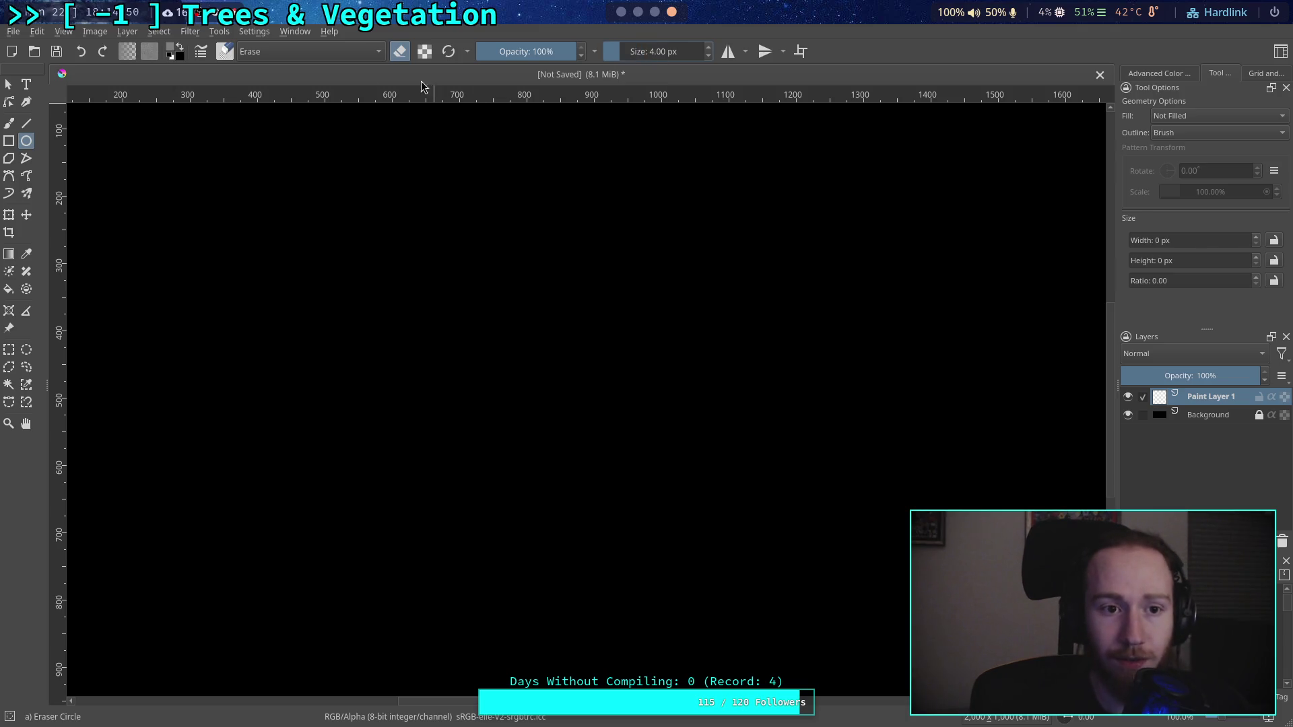
left_click(170, 48)
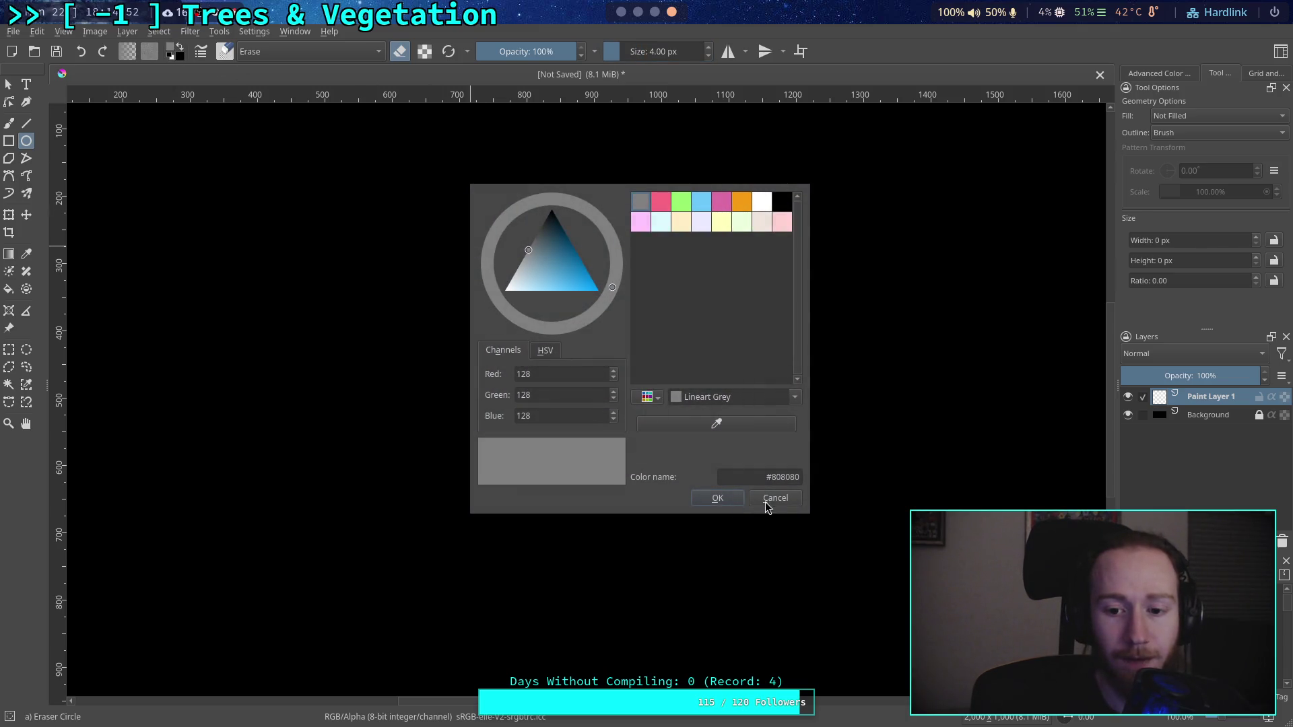
left_click(767, 500)
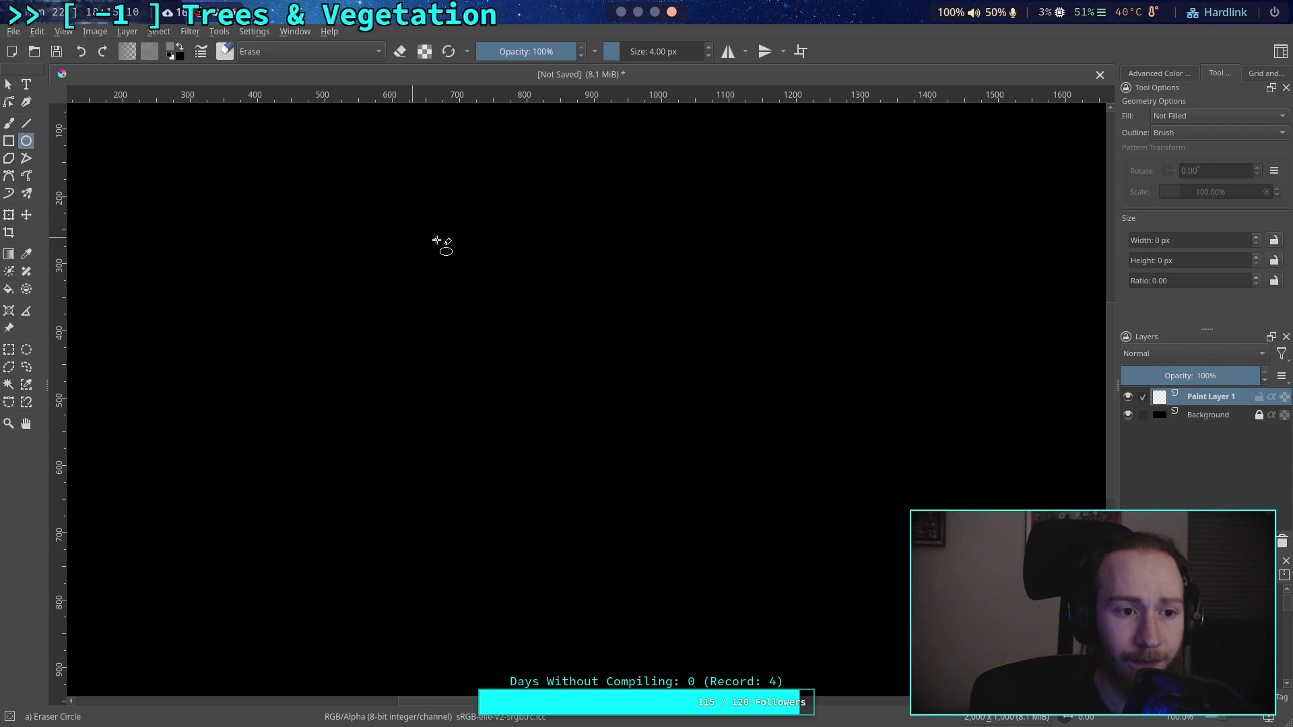
Step: Set the freehand brush to 10 px with a light-blue foreground colour
left_click(9, 123)
right_click(478, 246)
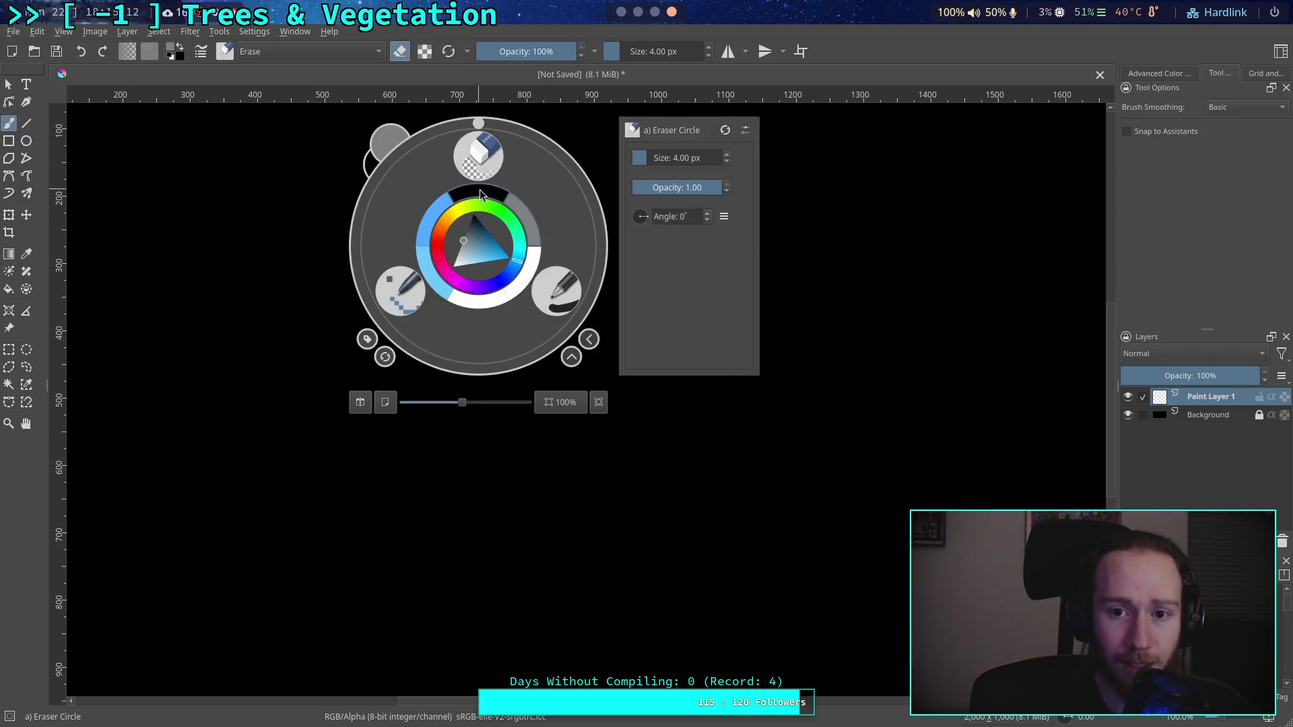
left_click(677, 159)
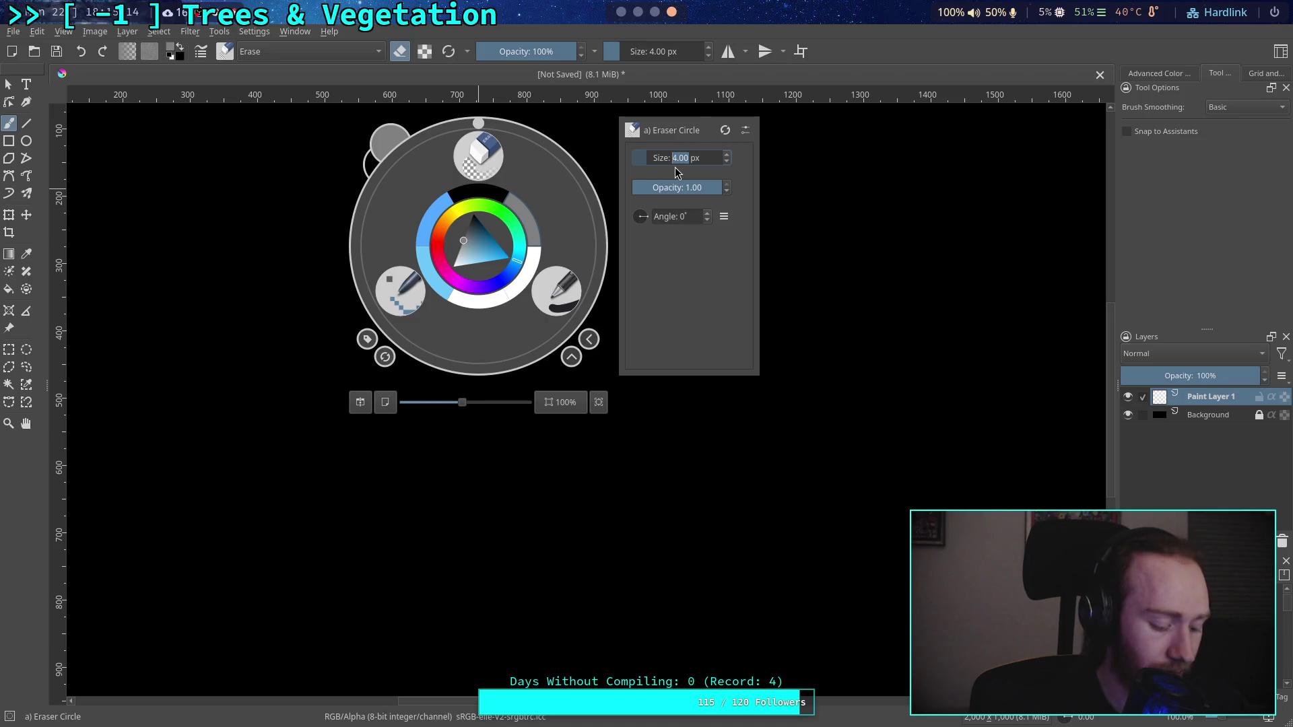
type("10")
left_click(746, 184)
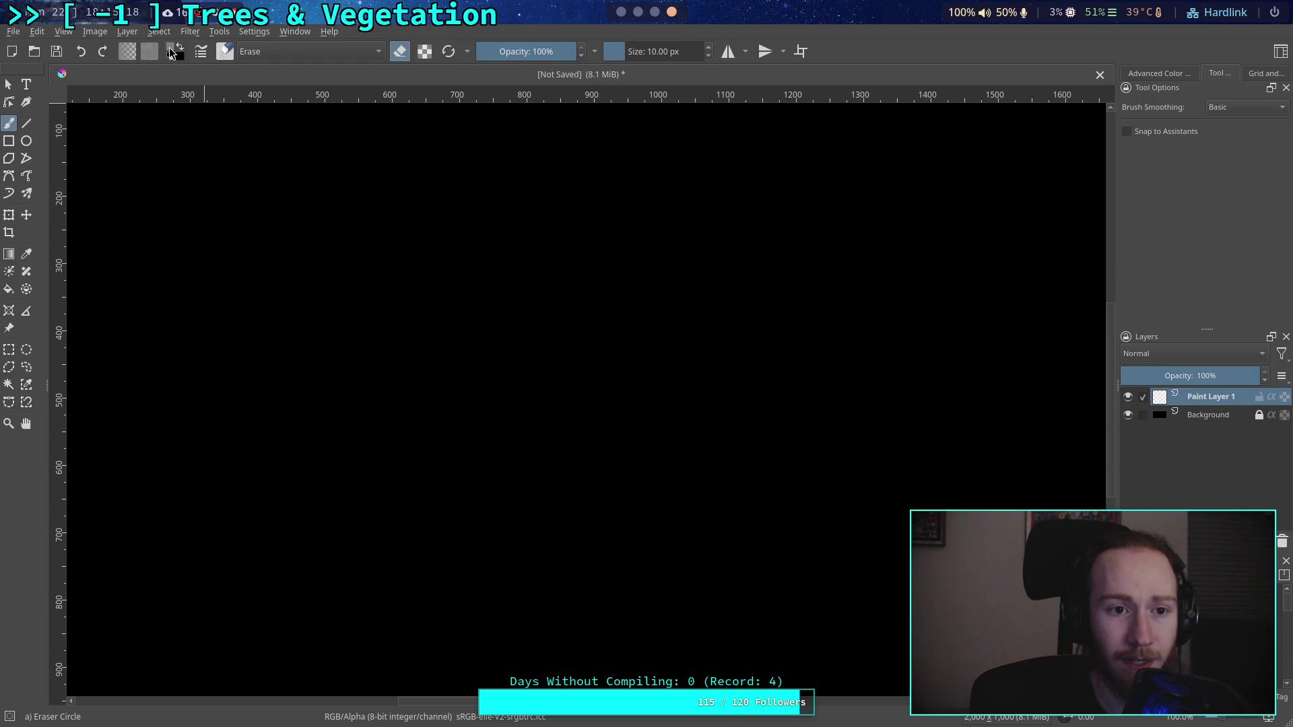
left_click(172, 54)
left_click(701, 201)
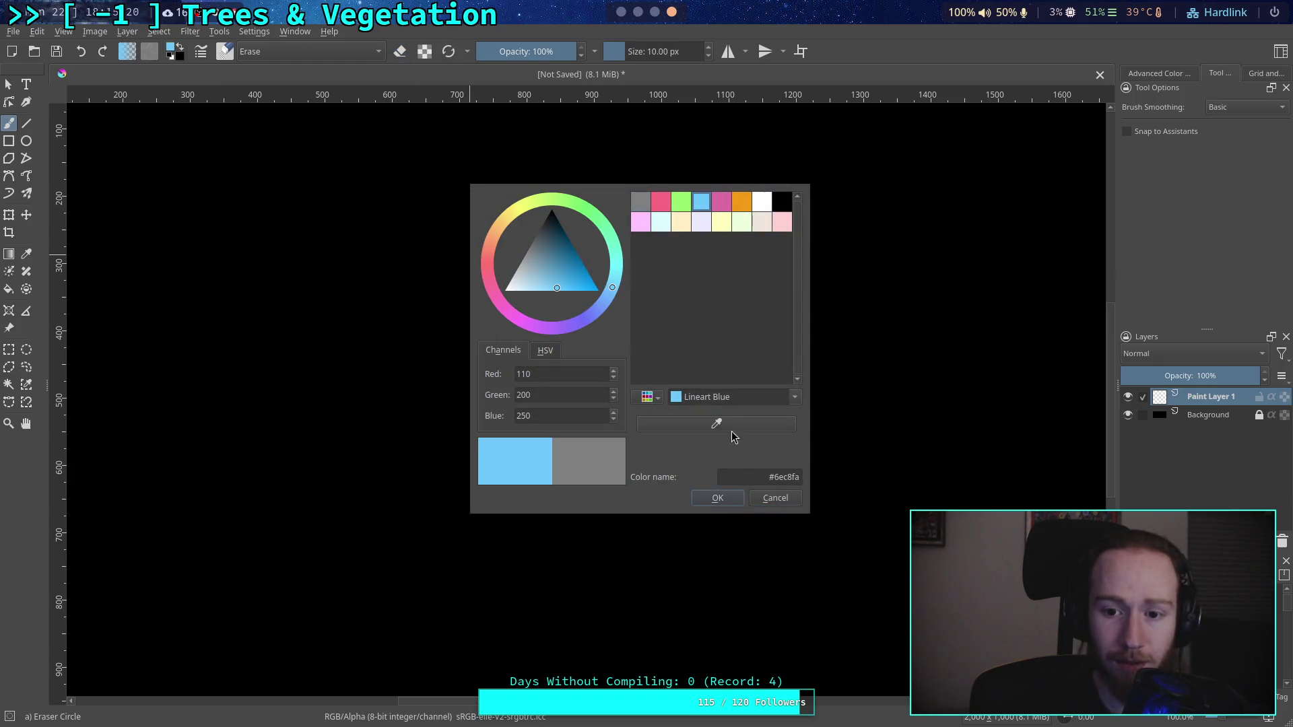
left_click(717, 498)
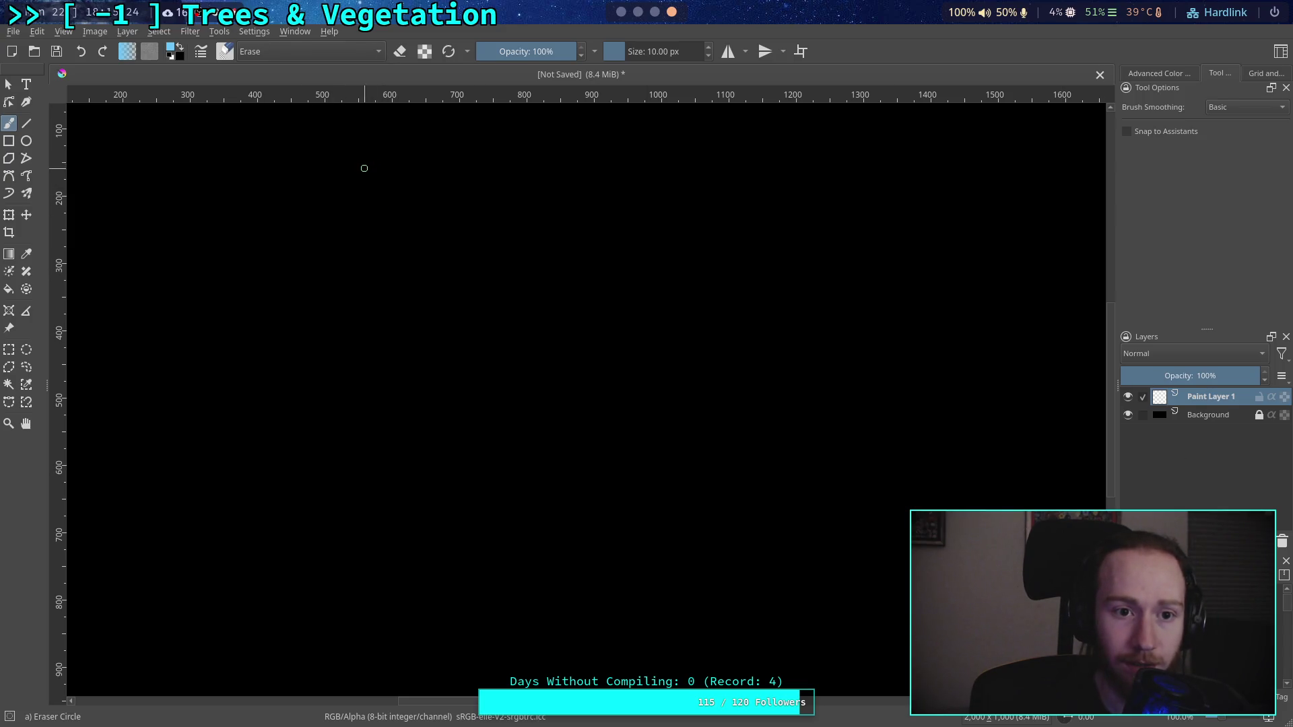
Step: Switch to the Basic-1 brush and set its size to 10 px
key("slash")
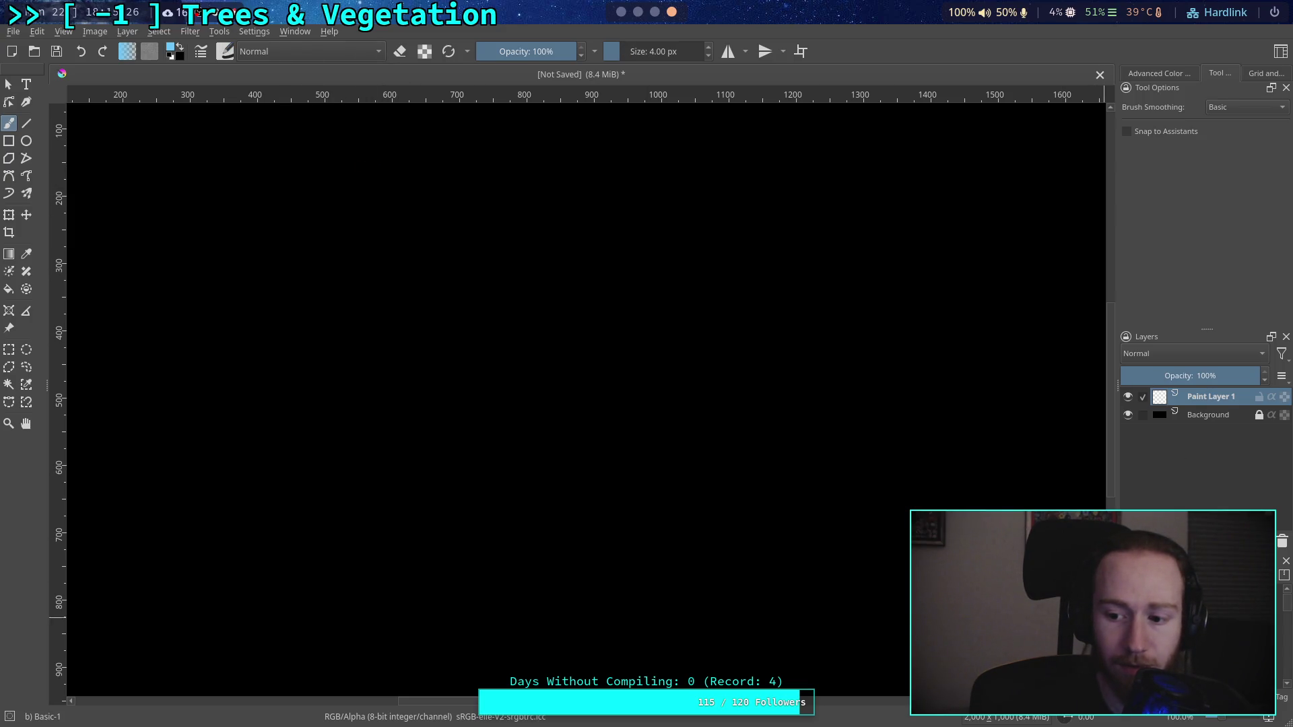
right_click(426, 289)
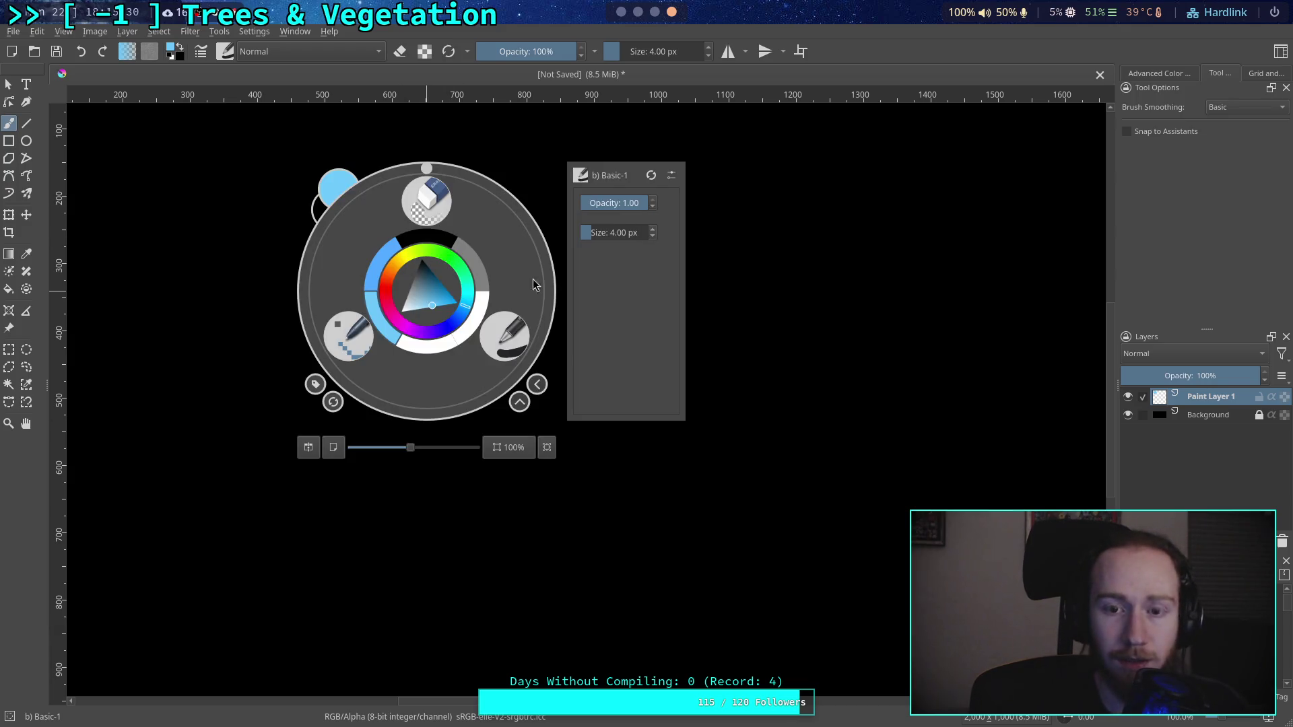
right_click(603, 241)
left_click(609, 232)
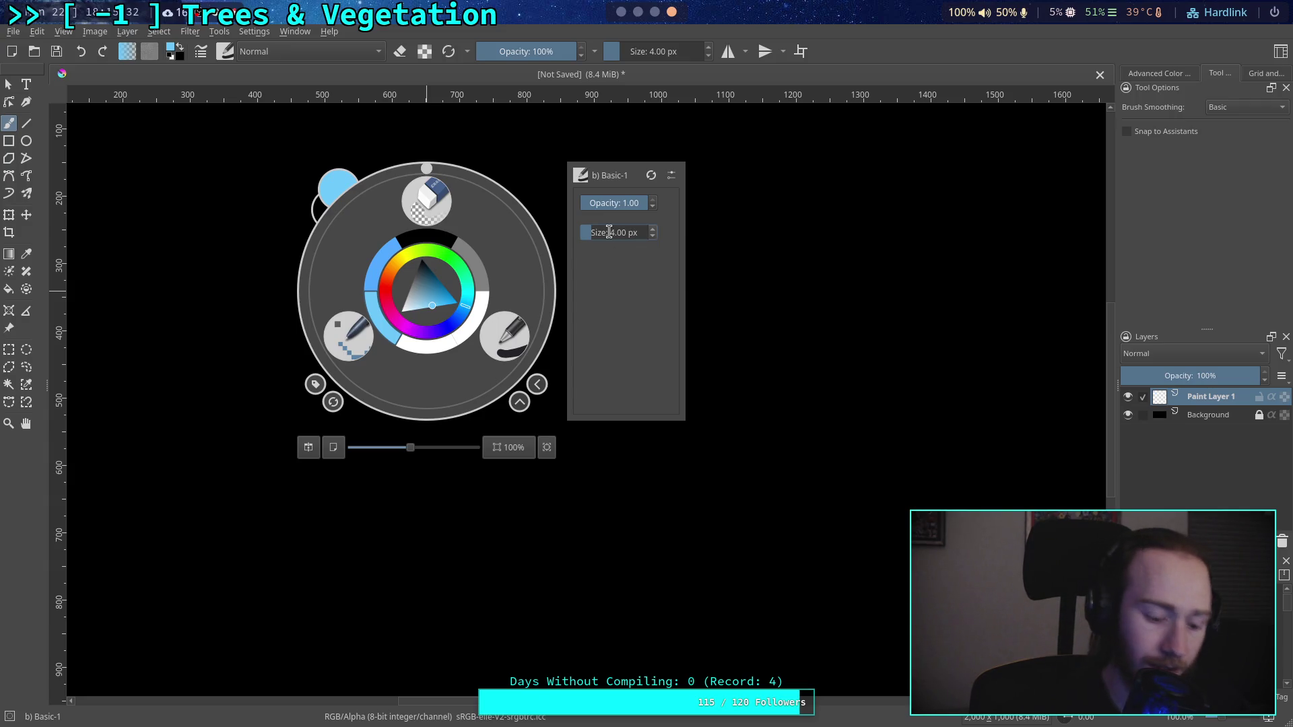
type("10")
key("Return")
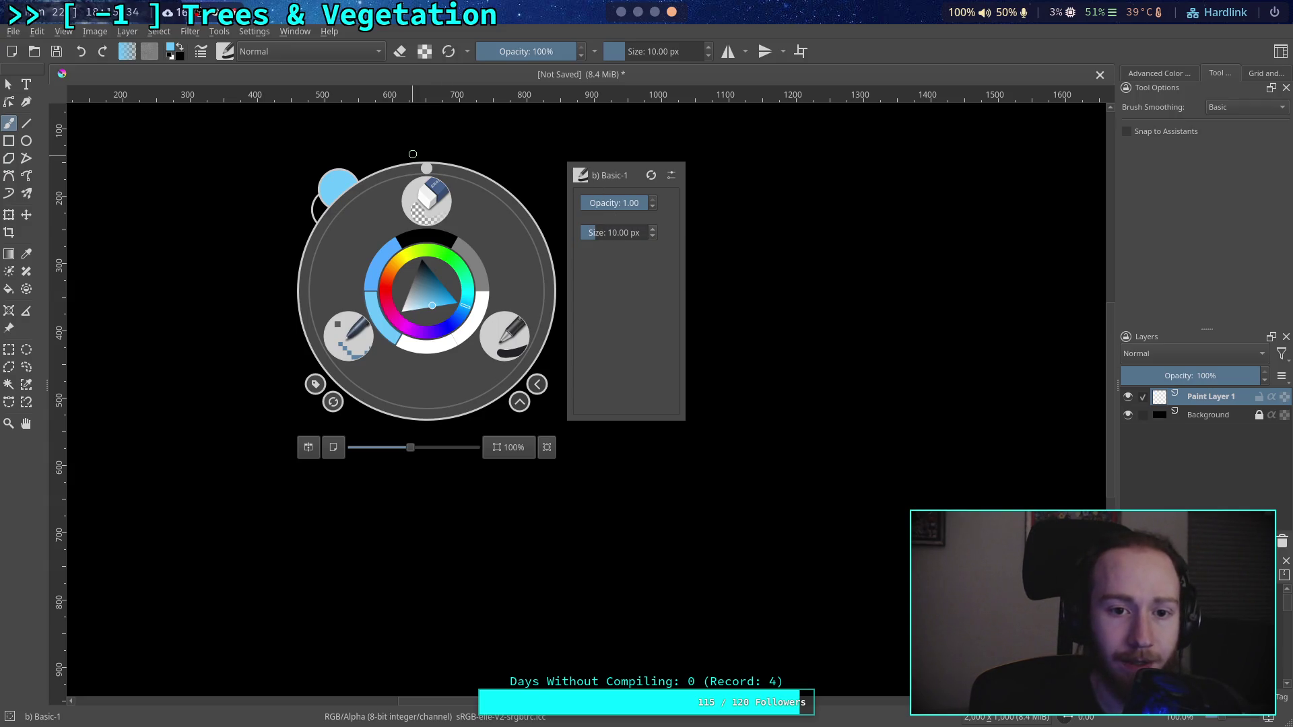
left_click(413, 154)
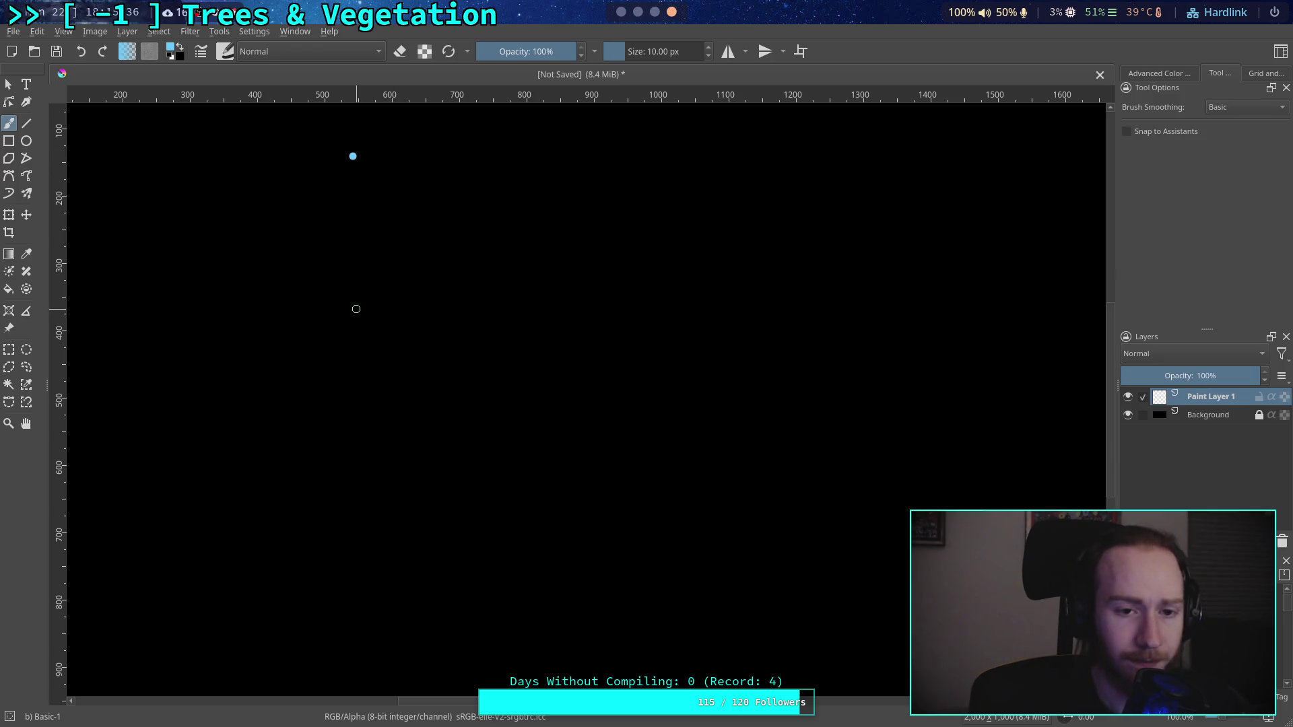
Step: Switch the colour to white, then mid grey #808080, and add Paint Layer 2
left_click(170, 57)
left_click(182, 46)
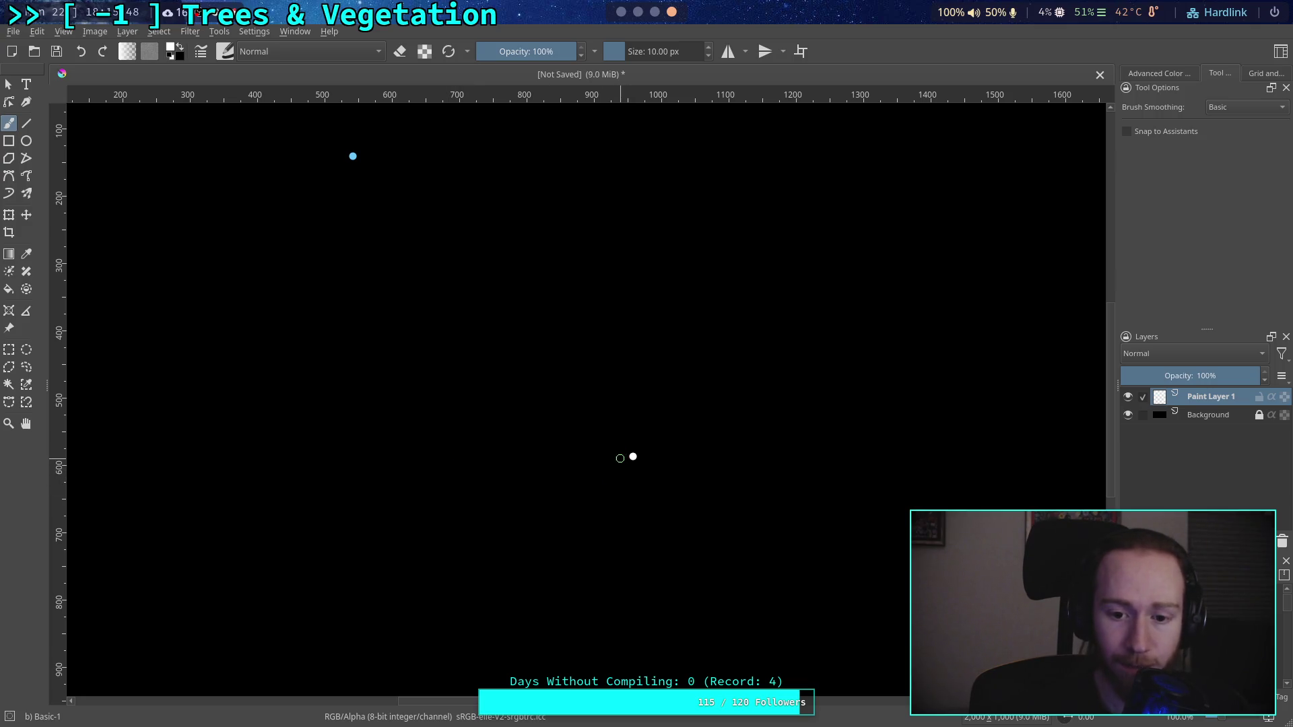
left_click(172, 51)
left_click(643, 202)
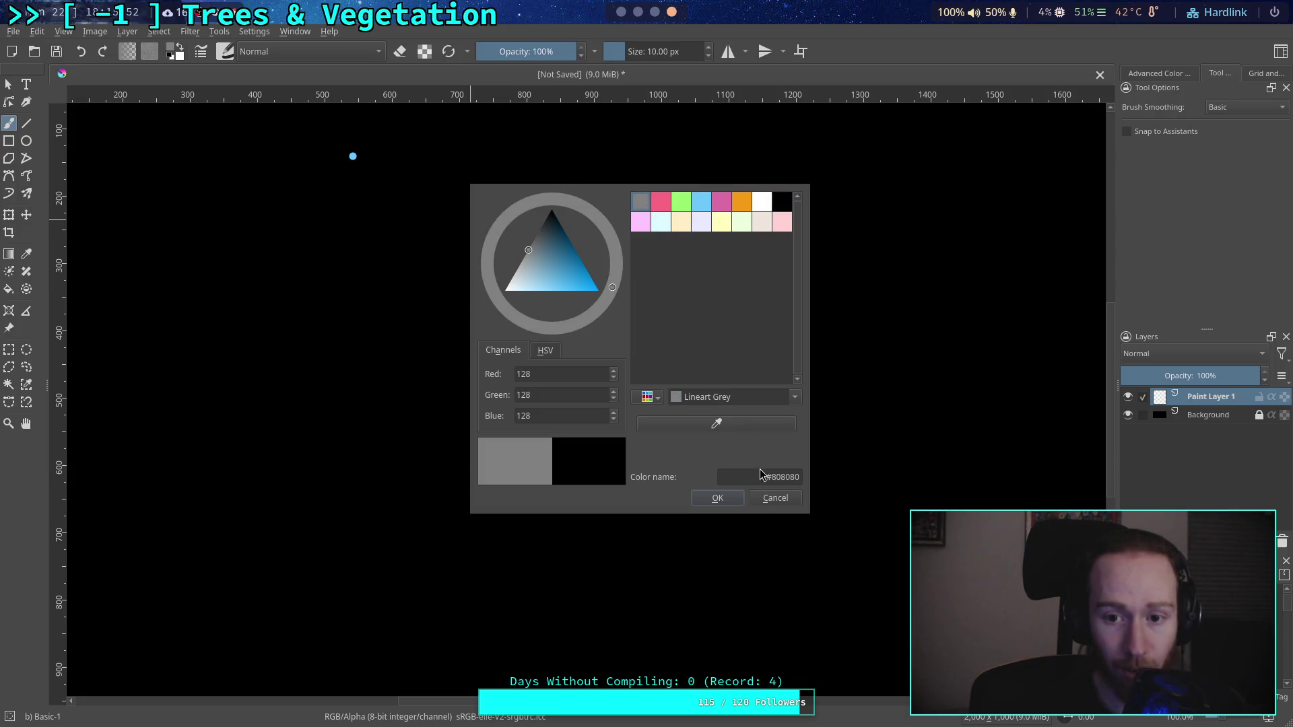
left_click(735, 502)
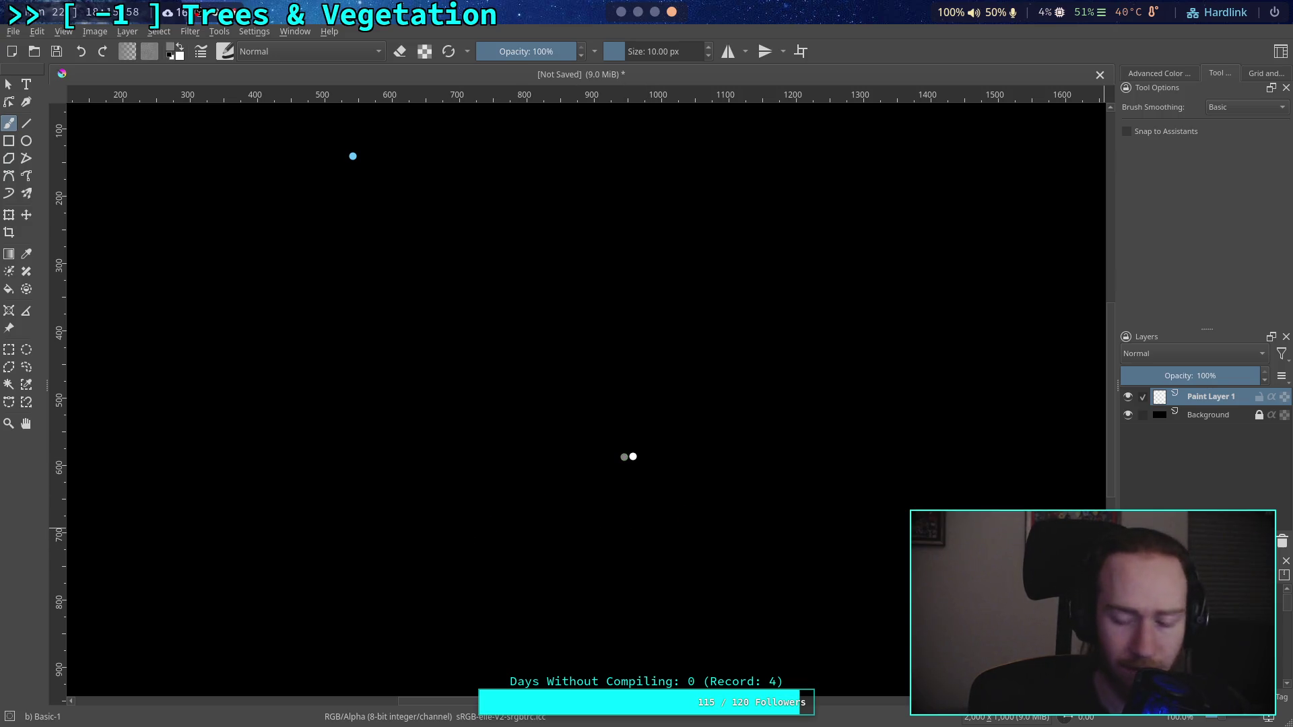
key("Insert")
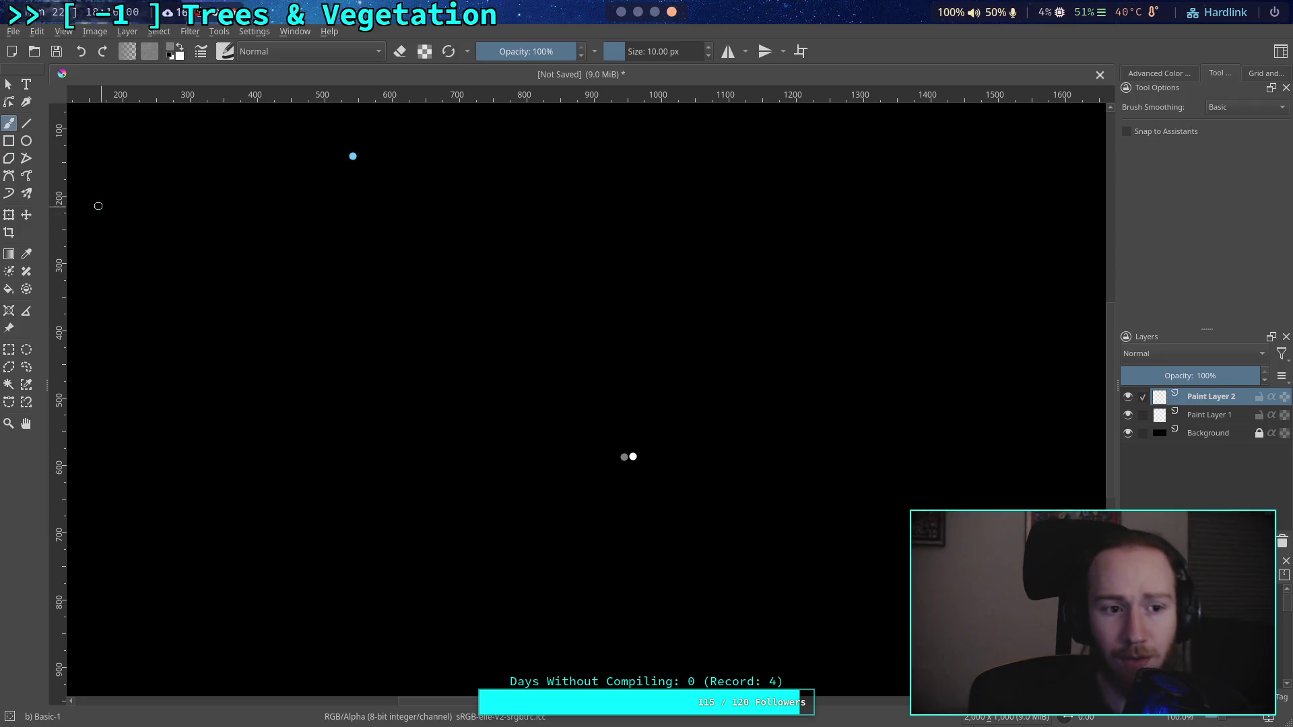
Step: Select the Ellipse tool with a 4 px brush size
left_click(31, 143)
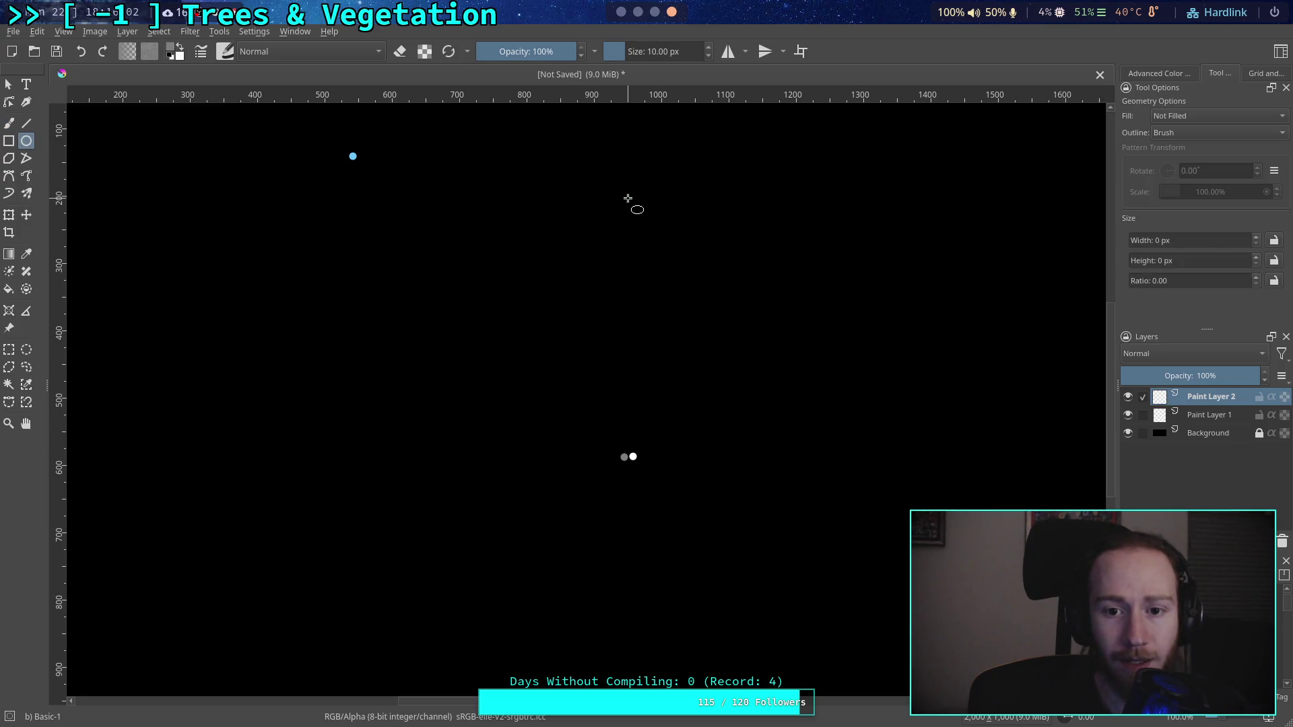
right_click(633, 203)
left_click(817, 188)
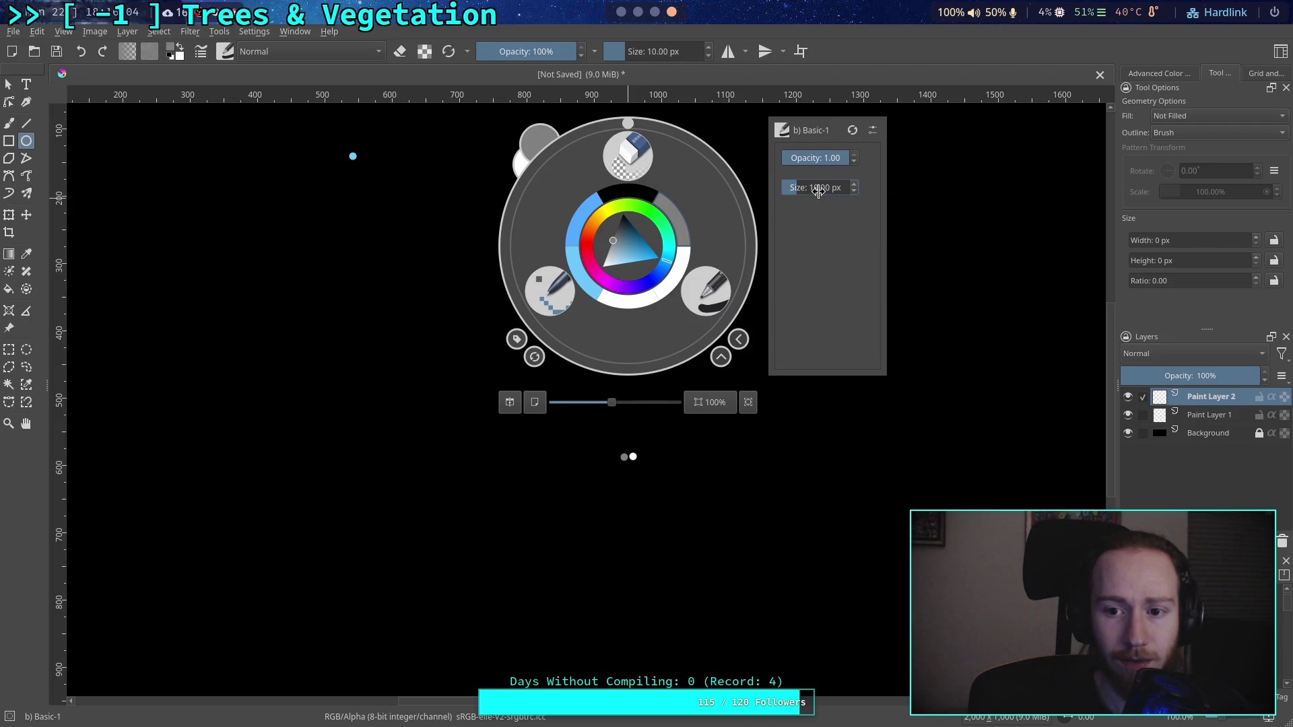
left_click(817, 188)
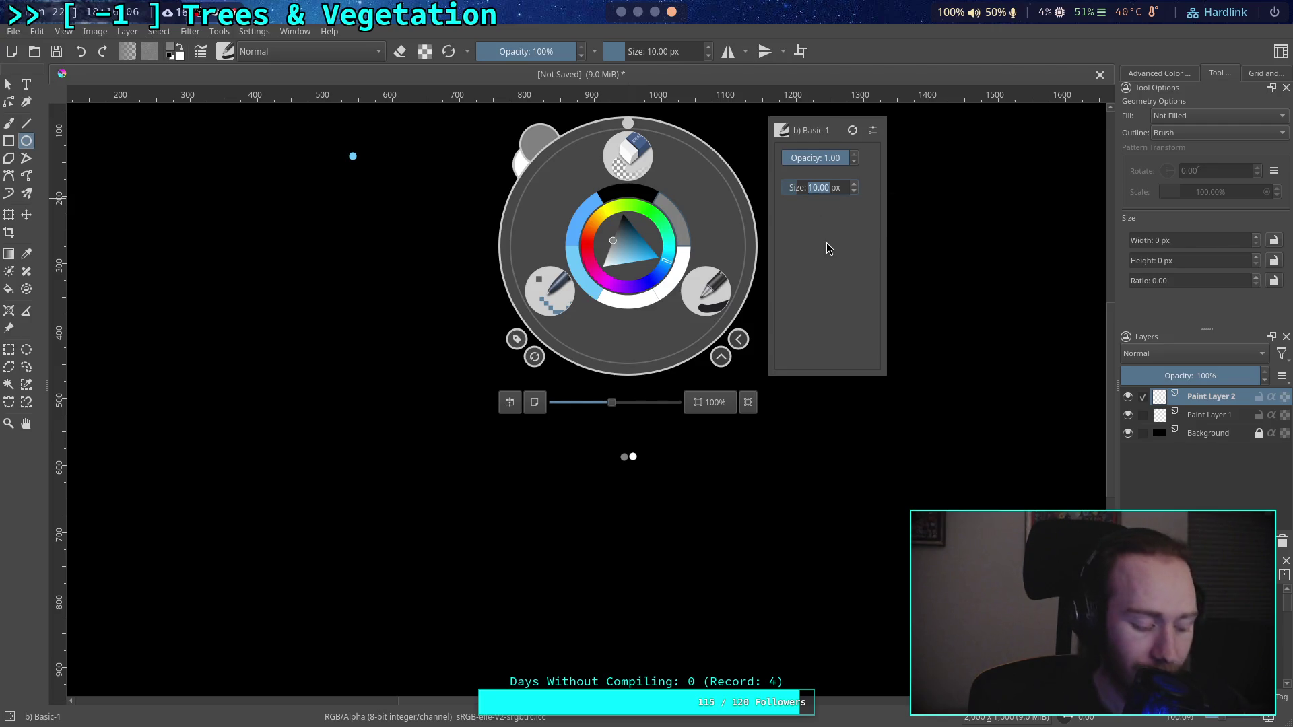
type("4")
key("Return")
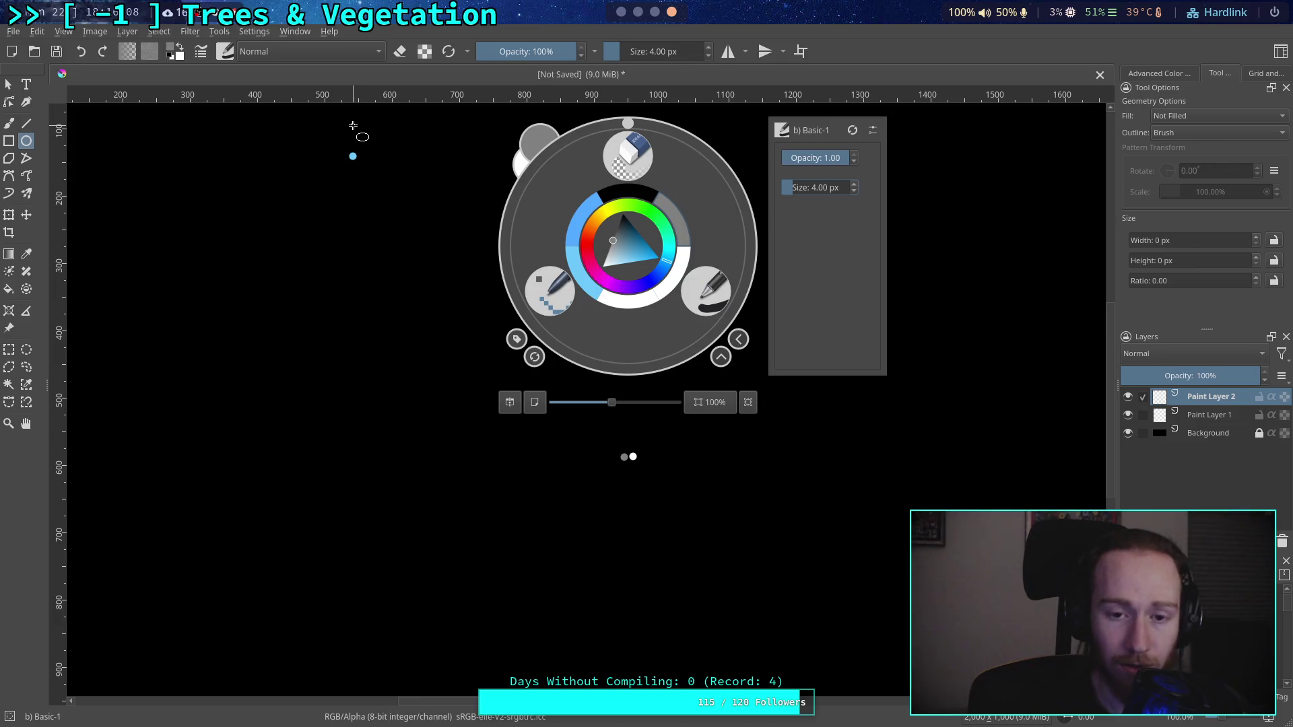
left_click(353, 126)
Step: Make orange from the palette the foreground colour
left_click(27, 137)
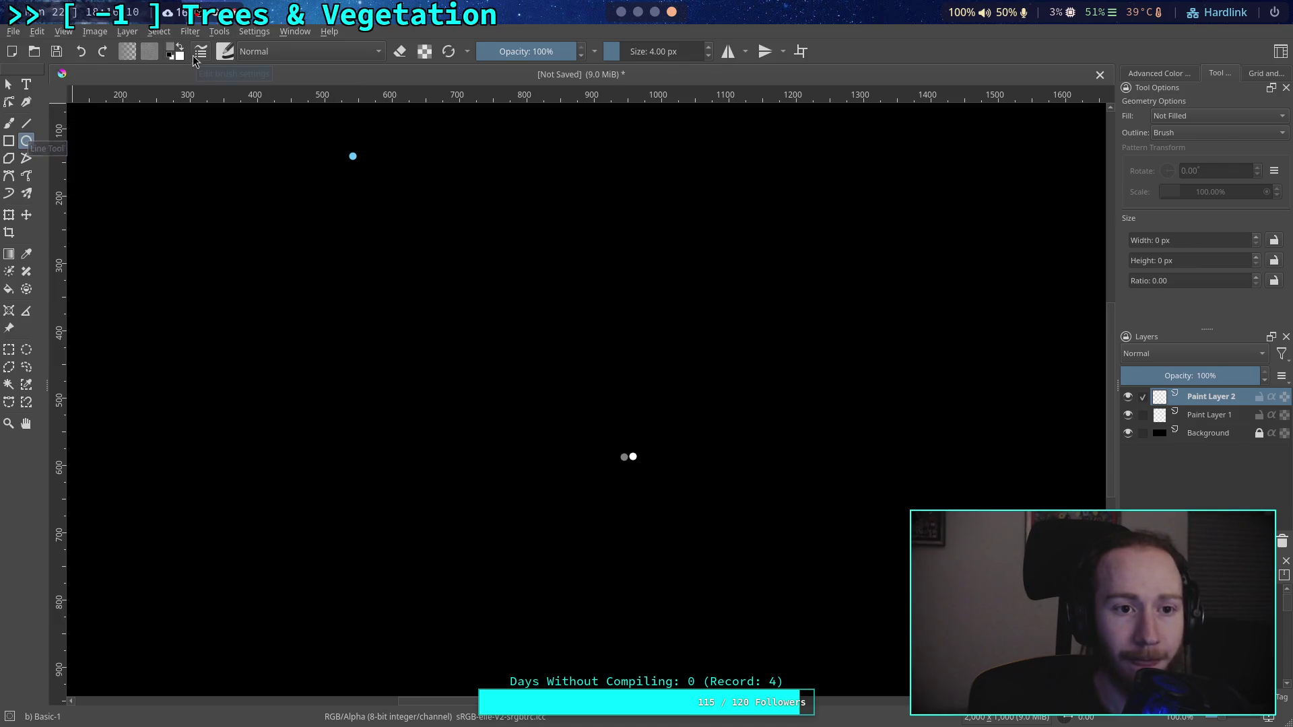
left_click(171, 48)
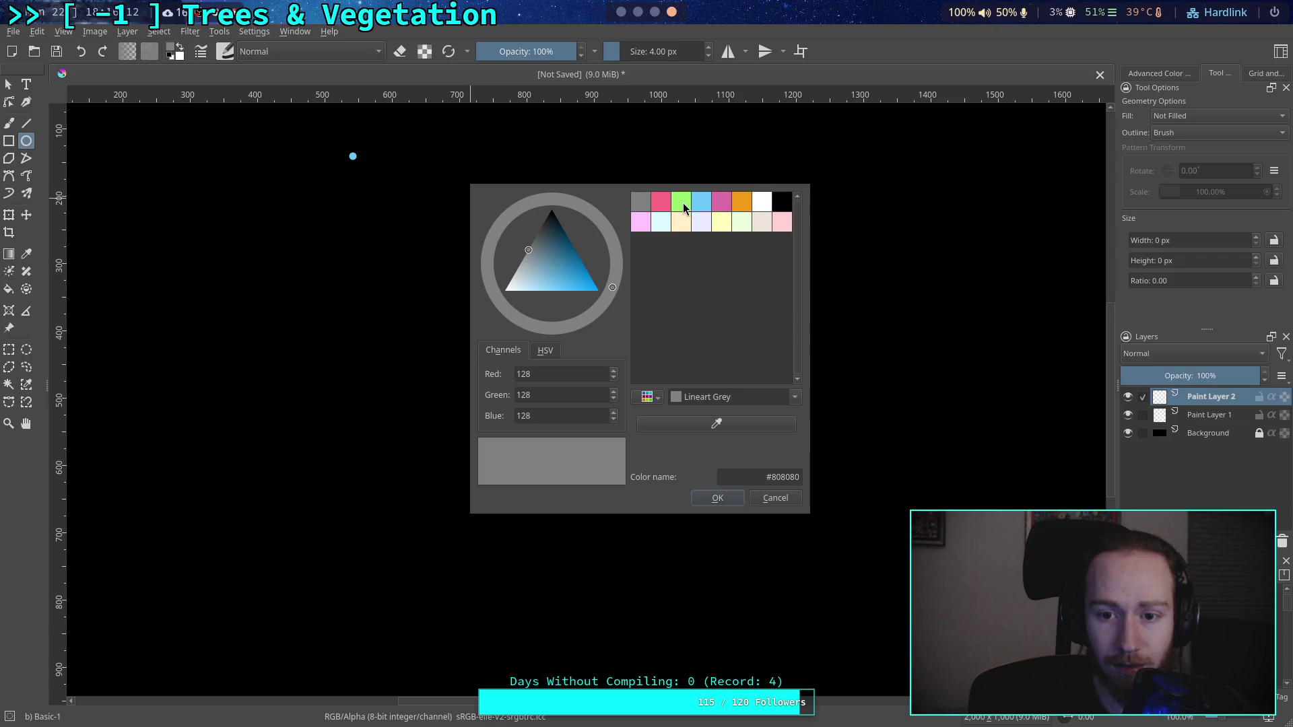
left_click(745, 206)
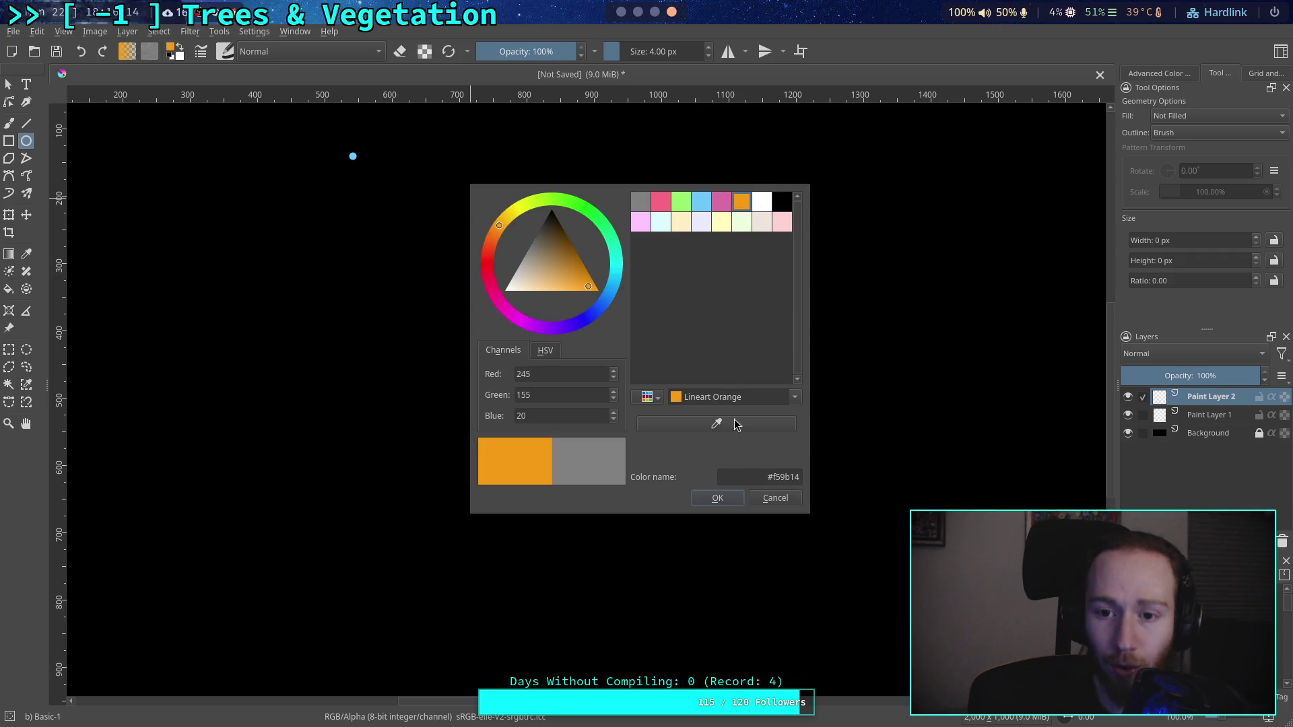
left_click(738, 498)
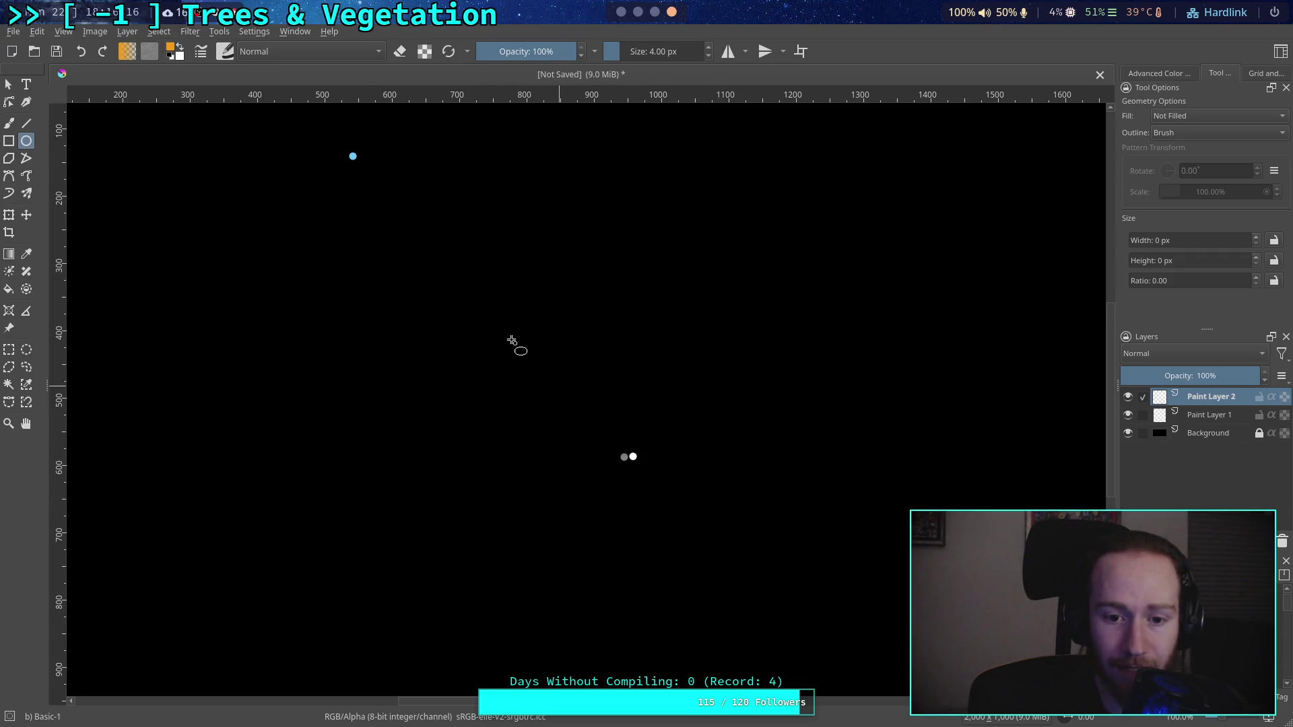
Step: Draw a trial orange circle, undo it, and recentre the view on the canvas
mouse_move(352, 156)
left_mouse_down()
mouse_move(831, 661)
mouse_move(889, 693)
mouse_move(914, 615)
left_mouse_up()
key("ctrl+z")
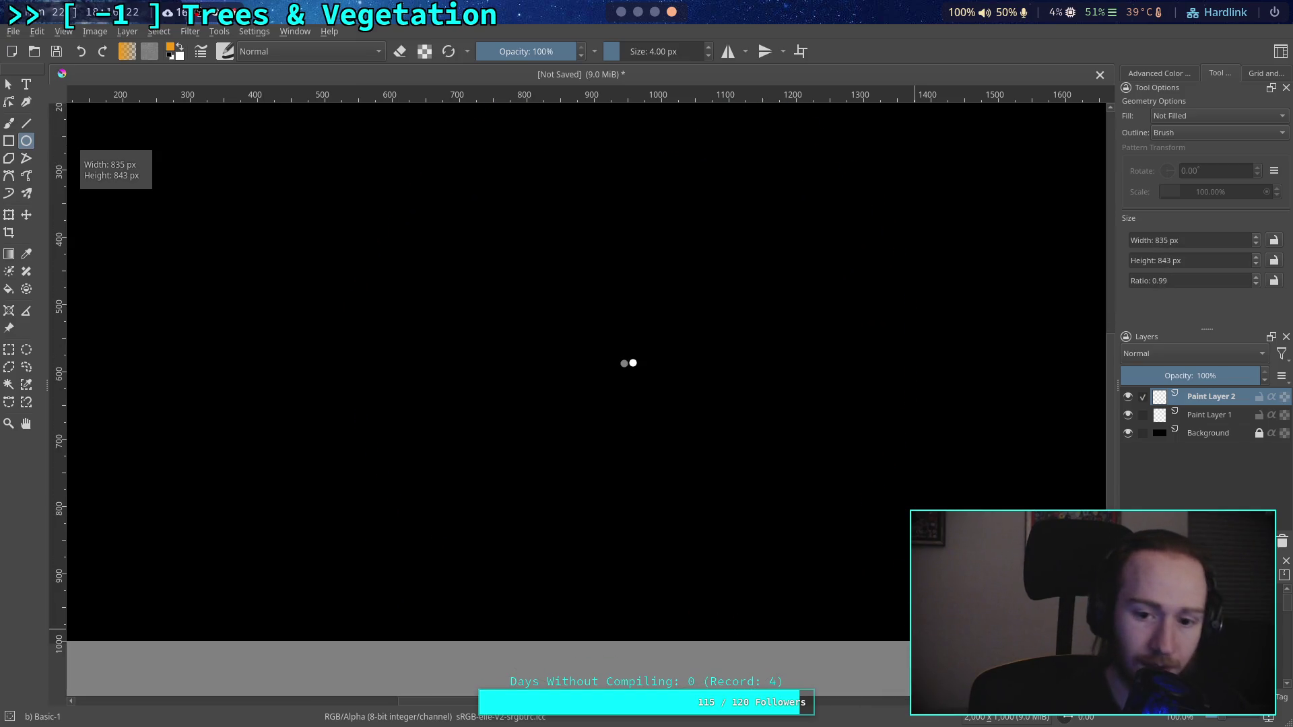
scroll(699, 453, "up", 4)
scroll(680, 375, "down", 8)
scroll(680, 376, "up", 5)
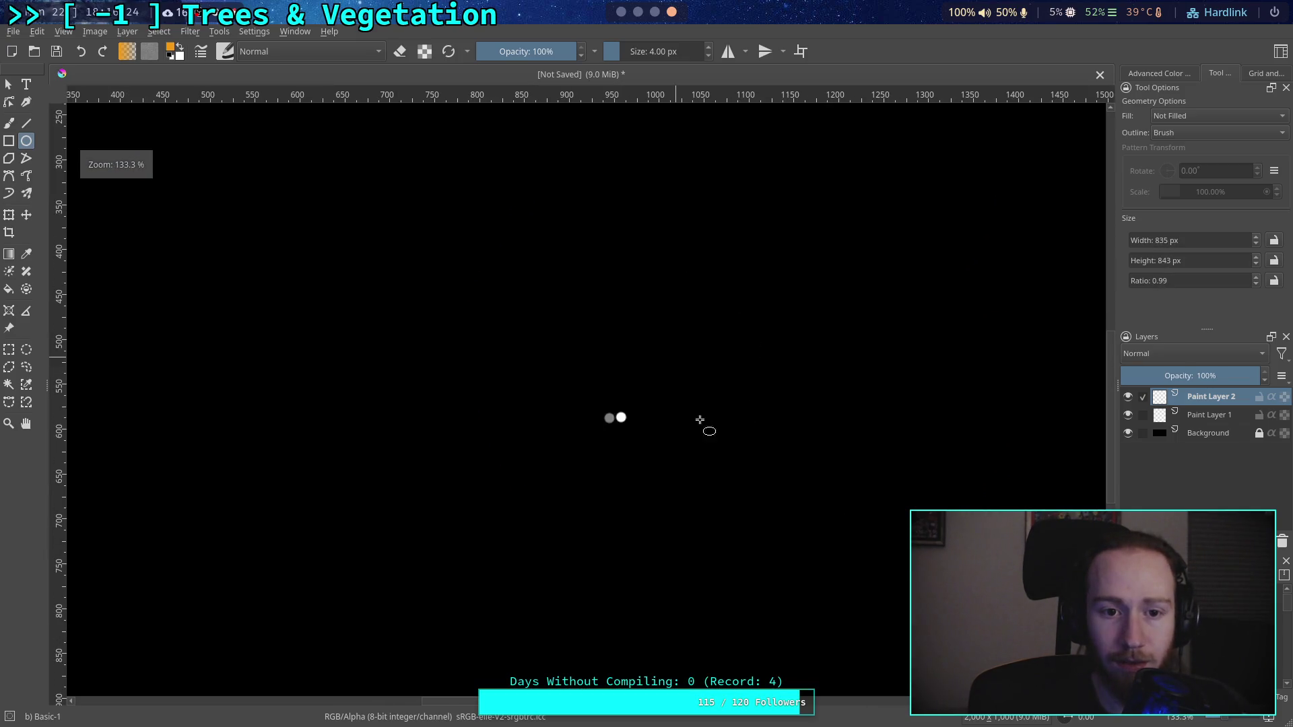
right_click(707, 462)
left_click(467, 286)
mouse_move(468, 286)
left_mouse_down()
mouse_move(526, 320)
mouse_move(566, 404)
mouse_move(533, 380)
left_mouse_up()
scroll(554, 393, "down", 1)
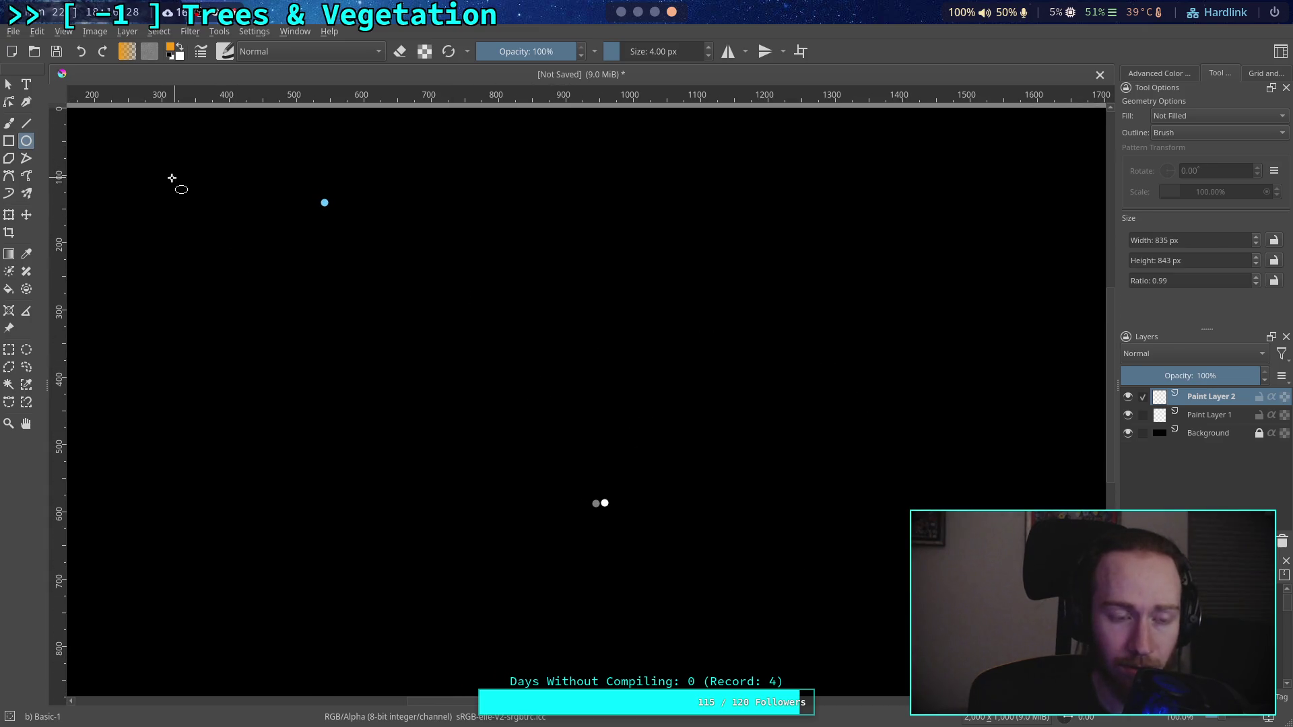
right_click(595, 184)
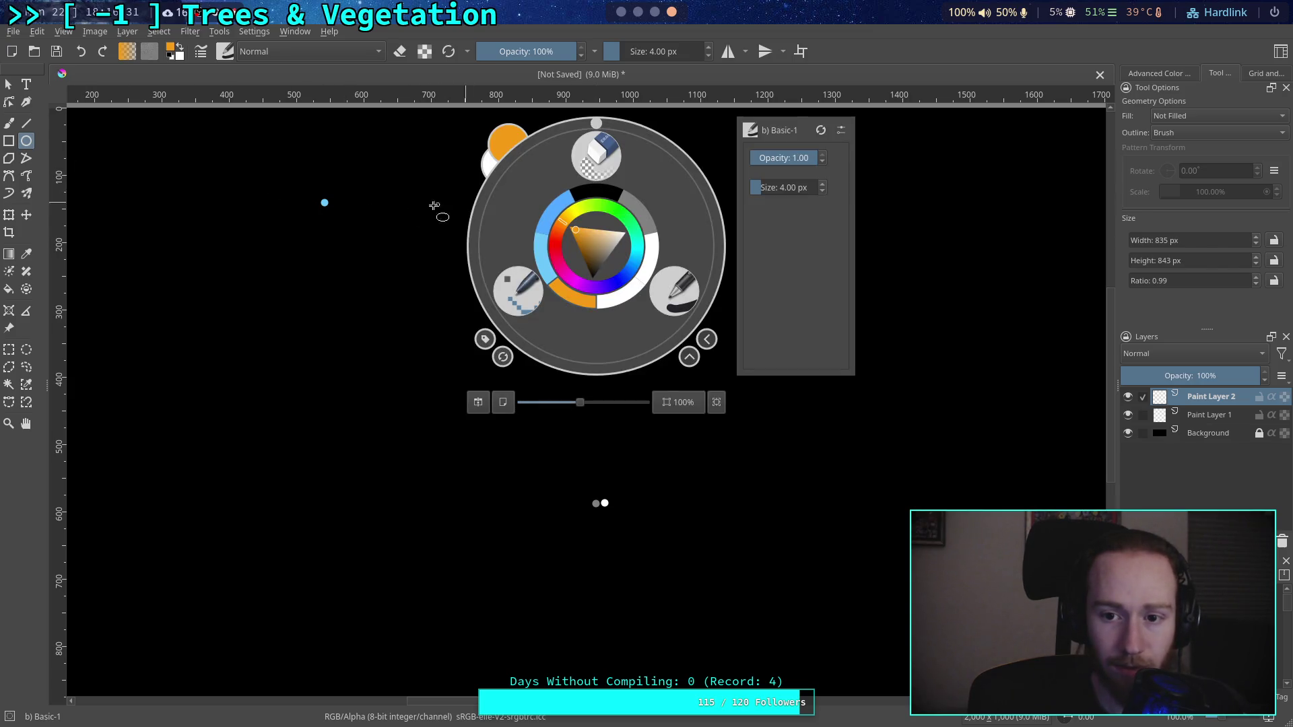
left_click(341, 210)
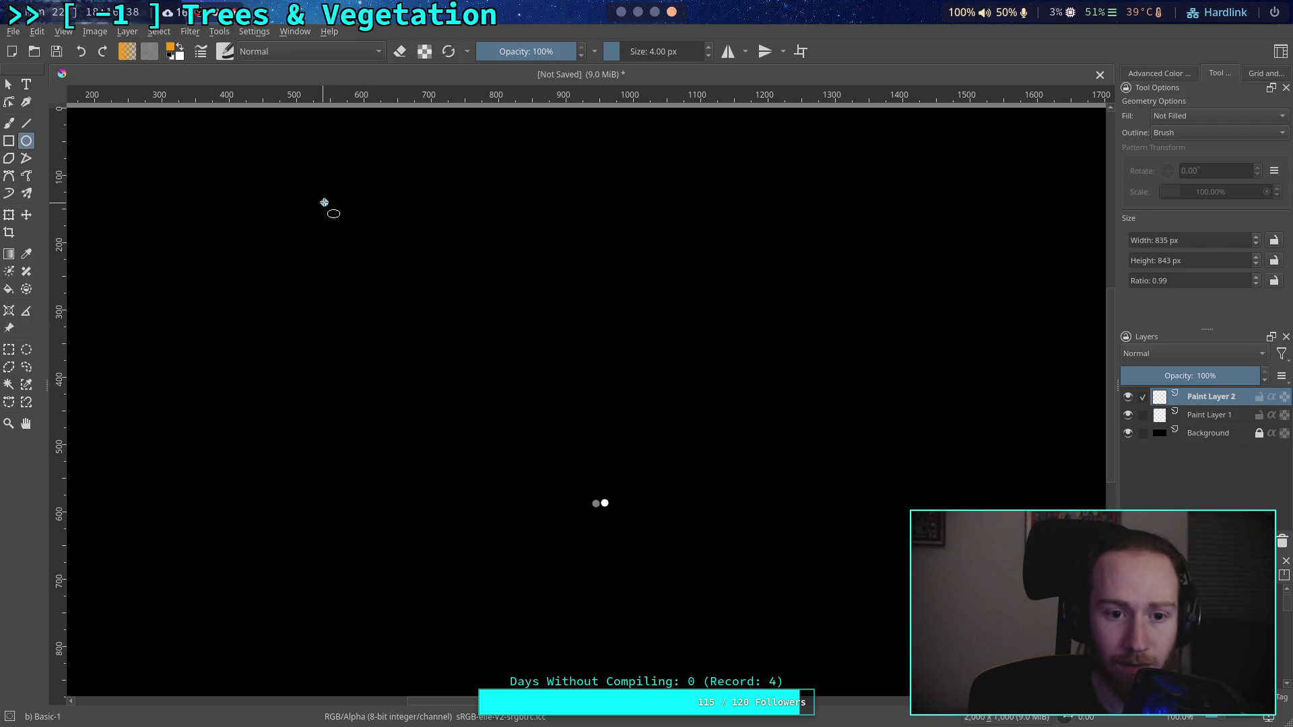
Step: Draw a 1217 px orange circle outline centred on the grey and white dots
left_click_drag(324, 202, 506, 399)
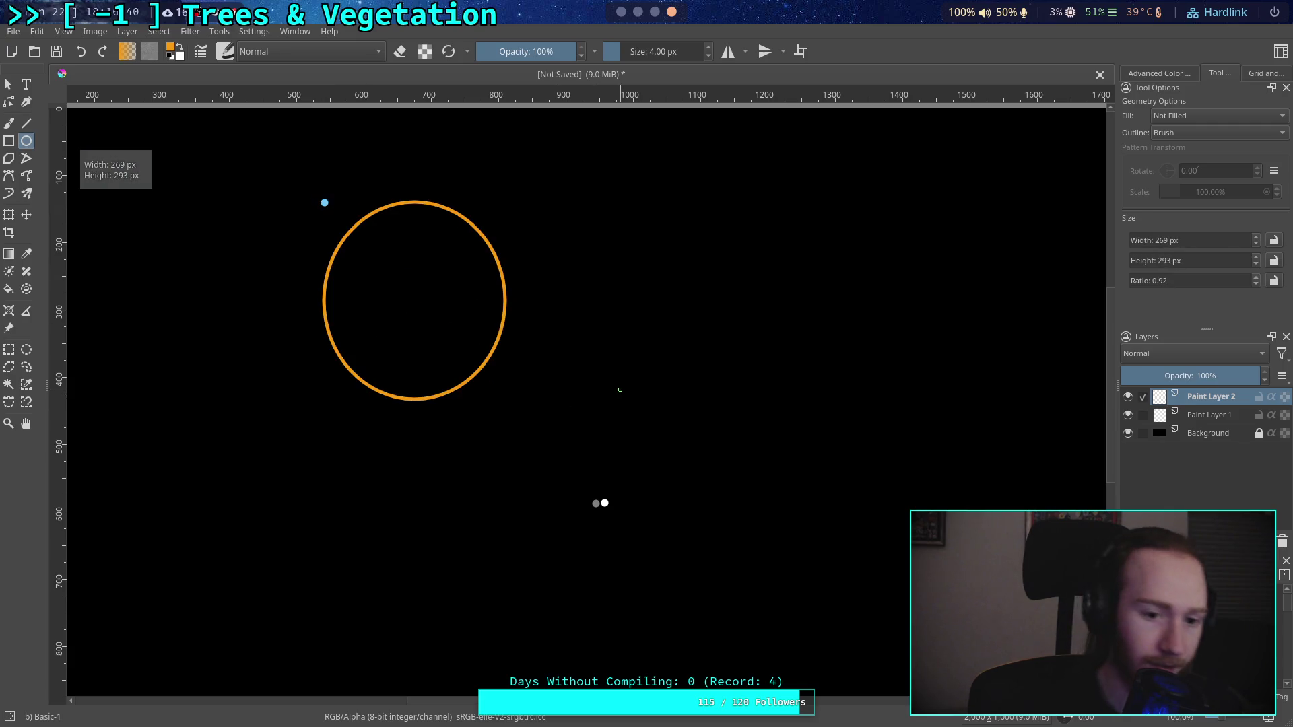
key("ctrl+z")
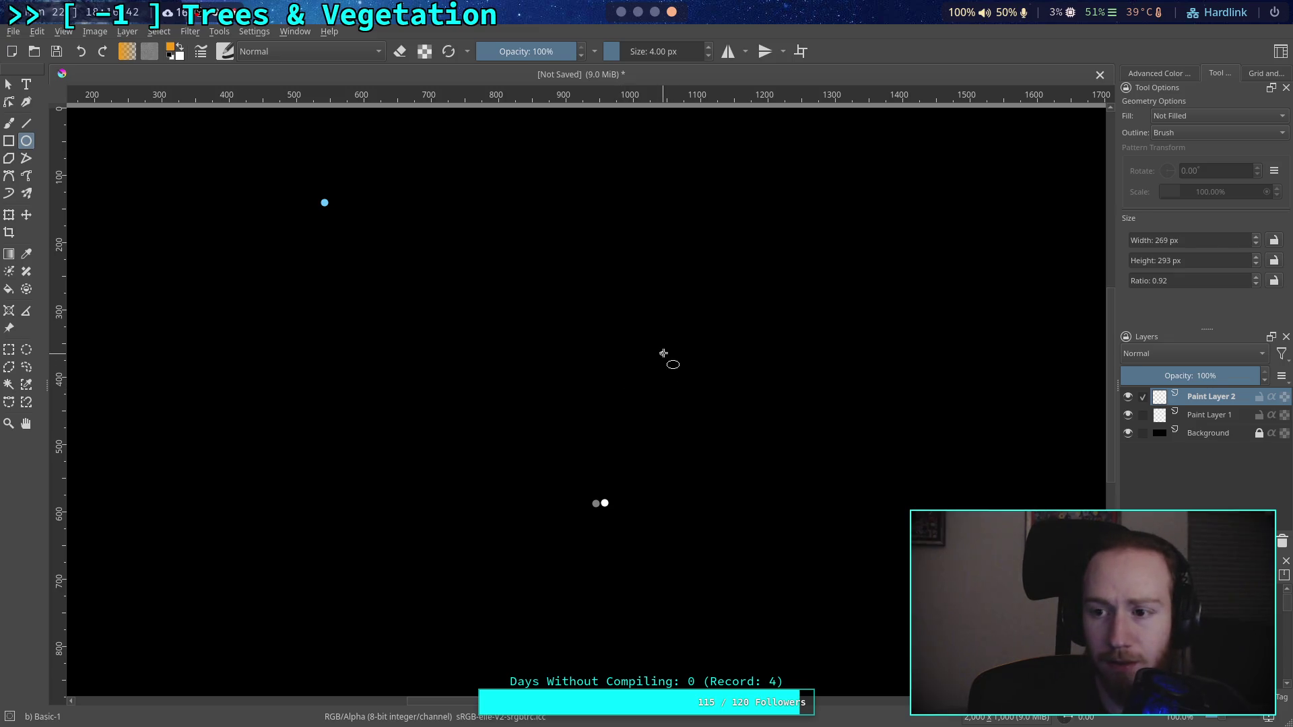
left_click_drag(324, 203, 518, 383)
key("Escape")
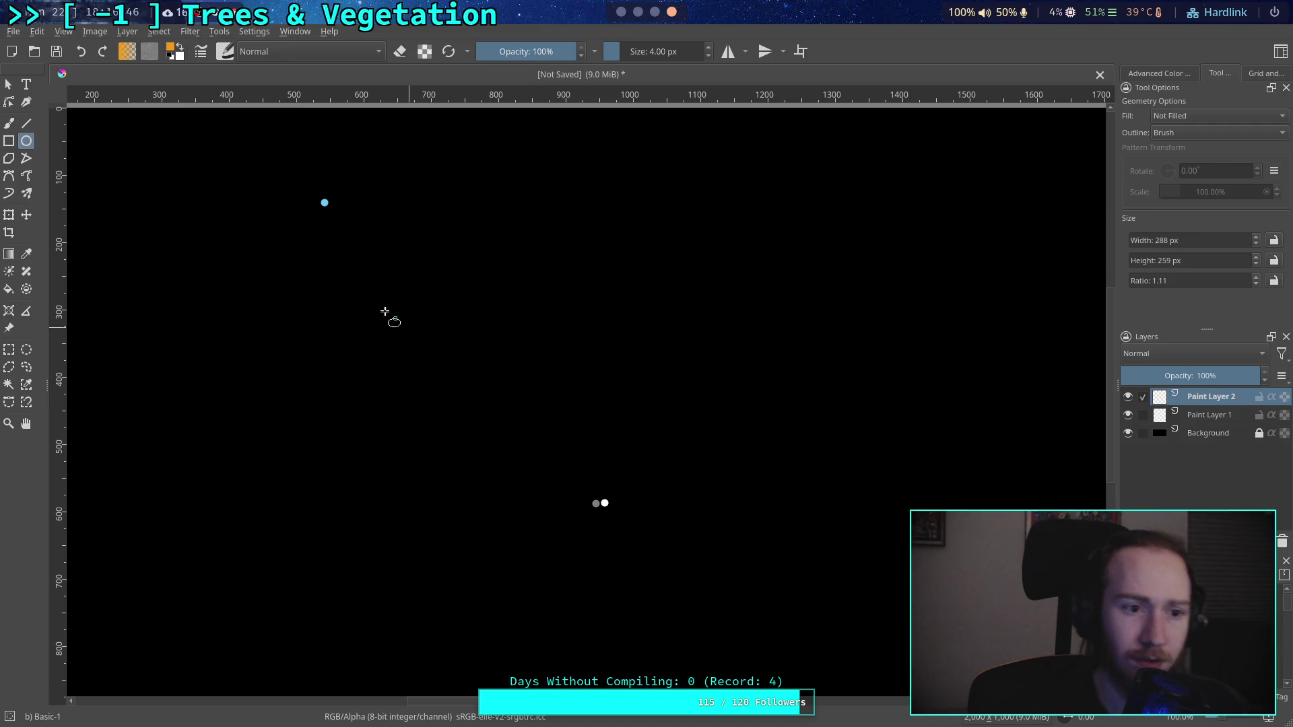
right_click(27, 147)
left_click(28, 141)
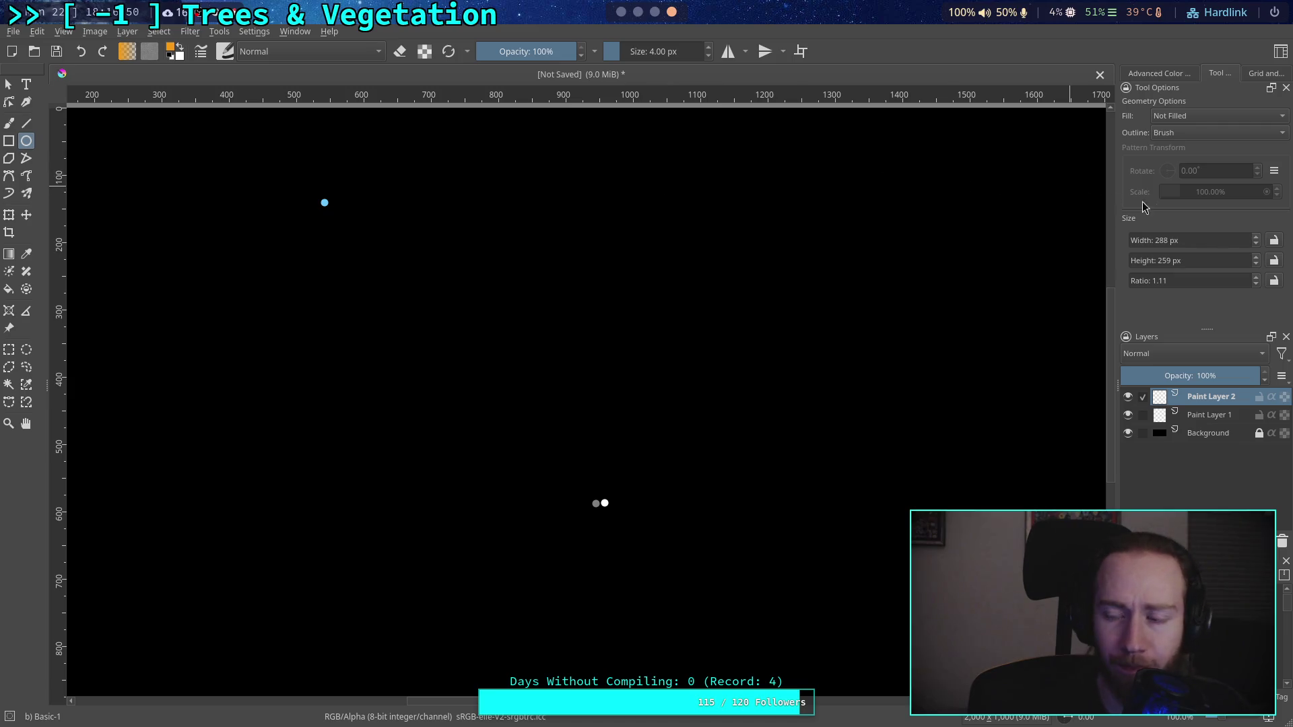
mouse_move(605, 502)
left_mouse_down()
mouse_move(536, 442)
mouse_move(300, 150)
mouse_move(221, 130)
left_mouse_up()
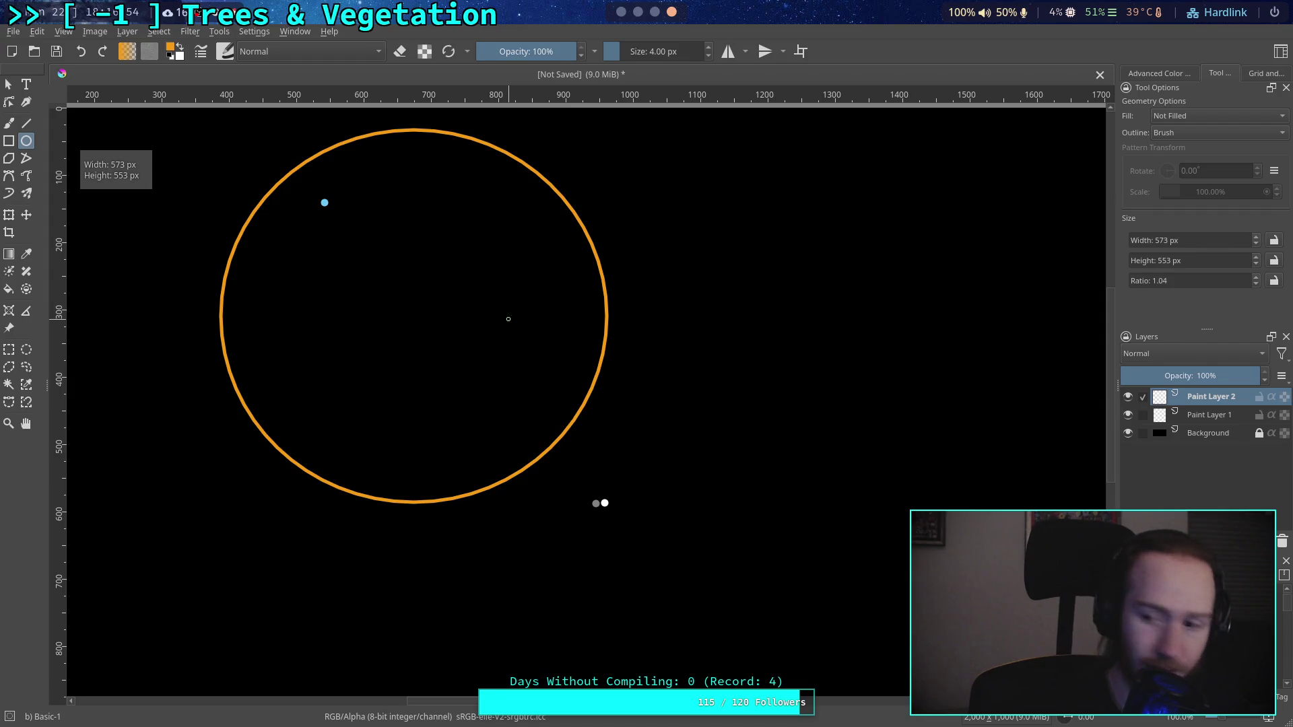
key("ctrl+z")
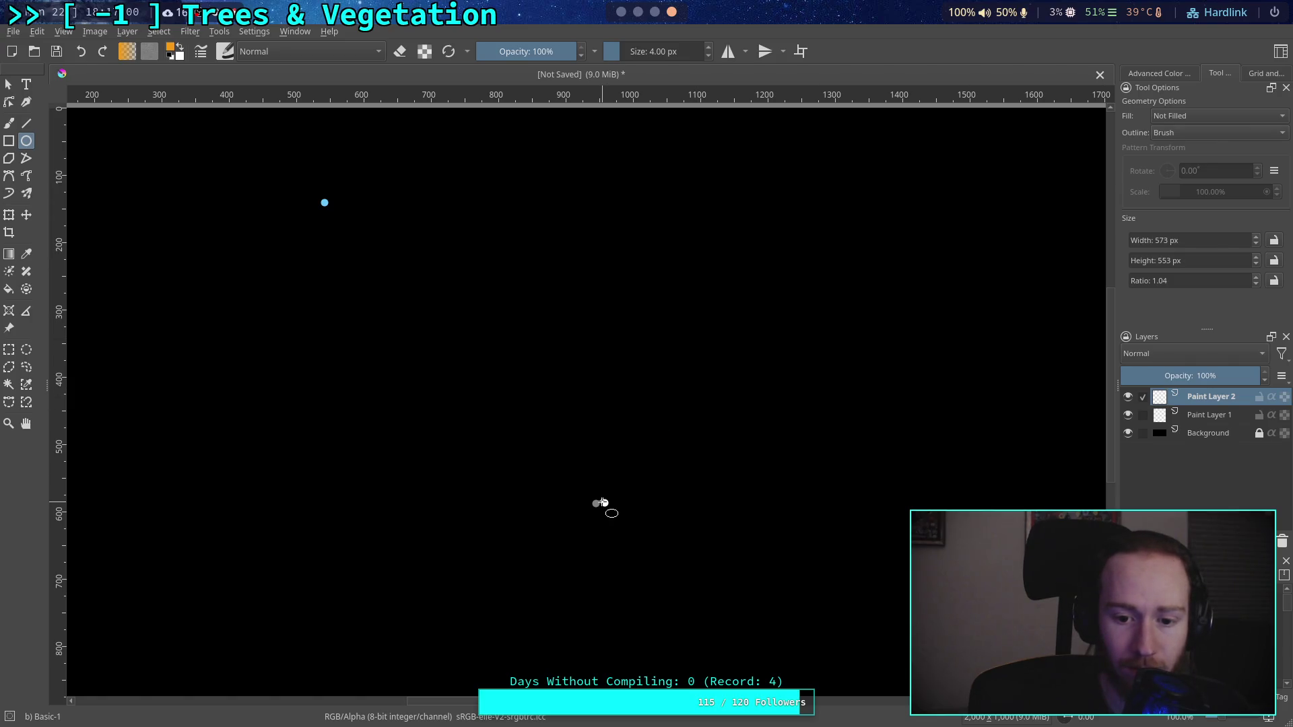
mouse_move(605, 502)
left_mouse_down()
mouse_move(454, 355)
mouse_move(402, 221)
mouse_move(393, 262)
mouse_move(287, 186)
mouse_move(463, 363)
mouse_move(309, 210)
mouse_move(196, 127)
mouse_move(352, 256)
mouse_move(317, 205)
mouse_move(167, 79)
mouse_move(282, 180)
mouse_move(180, 96)
mouse_move(193, 92)
left_mouse_up()
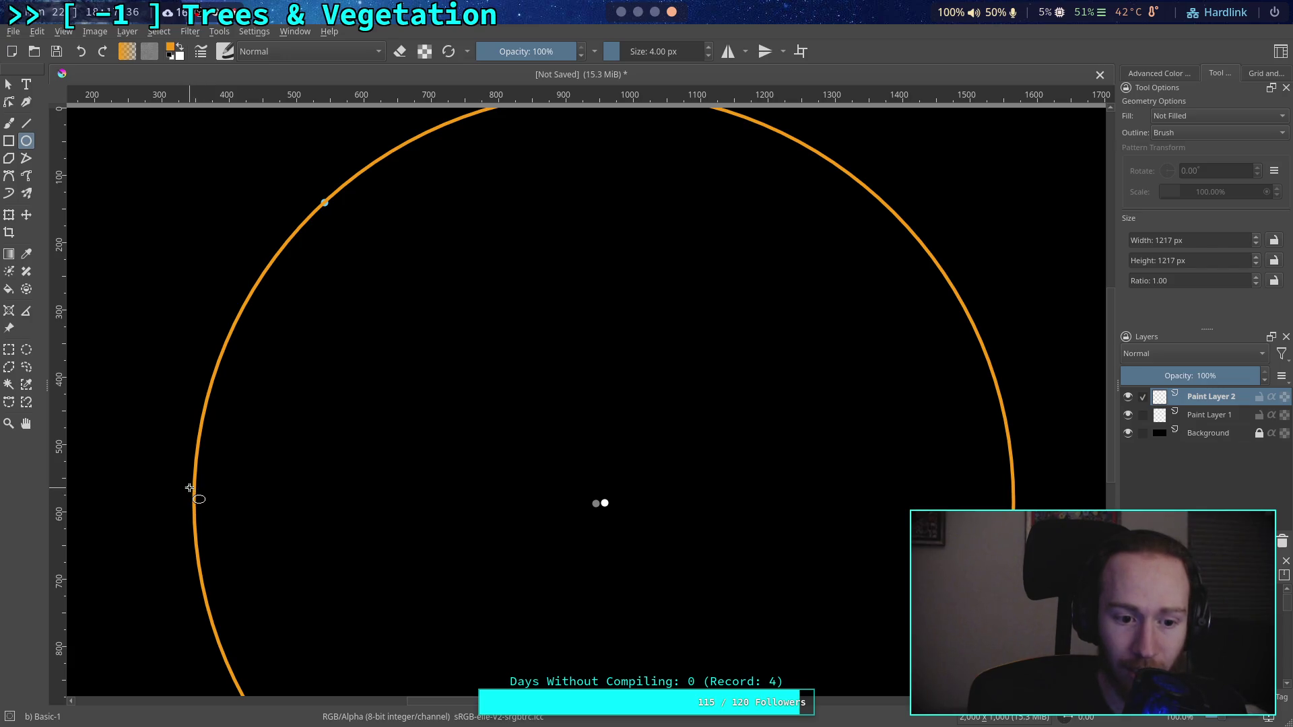
Step: Cover the circle's lower half with black rectangles, then pick Fill Pink as the colour
left_click(9, 140)
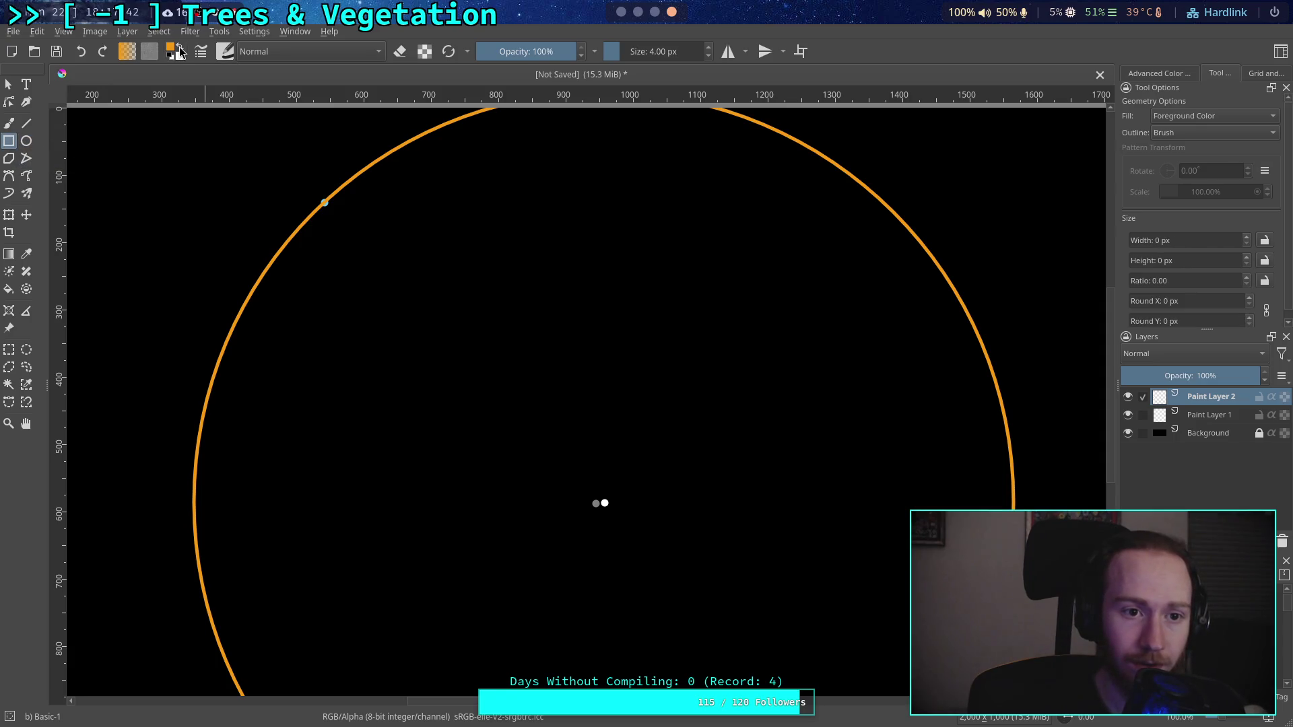
left_click(170, 56)
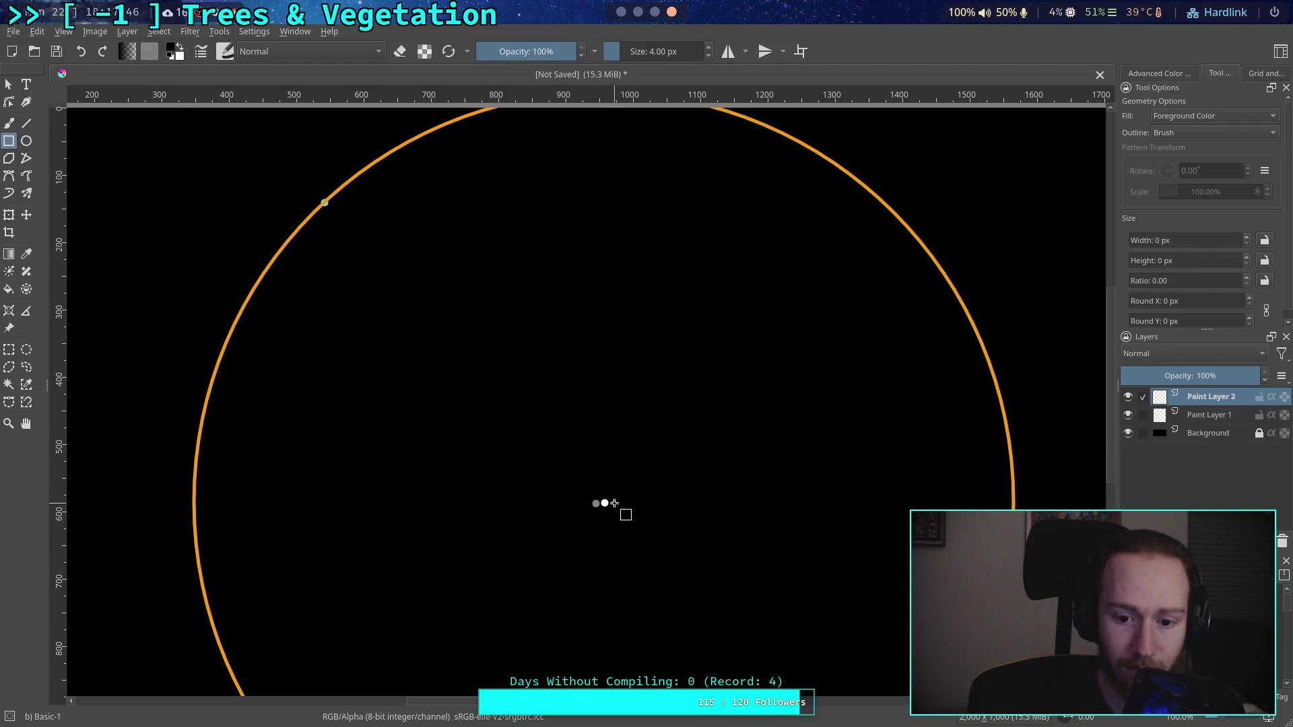
mouse_move(614, 503)
left_mouse_down()
mouse_move(1109, 620)
mouse_move(1088, 693)
mouse_move(1084, 641)
left_mouse_up()
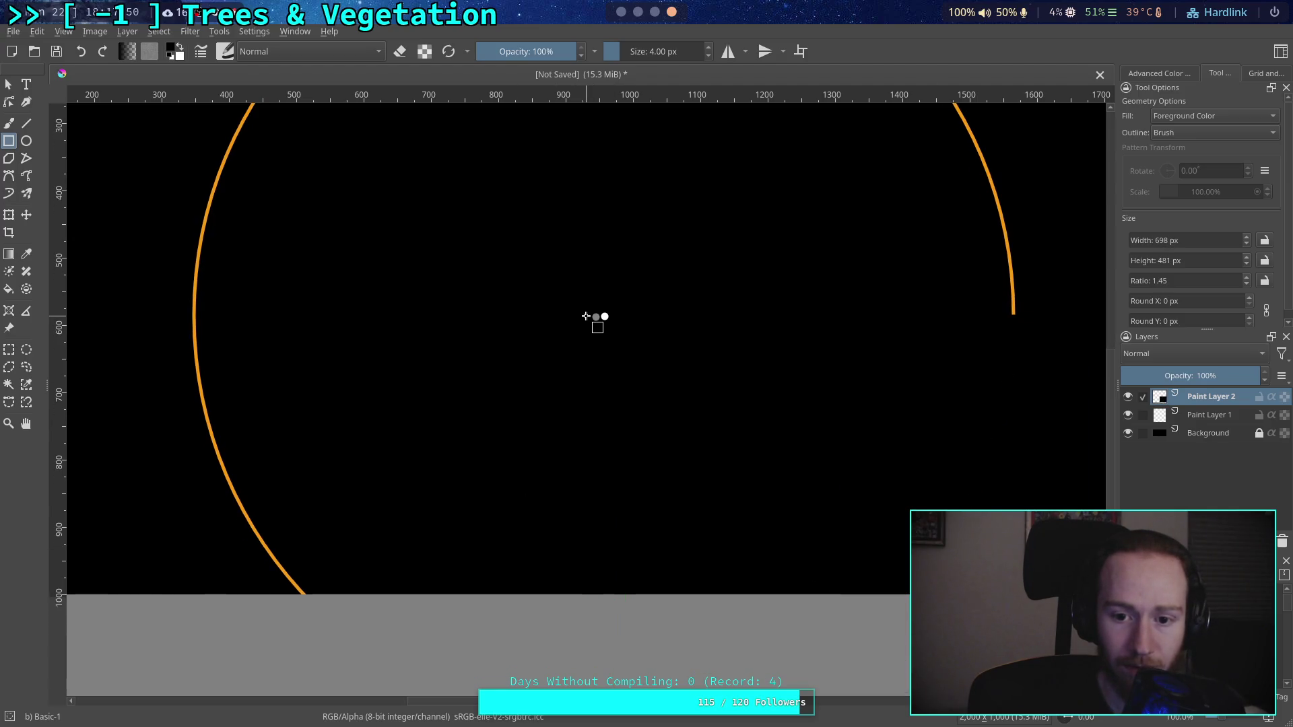
mouse_move(586, 316)
left_mouse_down()
mouse_move(161, 537)
mouse_move(94, 649)
left_mouse_up()
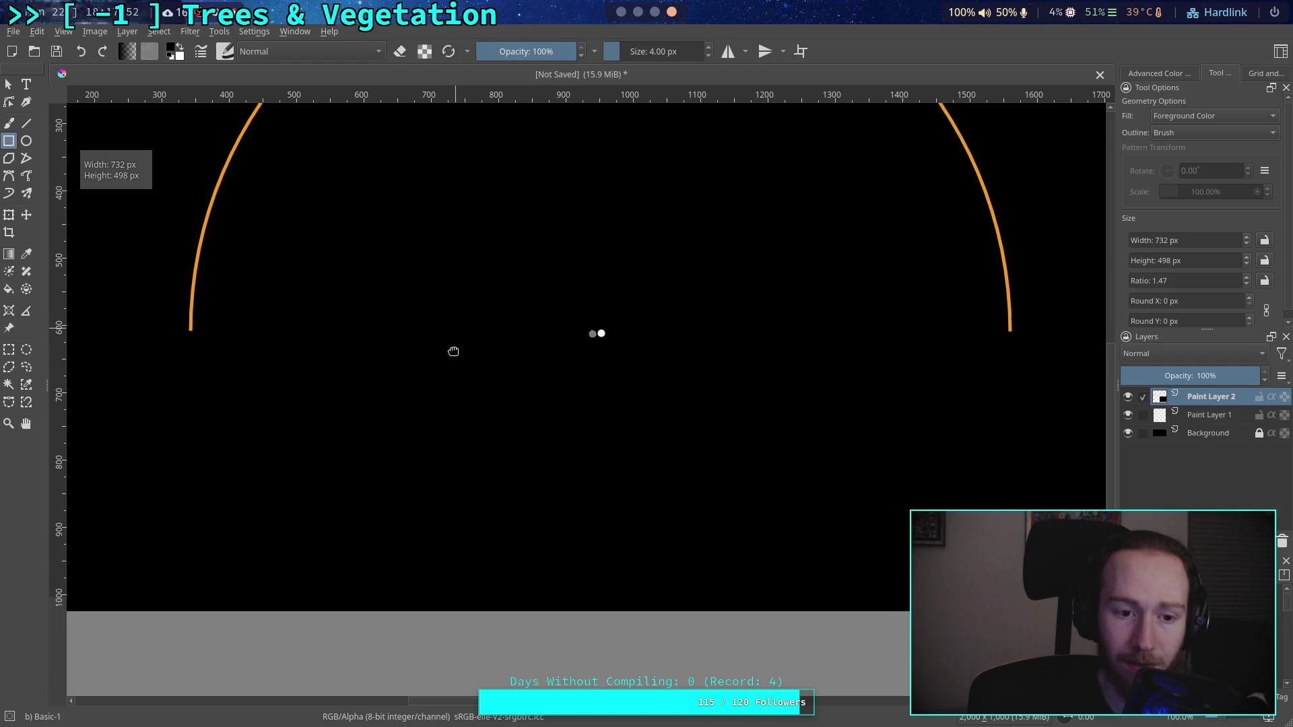
left_click_drag(453, 350, 440, 522)
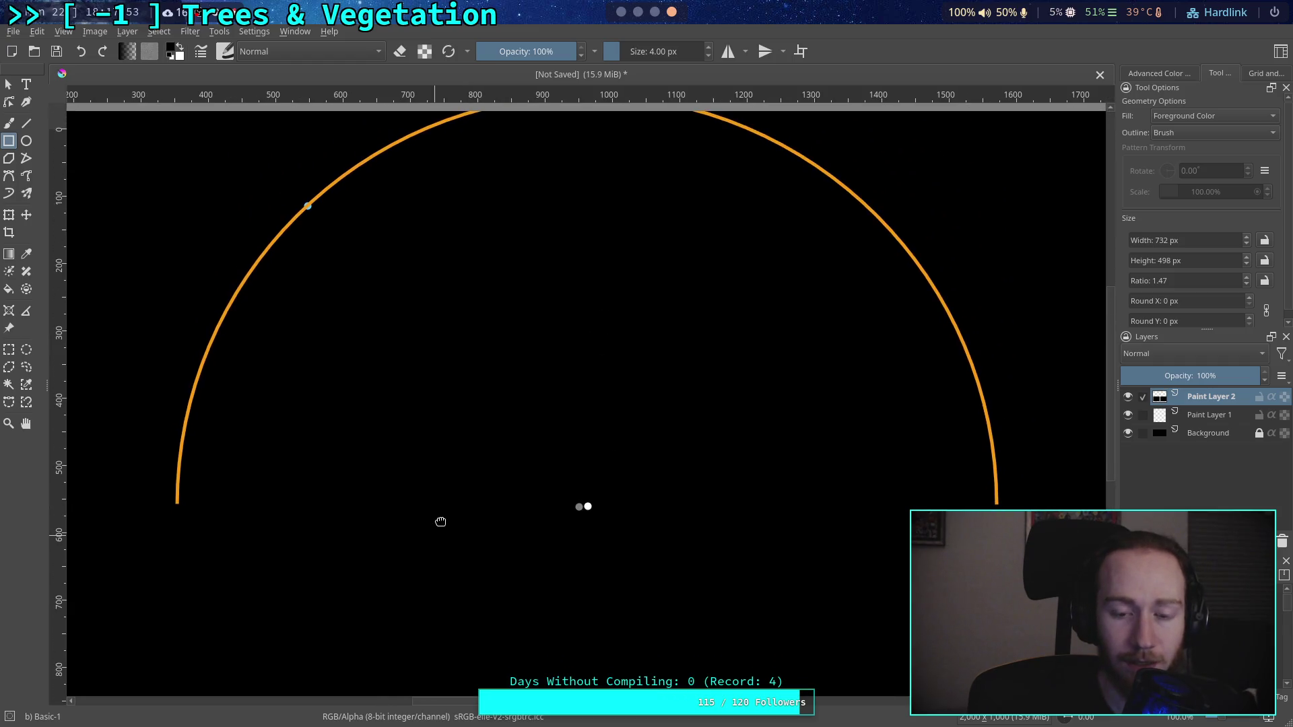
left_click(173, 52)
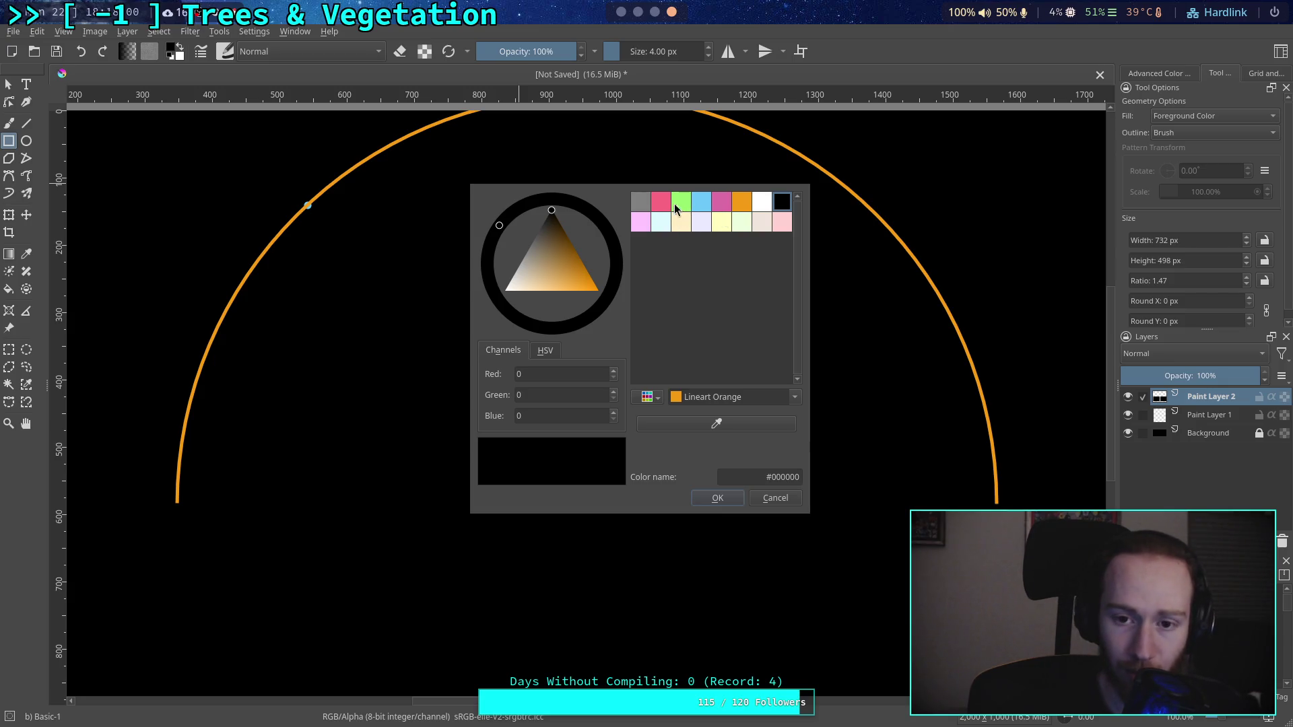
left_click(642, 223)
Step: Draw a 1209 px pale pink circle just inside the orange arc
left_click(733, 502)
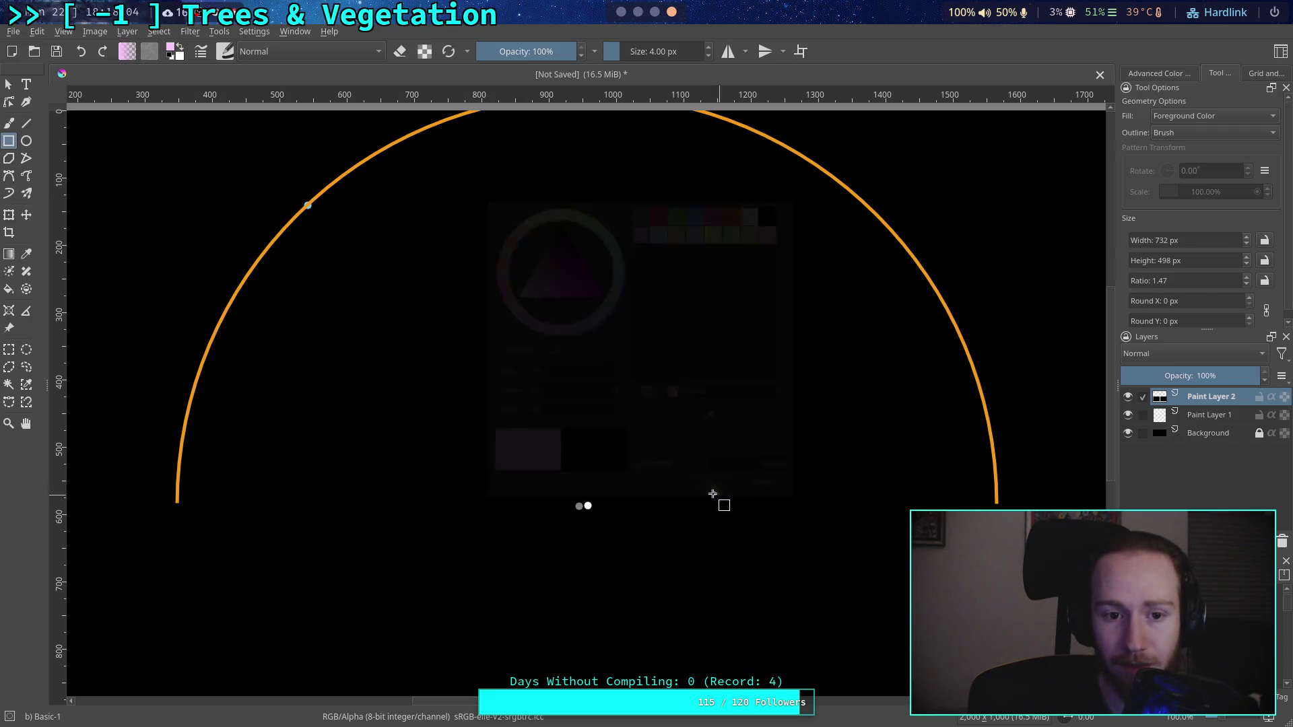
left_click(31, 141)
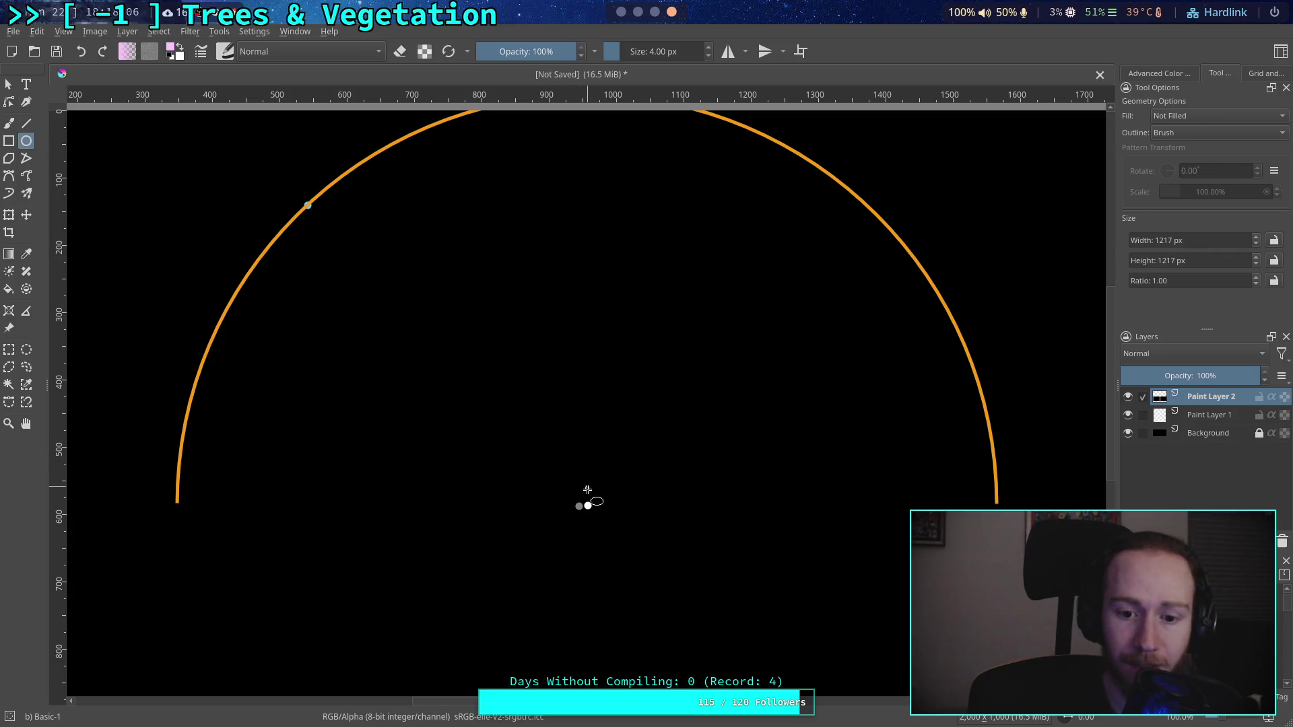
mouse_move(573, 510)
left_mouse_down()
mouse_move(471, 373)
mouse_move(331, 228)
mouse_move(248, 168)
mouse_move(271, 162)
mouse_move(243, 173)
mouse_move(395, 338)
mouse_move(182, 159)
mouse_move(303, 249)
mouse_move(206, 164)
mouse_move(139, 121)
mouse_move(231, 185)
mouse_move(144, 113)
mouse_move(158, 124)
left_mouse_up()
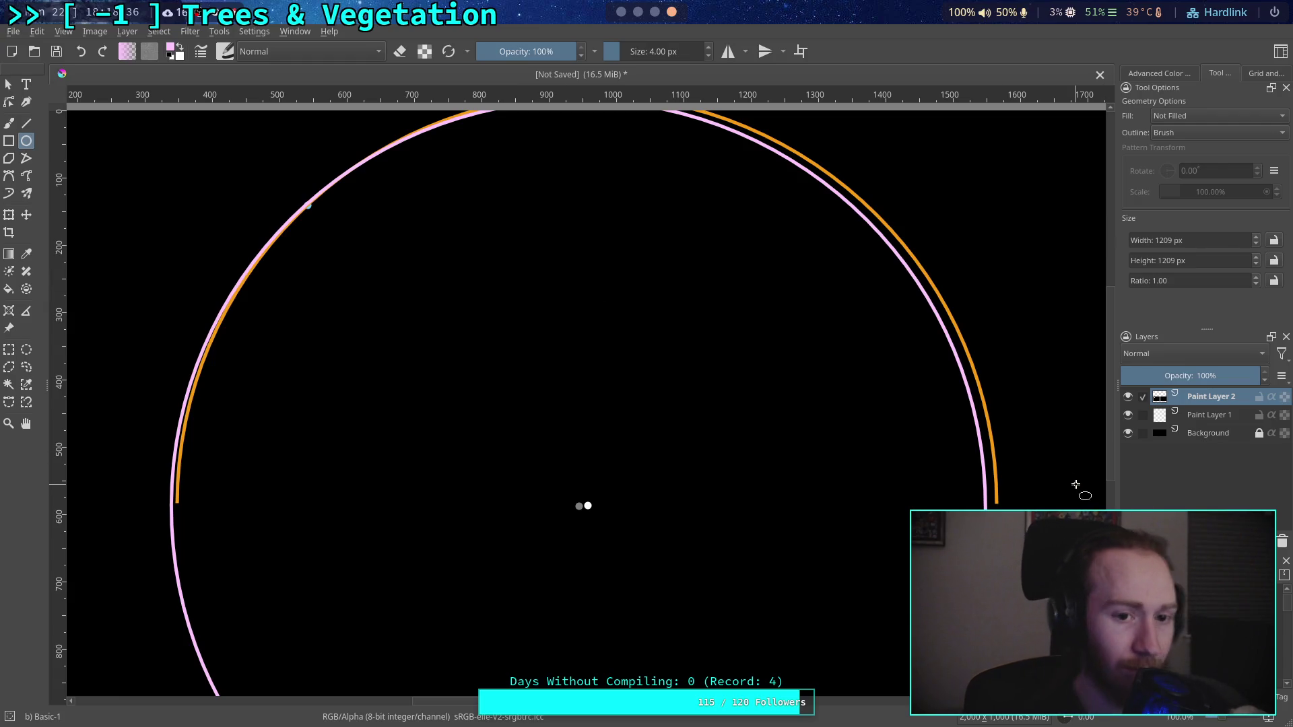
left_click_drag(811, 407, 812, 372)
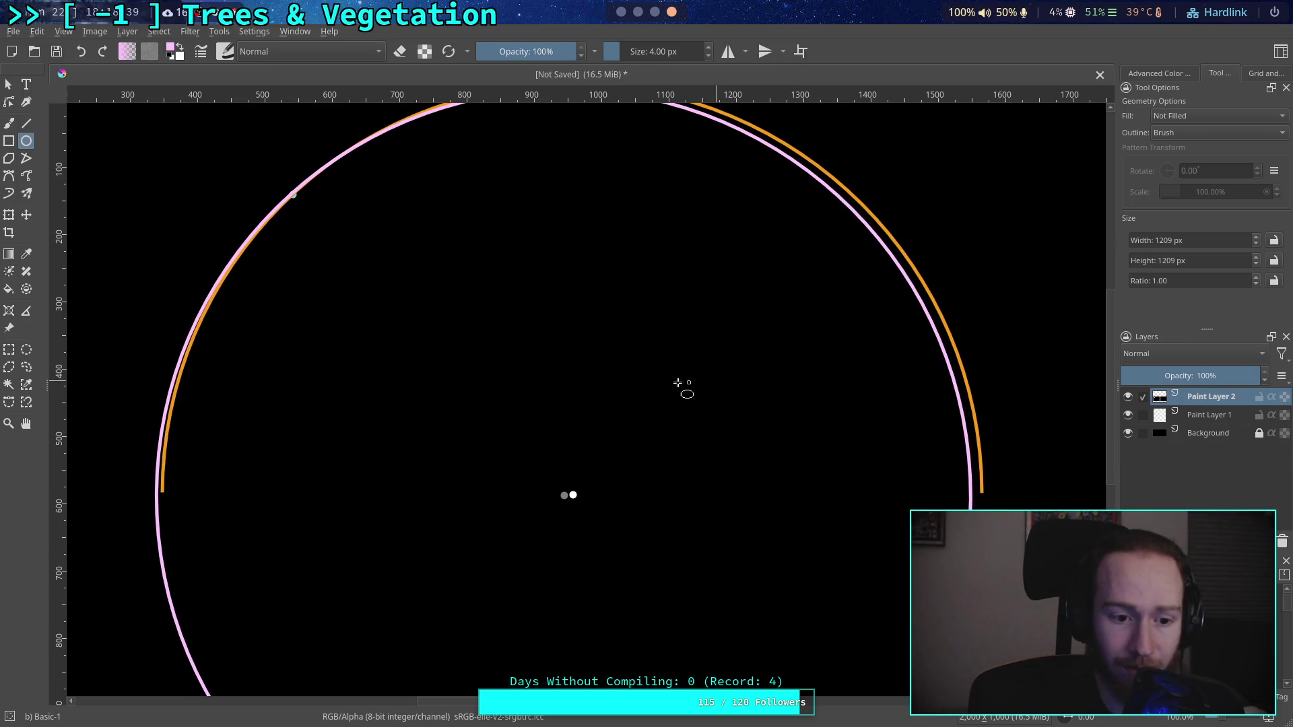
left_click(171, 57)
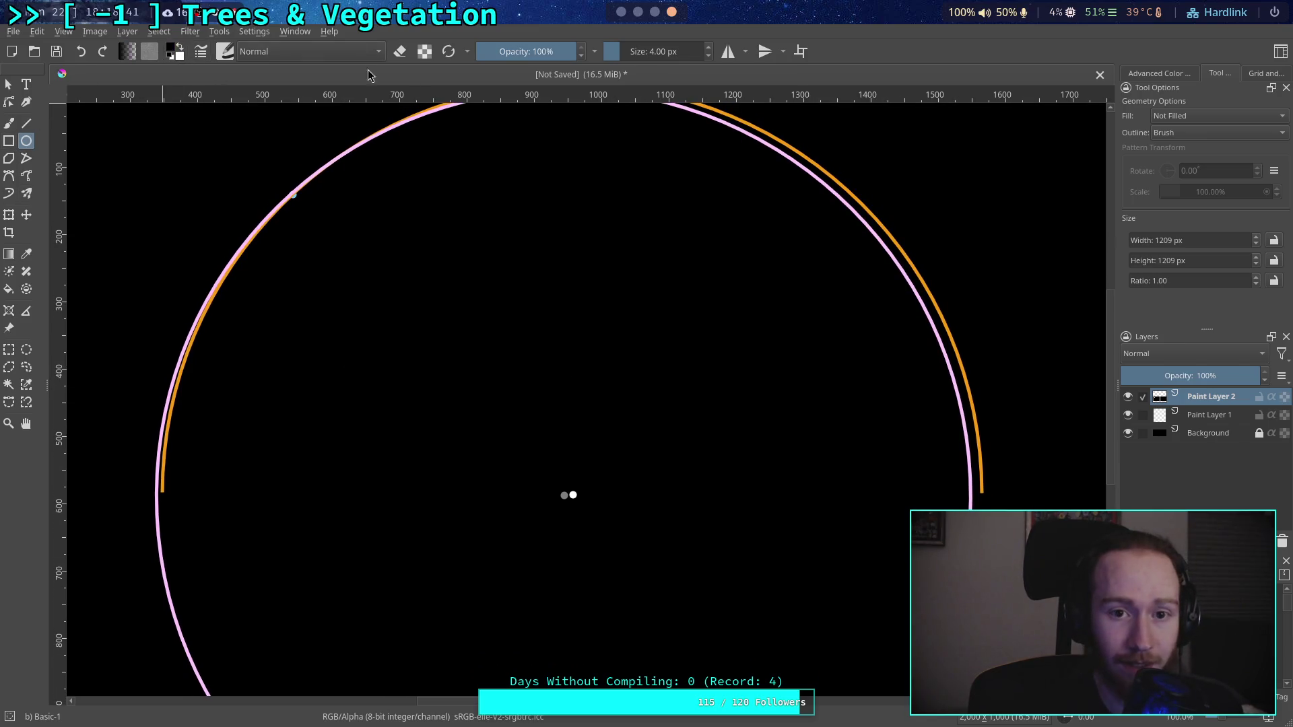
Step: Black out the pink circle's lower arc with black rectangles
left_click(14, 141)
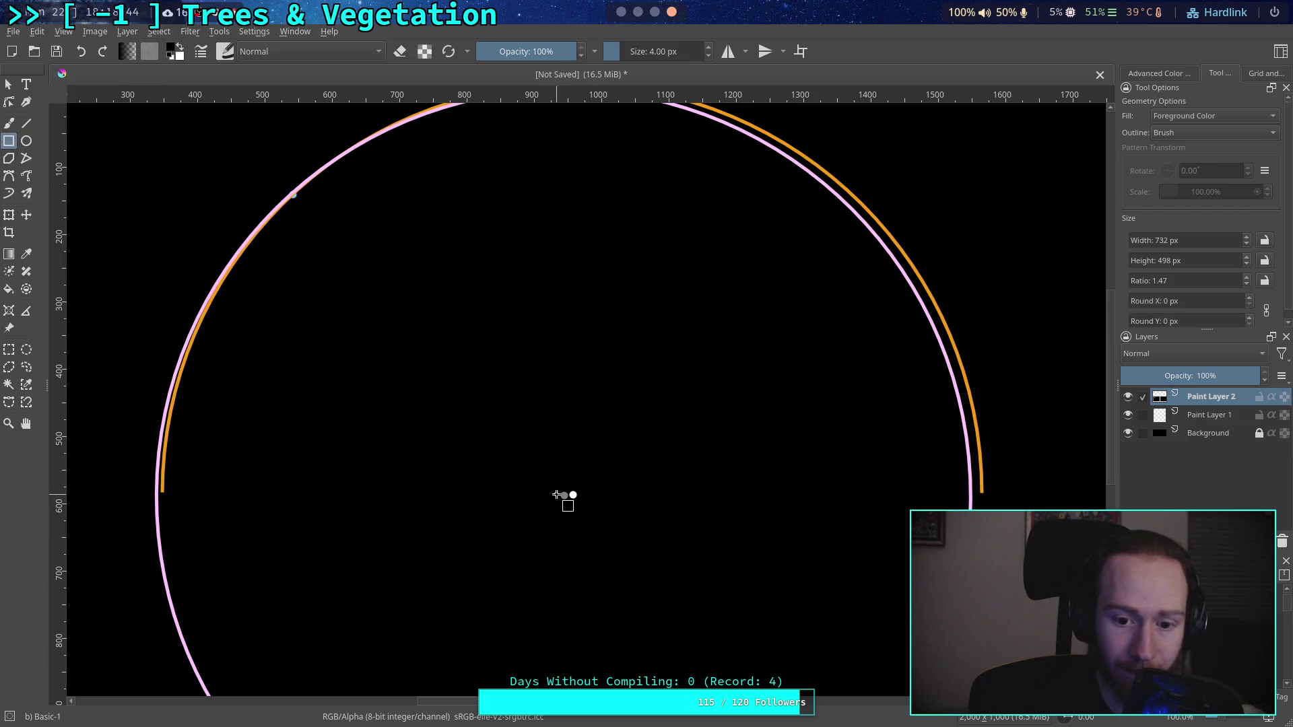
left_click_drag(554, 495, 89, 690)
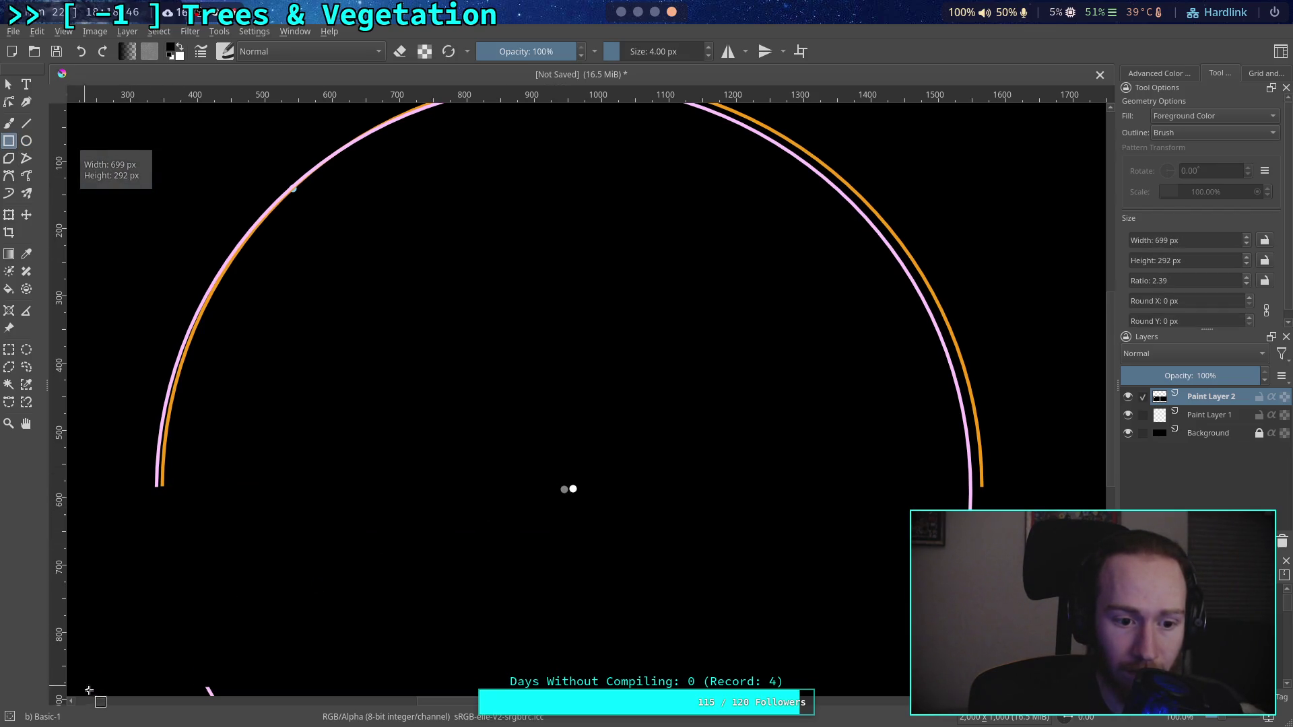
mouse_move(579, 488)
left_mouse_down()
mouse_move(845, 540)
mouse_move(1086, 670)
left_mouse_up()
left_click_drag(890, 531, 917, 393)
mouse_move(151, 498)
left_mouse_down()
mouse_move(974, 620)
mouse_move(1002, 673)
left_mouse_up()
mouse_move(805, 309)
left_mouse_down()
mouse_move(741, 482)
mouse_move(721, 493)
left_mouse_up()
scroll(733, 456, "up", 6)
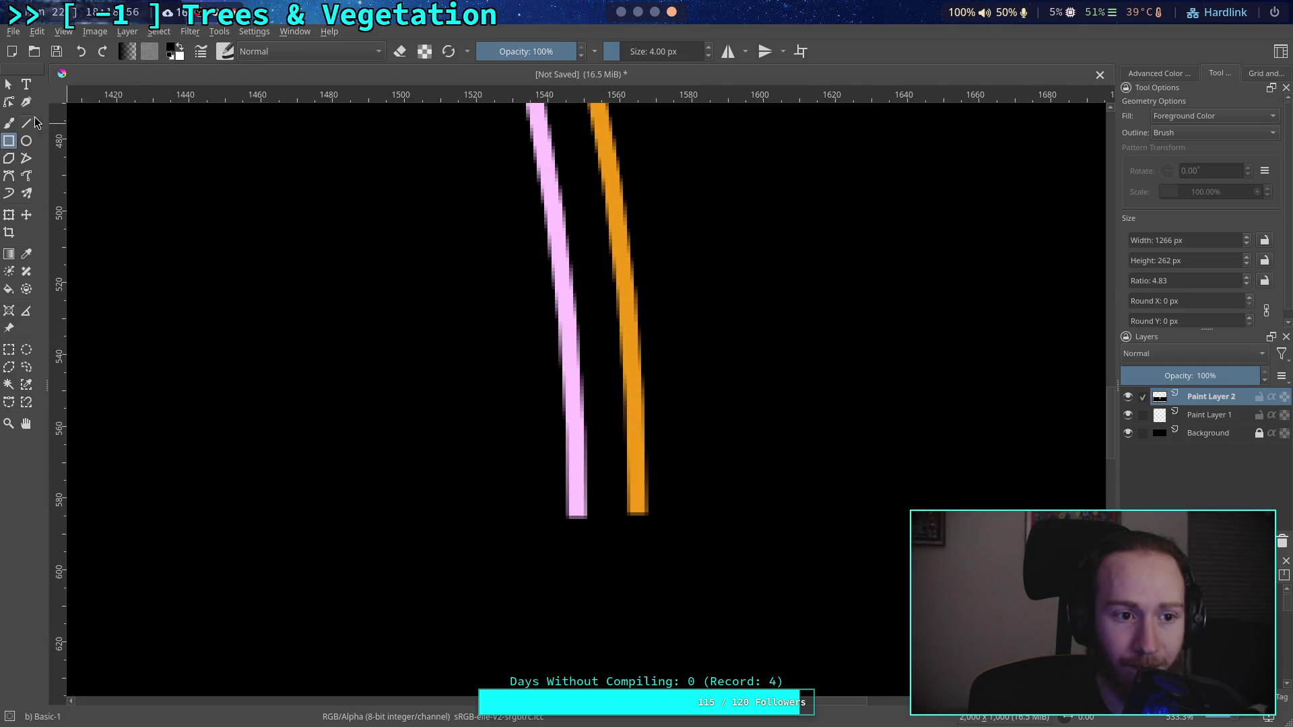
Step: Stamp a column of seven white dots between the pink and orange arcs
key("b")
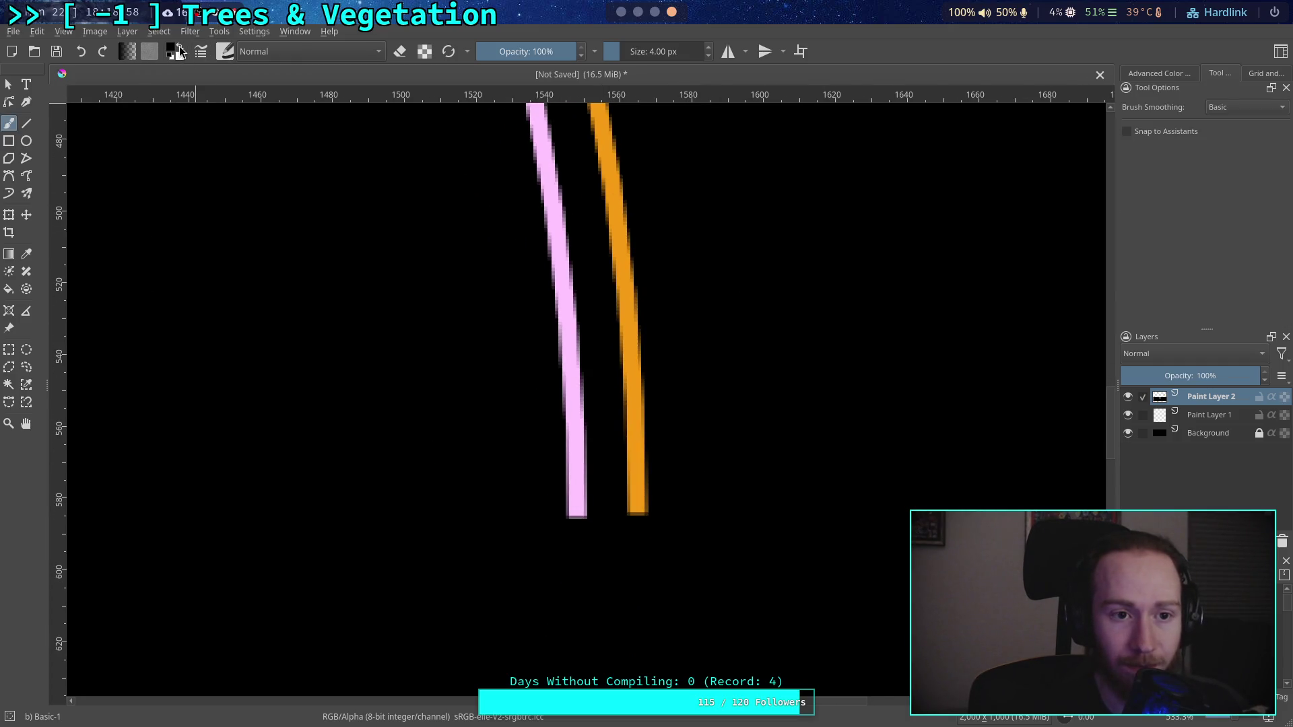
left_click(179, 47)
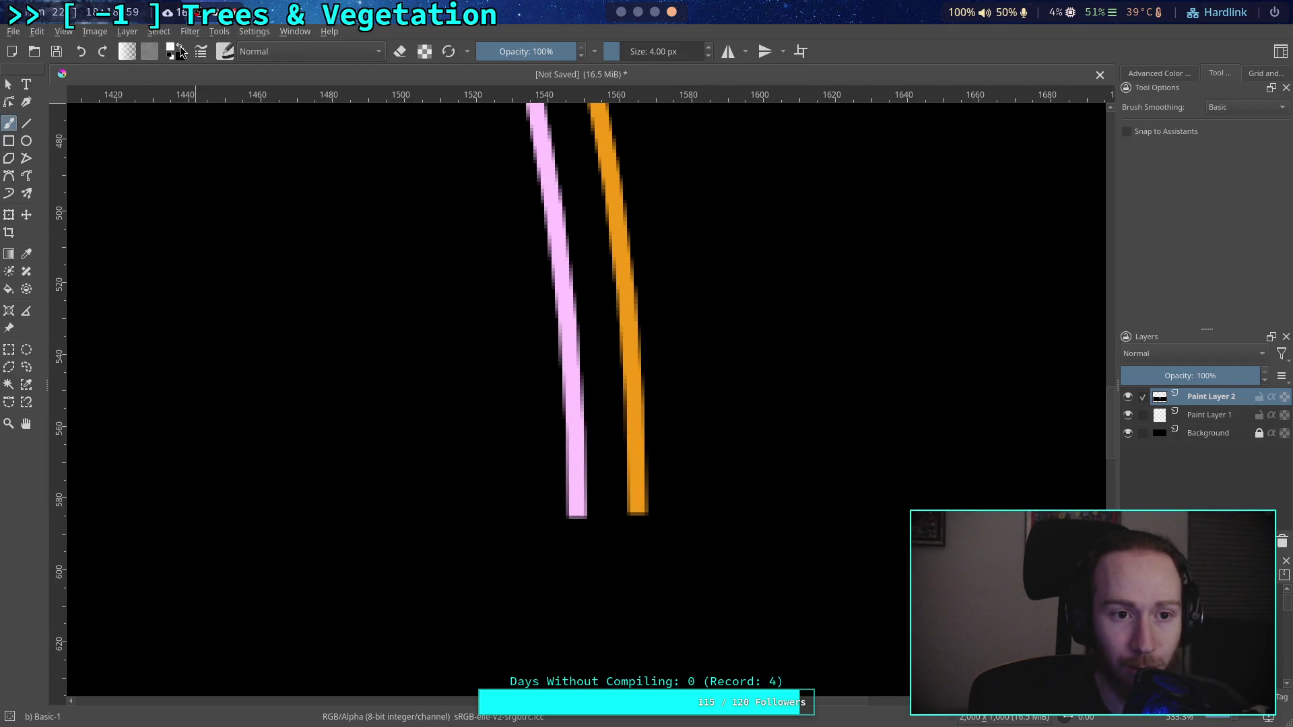
left_click(601, 449)
left_click(597, 379)
left_click(595, 344)
left_click(591, 303)
left_click_drag(486, 157, 552, 408)
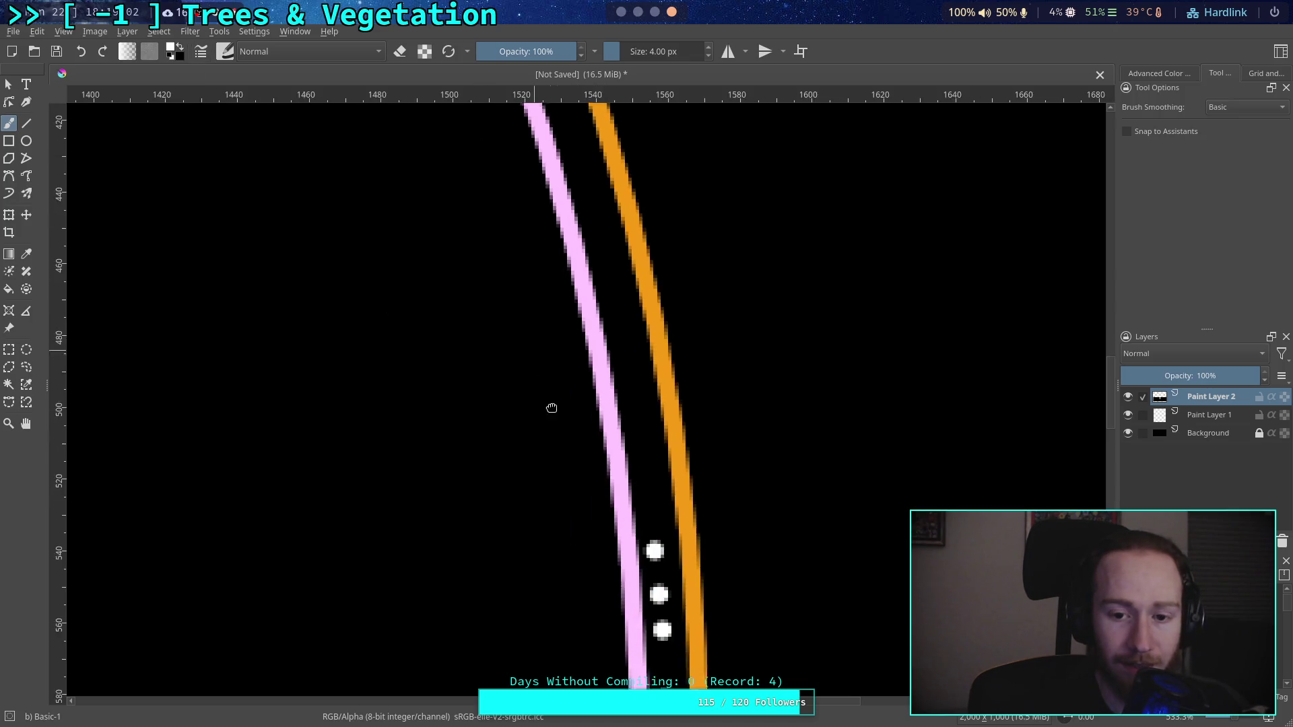
left_click(655, 486)
left_click(641, 434)
left_click(620, 350)
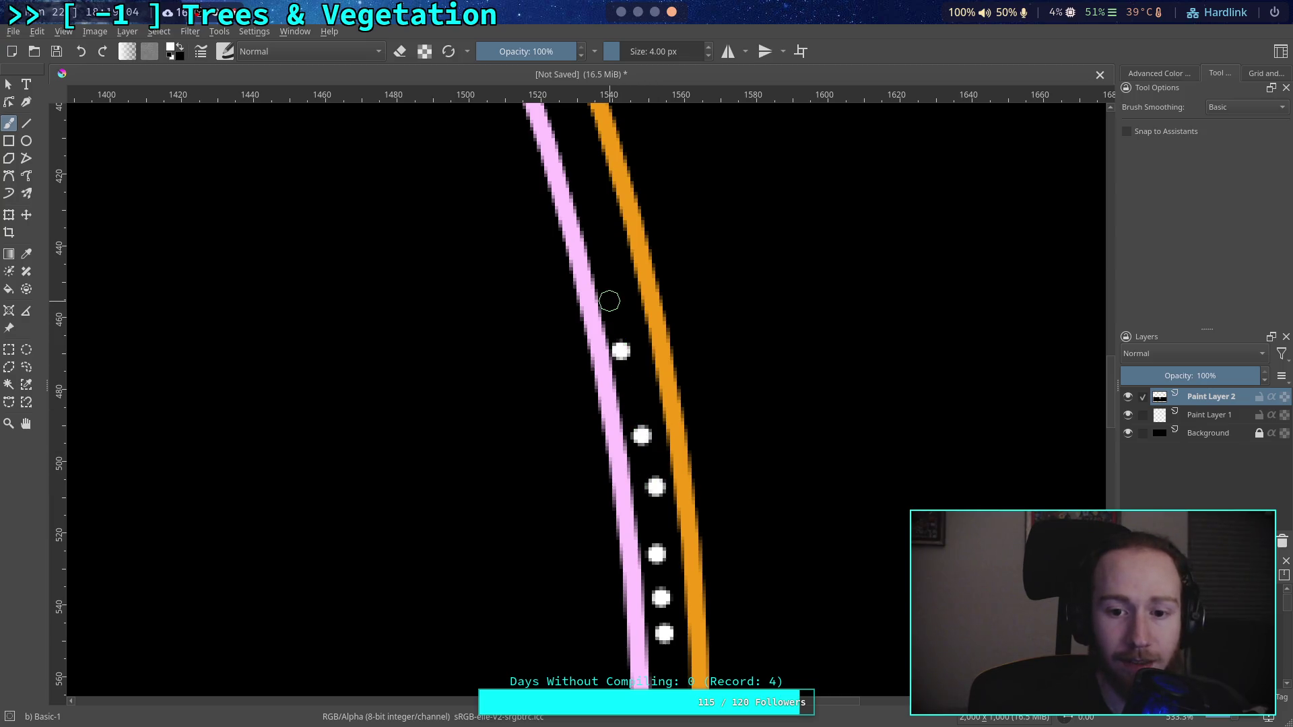
scroll(548, 237, "down", 9)
scroll(529, 497, "up", 6)
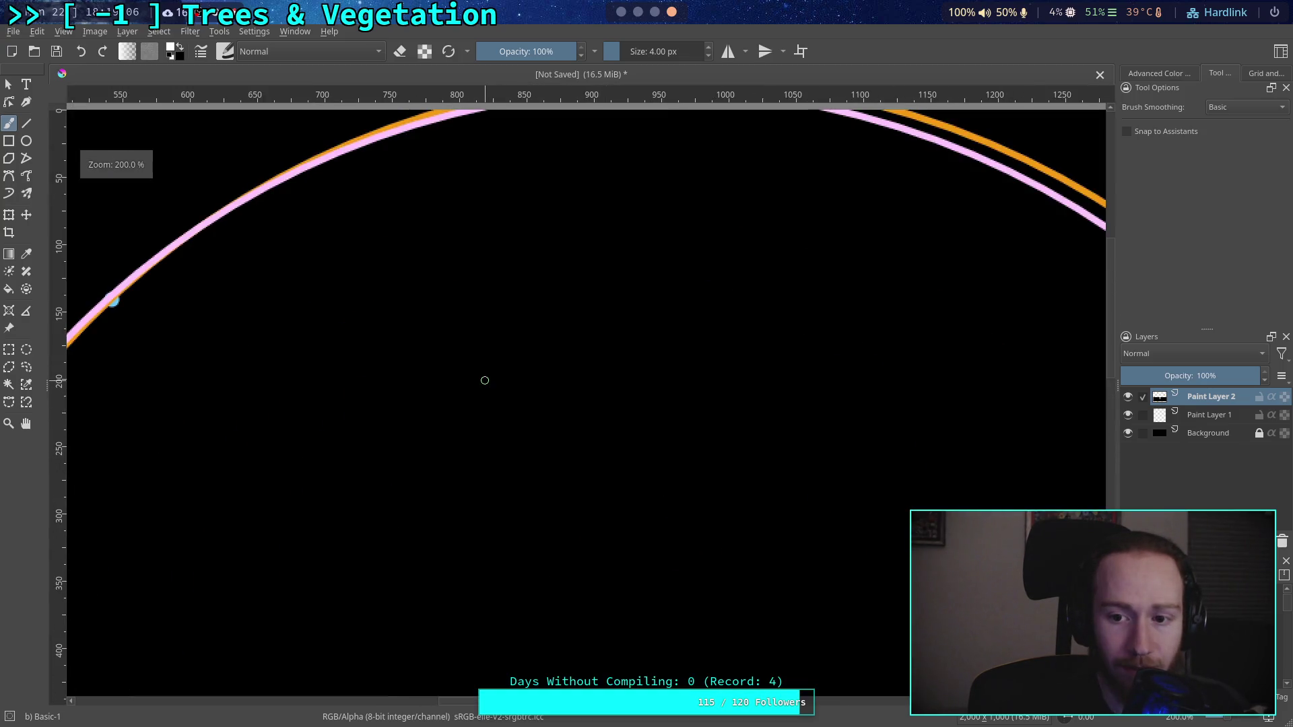
scroll(629, 455, "down", 3)
scroll(453, 272, "up", 1)
Step: Pan along the pink and orange arcs and dab another white dot onto the right arc
left_click_drag(453, 271, 478, 344)
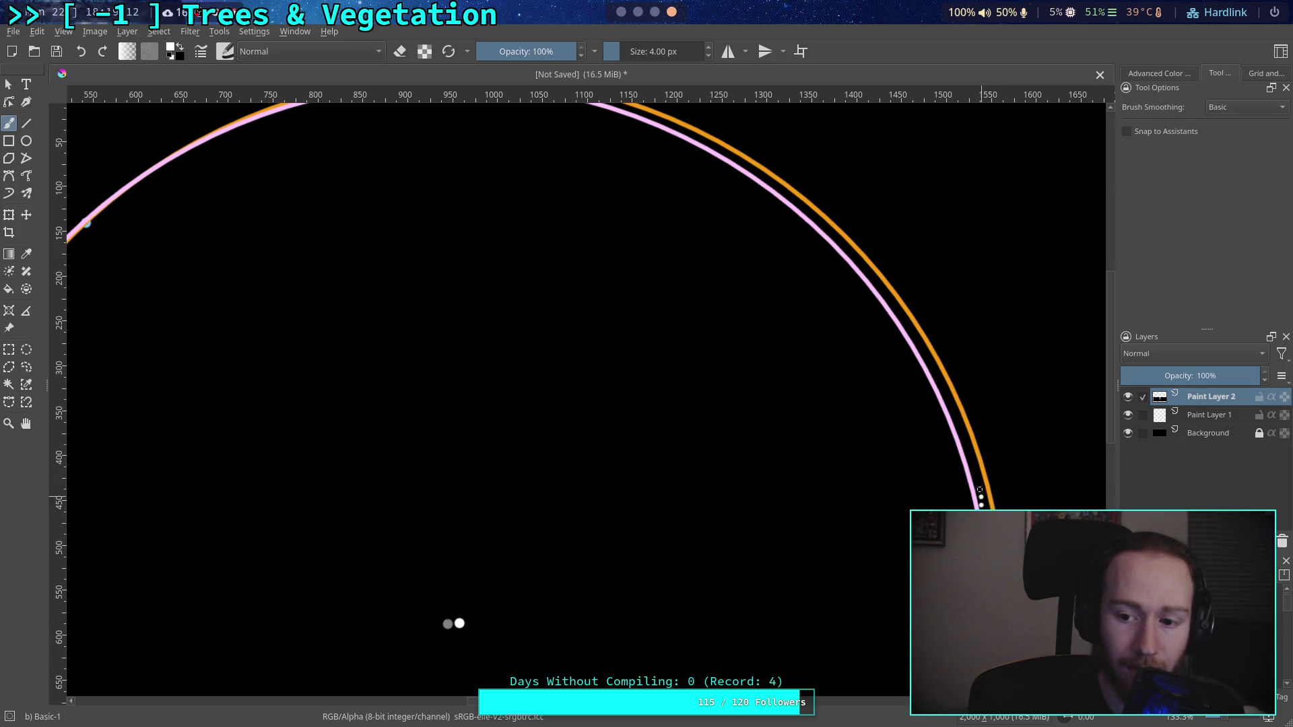
scroll(263, 178, "down", 3)
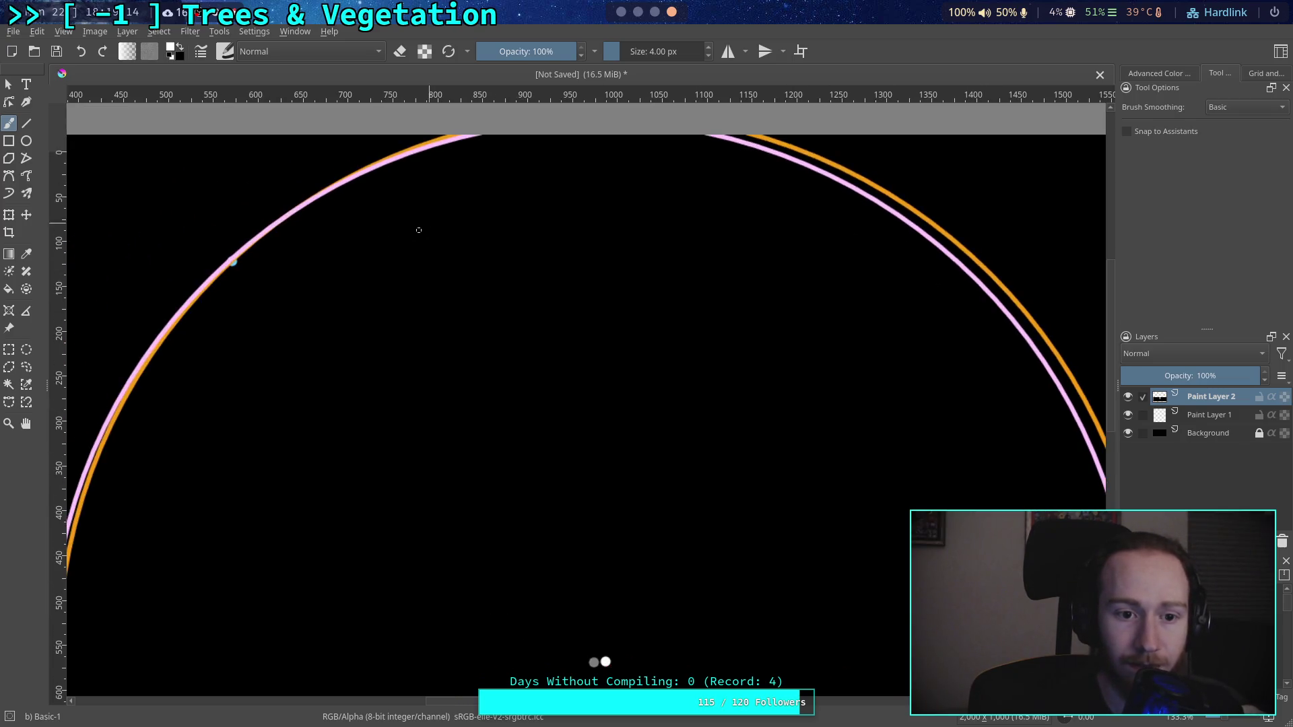
scroll(427, 254, "up", 3)
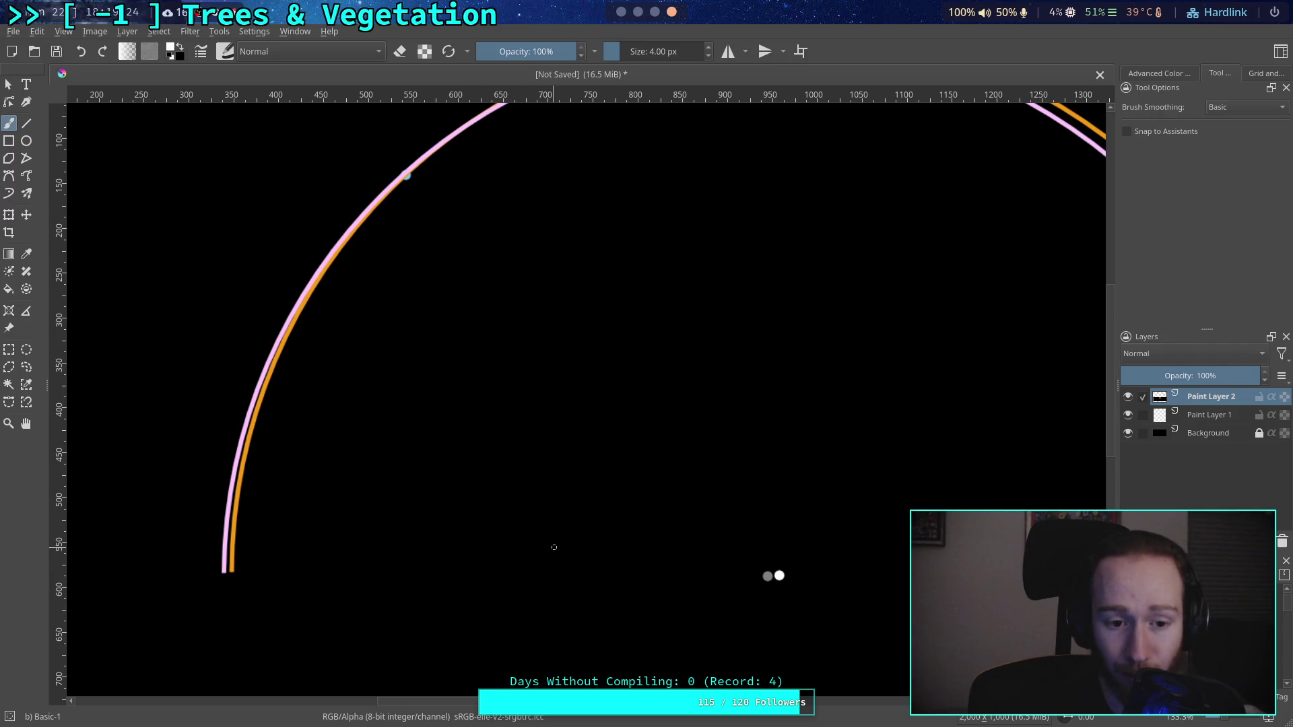
left_click_drag(554, 547, 464, 568)
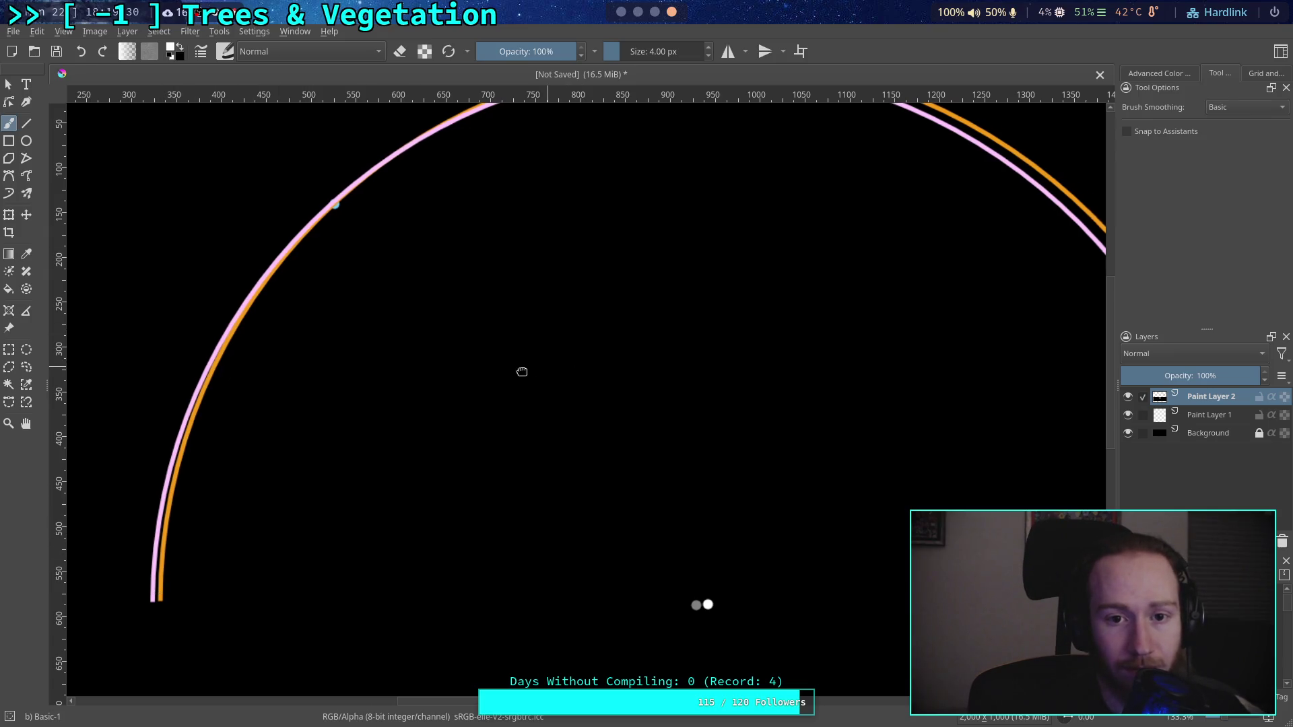
mouse_move(523, 369)
left_mouse_down()
mouse_move(349, 412)
mouse_move(468, 398)
mouse_move(476, 440)
left_mouse_up()
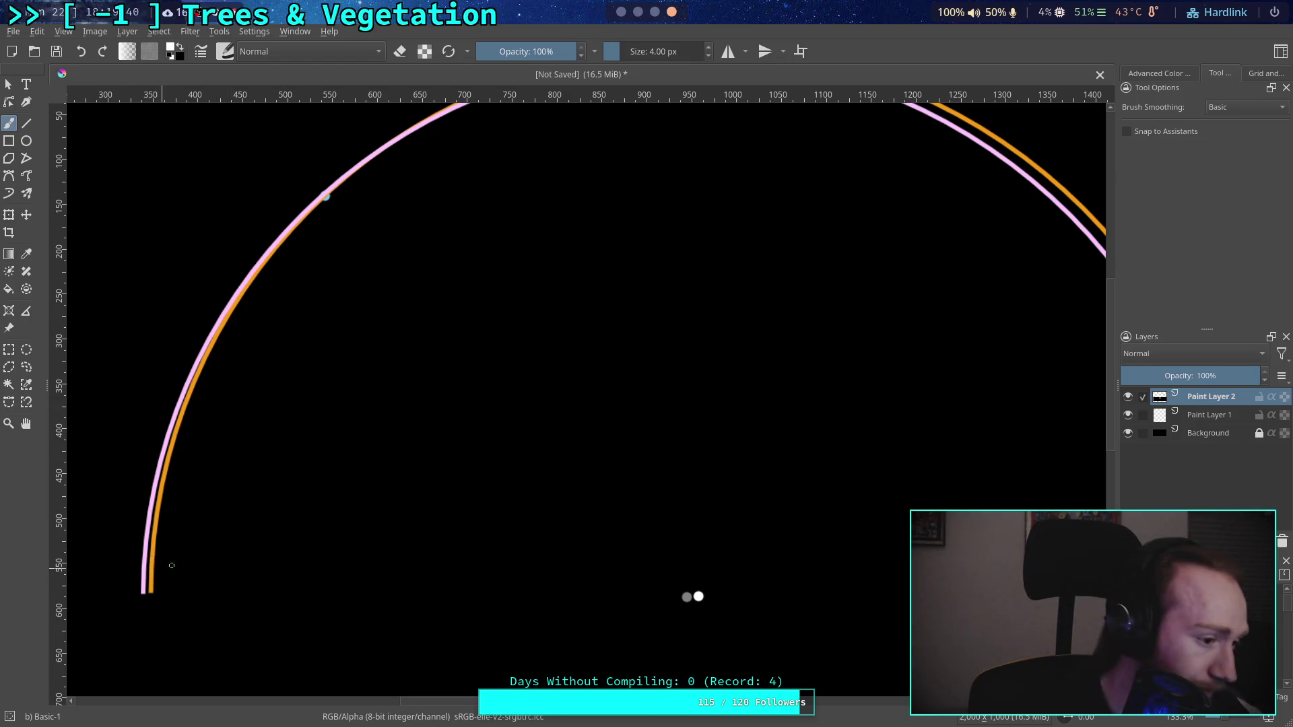
mouse_move(331, 566)
left_mouse_down()
mouse_move(225, 556)
mouse_move(397, 568)
mouse_move(543, 612)
mouse_move(436, 604)
left_mouse_up()
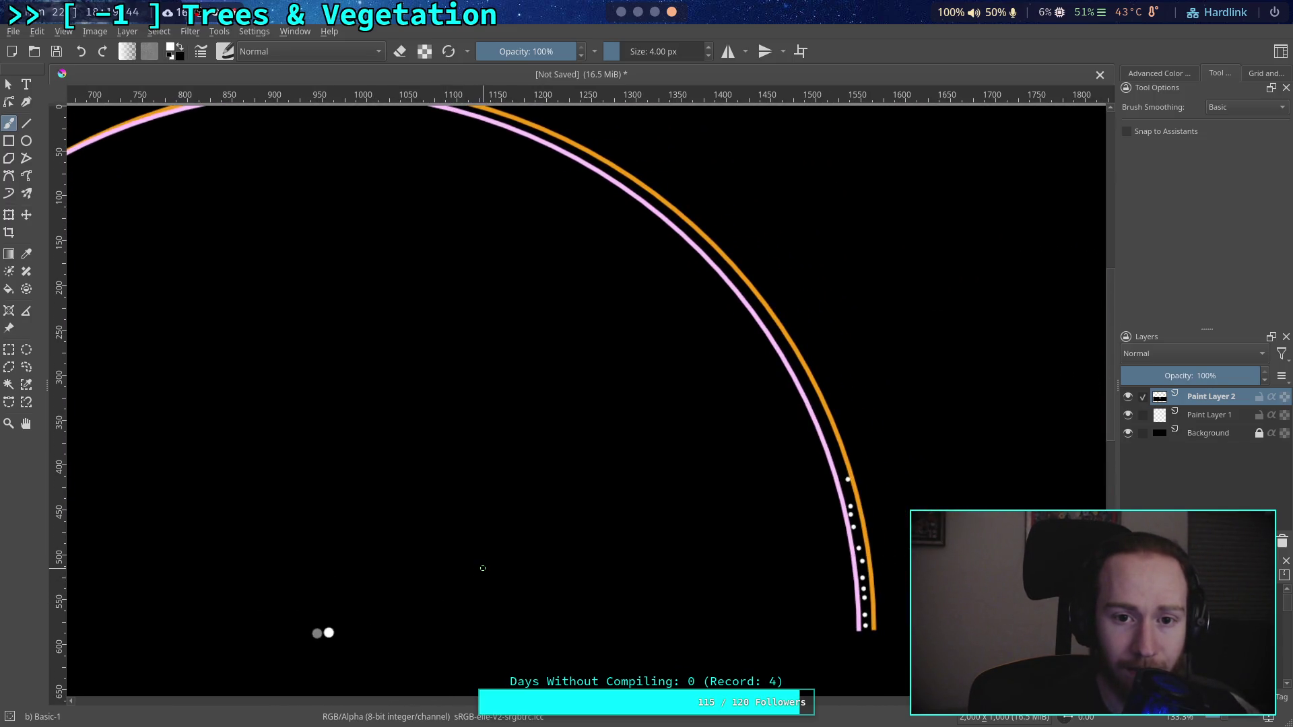
left_click_drag(482, 568, 566, 583)
mouse_move(188, 184)
left_mouse_down()
mouse_move(230, 202)
mouse_move(277, 276)
left_mouse_up()
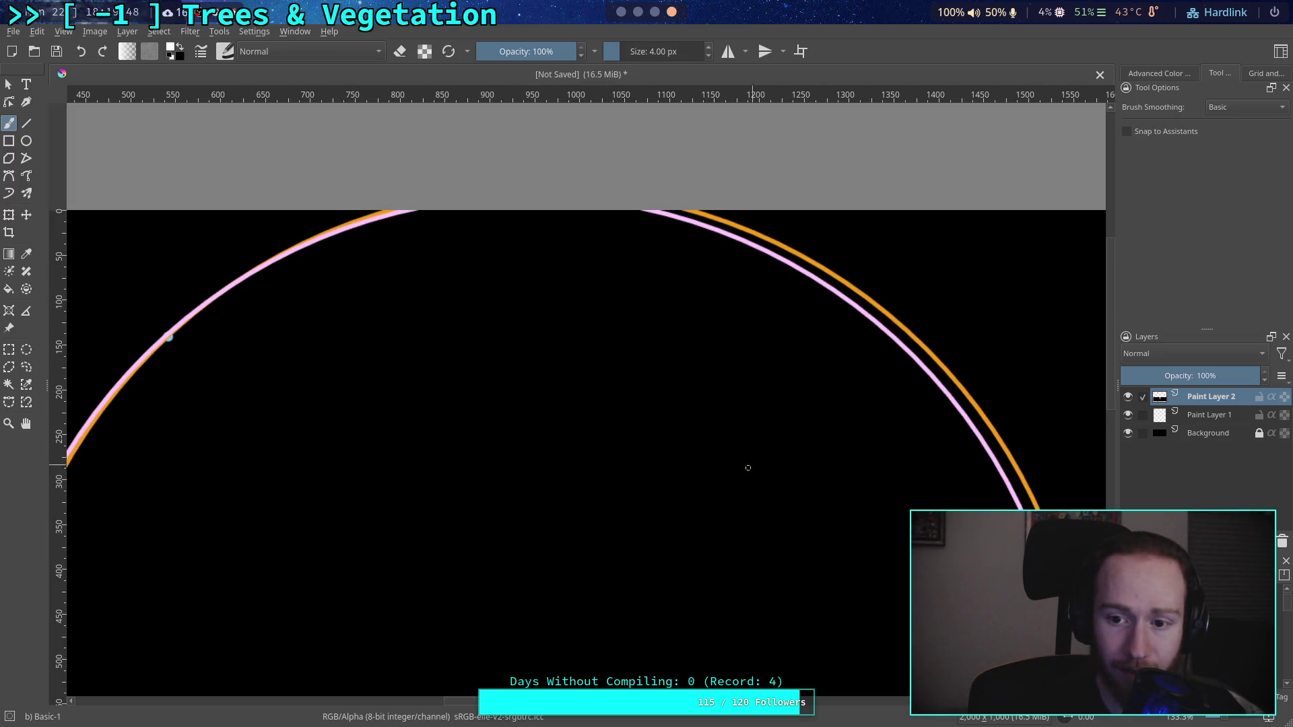
left_click_drag(748, 467, 621, 299)
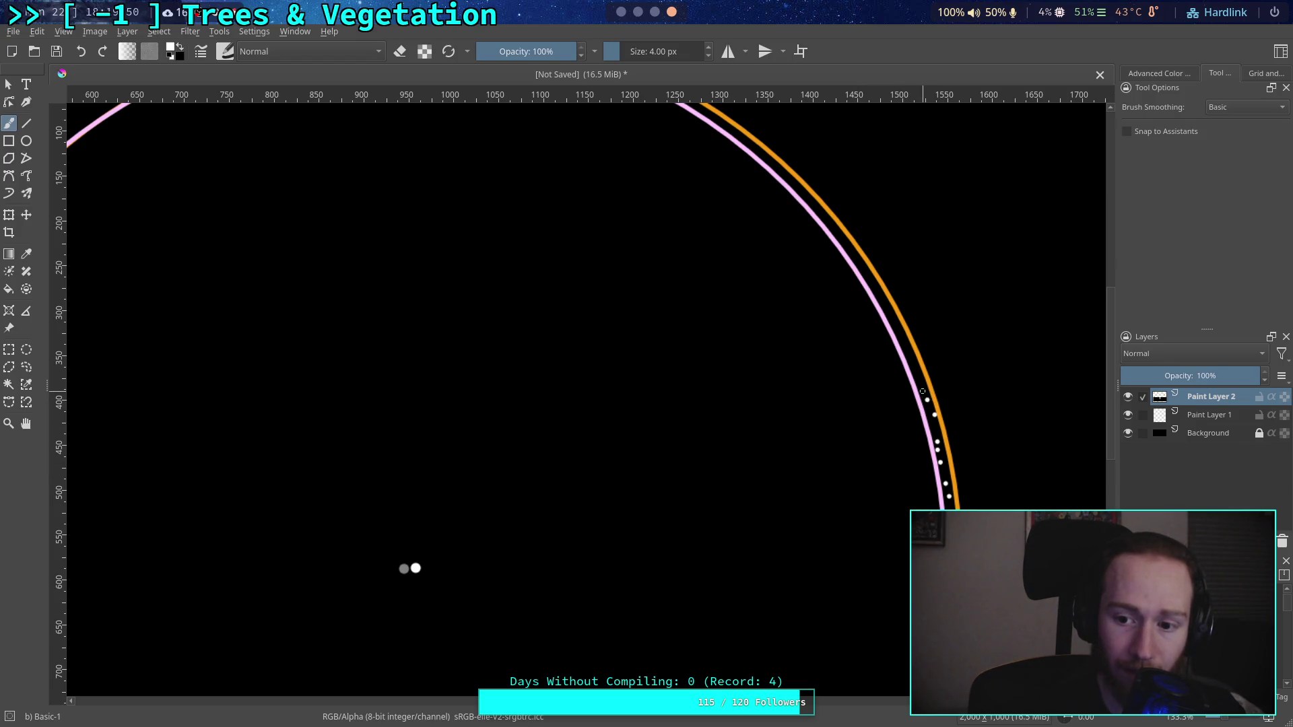
left_click(916, 373)
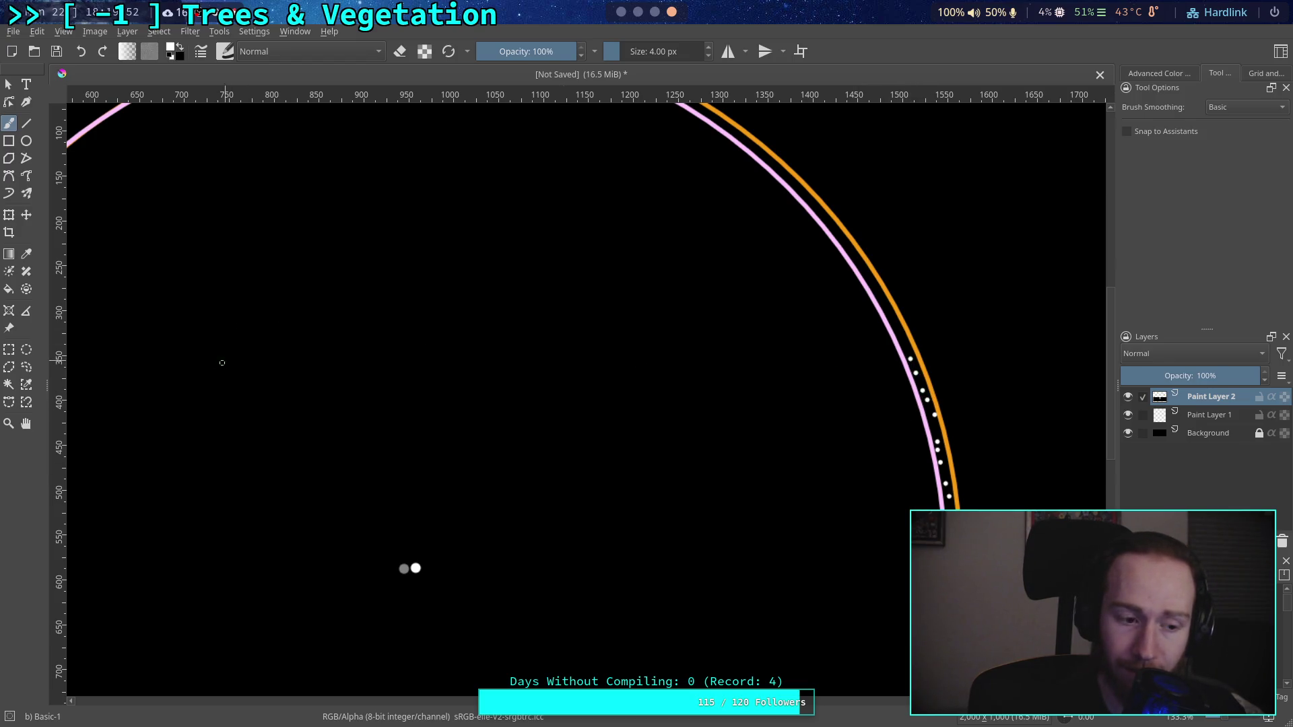
left_click_drag(222, 363, 436, 396)
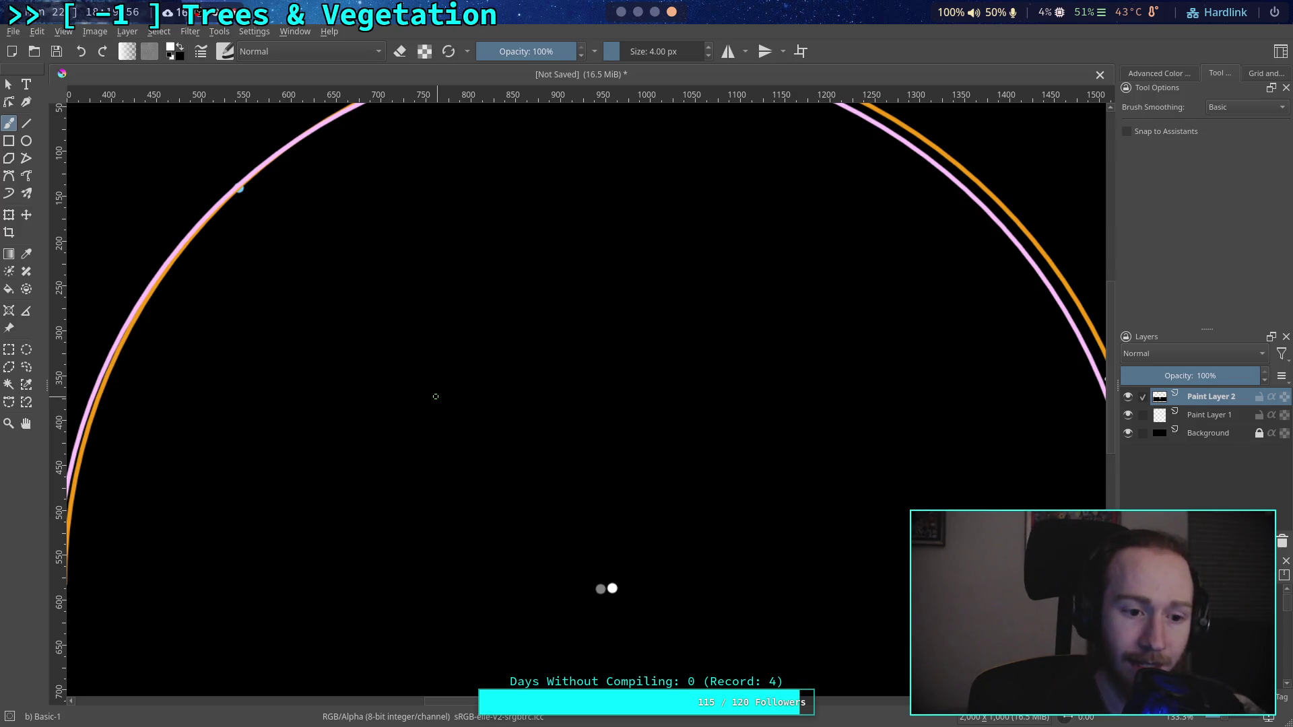
mouse_move(659, 397)
left_mouse_down()
mouse_move(521, 405)
mouse_move(589, 435)
left_mouse_up()
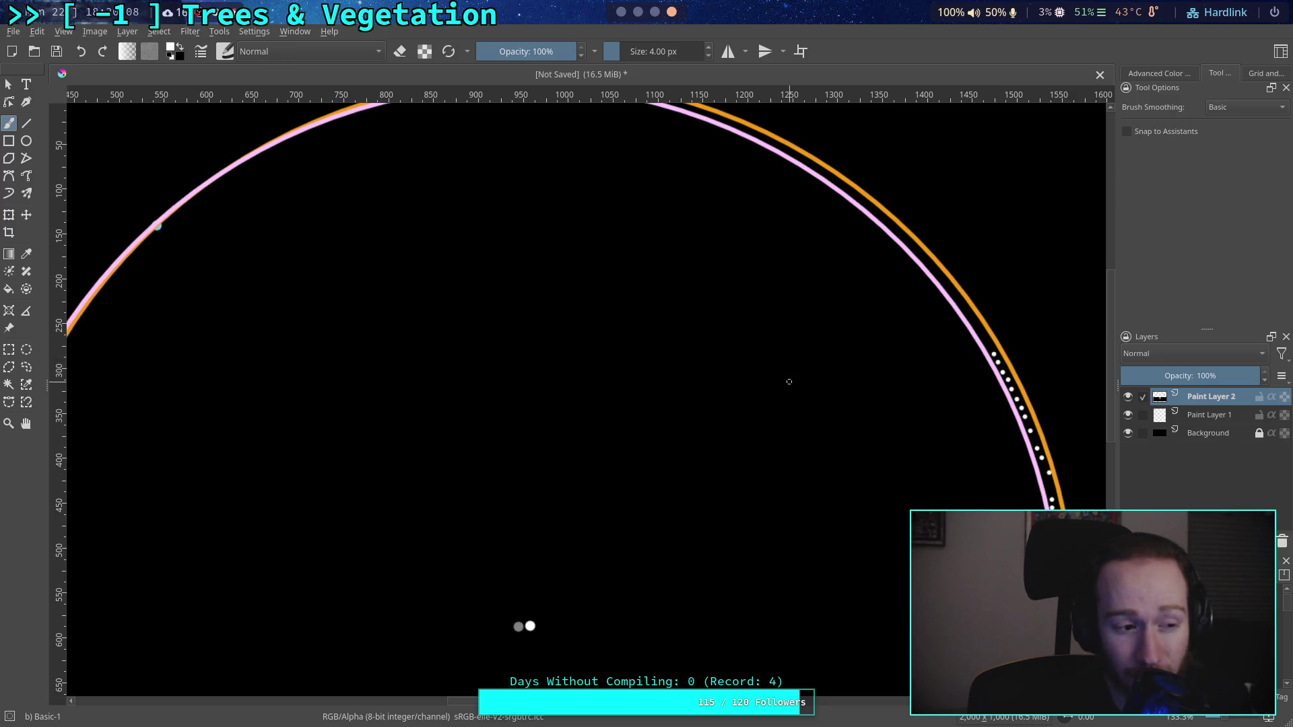
Step: Pan along the dotted right arc and zoom in to 6400% to show the pixel grid
scroll(698, 317, "up", 3)
scroll(785, 317, "down", 5)
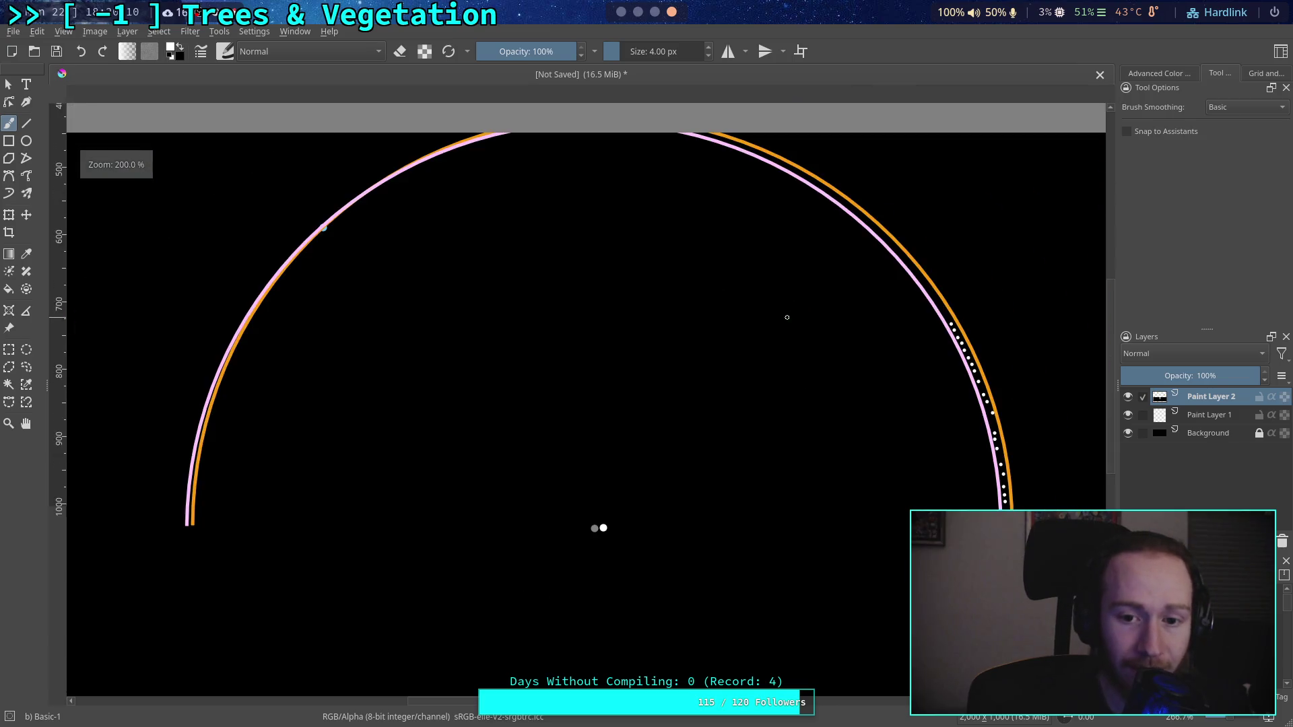
scroll(759, 378, "up", 2)
scroll(769, 413, "down", 3)
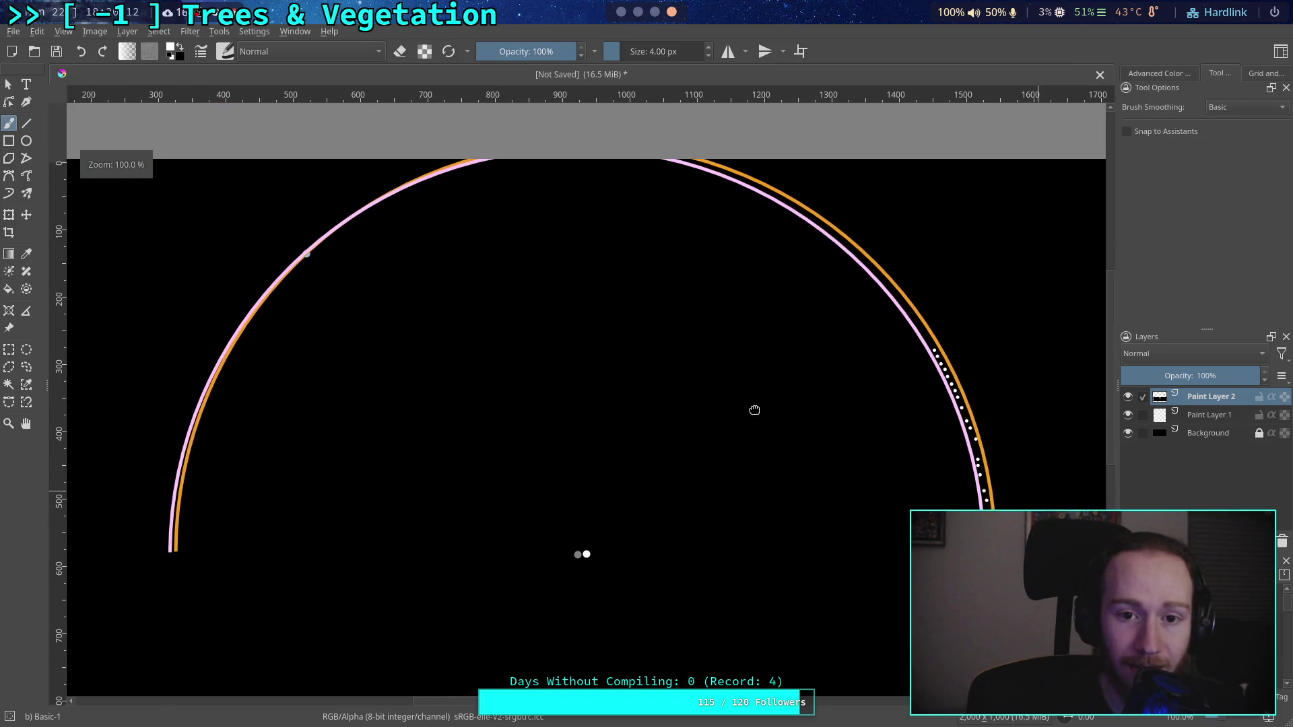
scroll(745, 401, "up", 3)
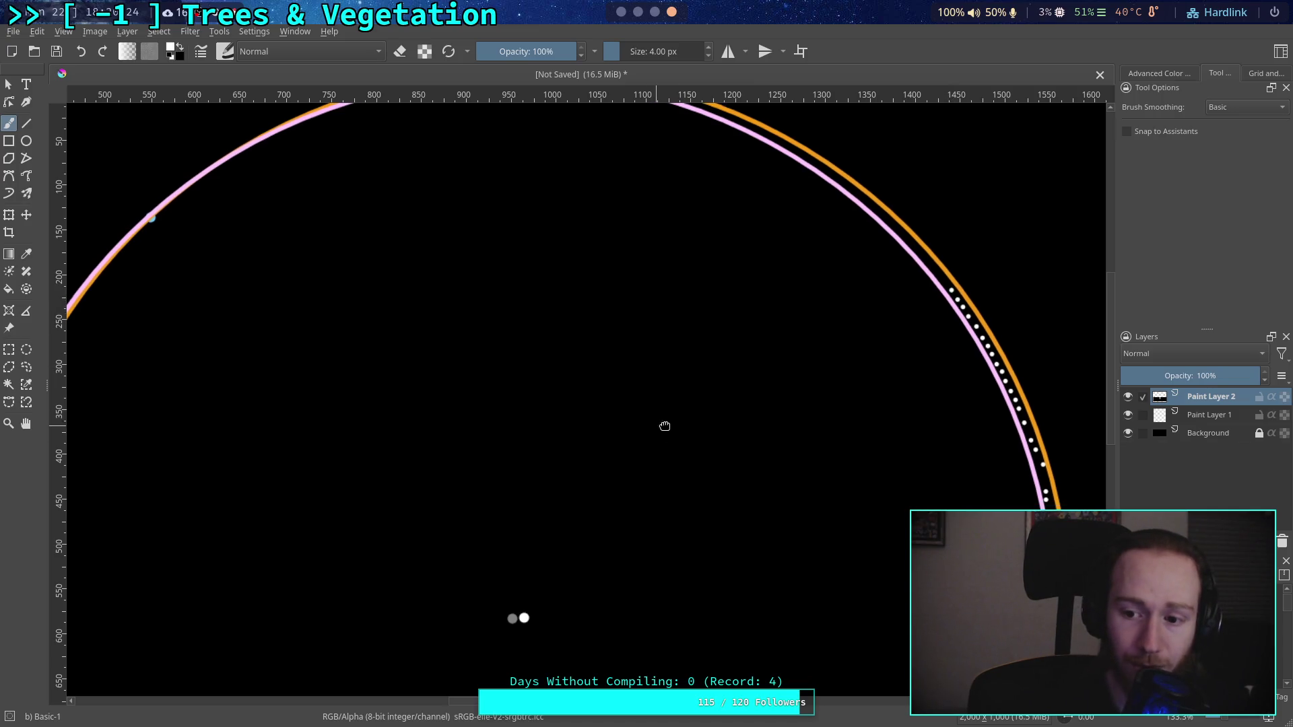
left_click_drag(663, 427, 696, 415)
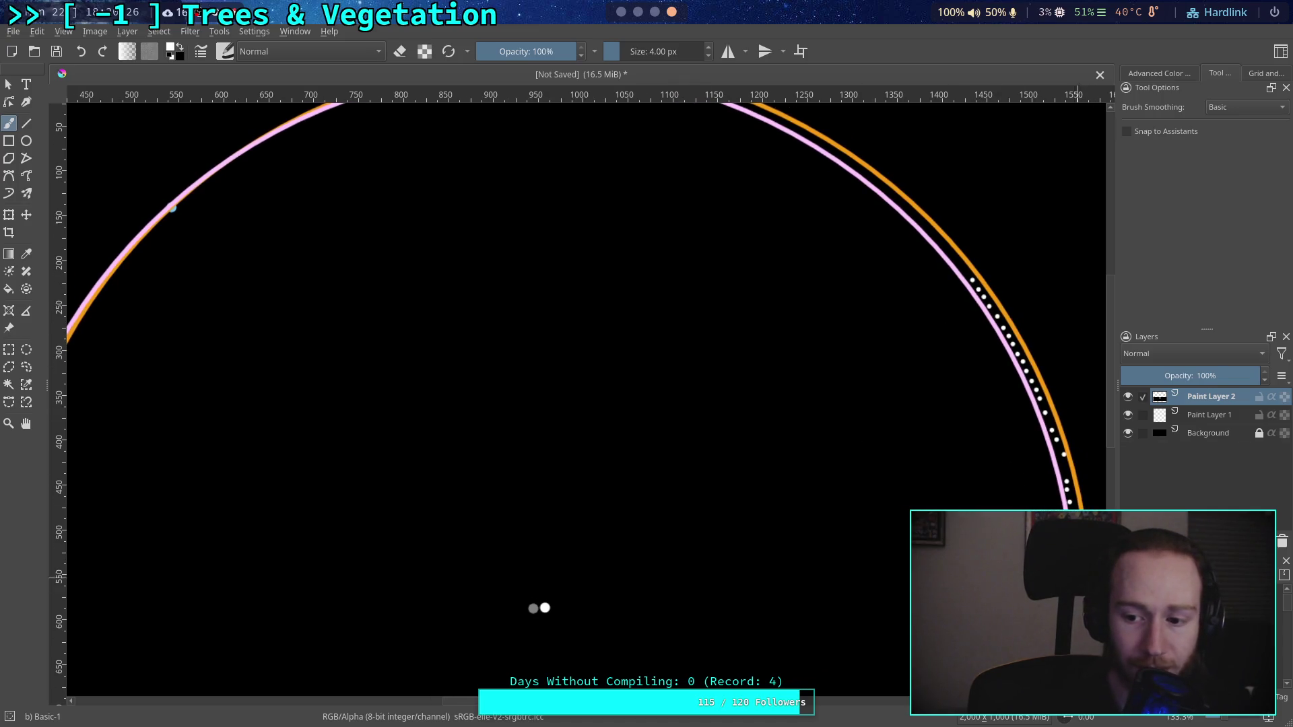
left_click_drag(782, 356, 684, 341)
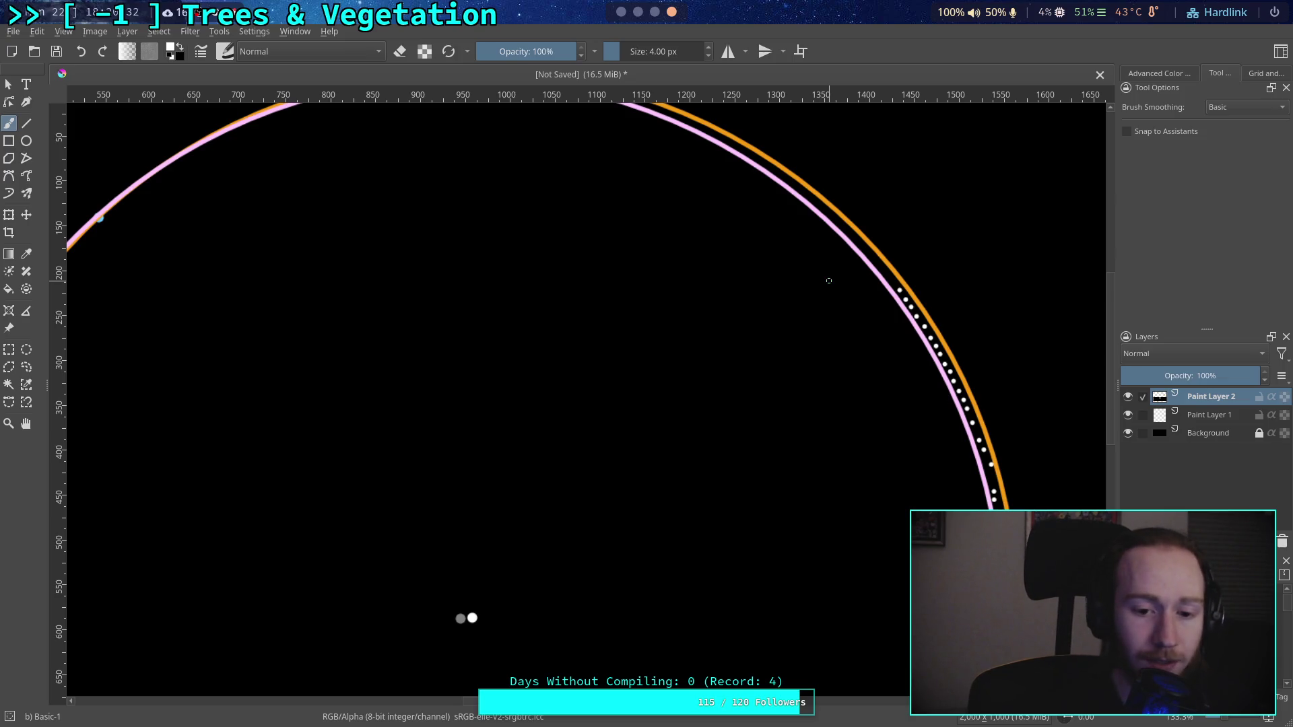
scroll(609, 531, "left", 3)
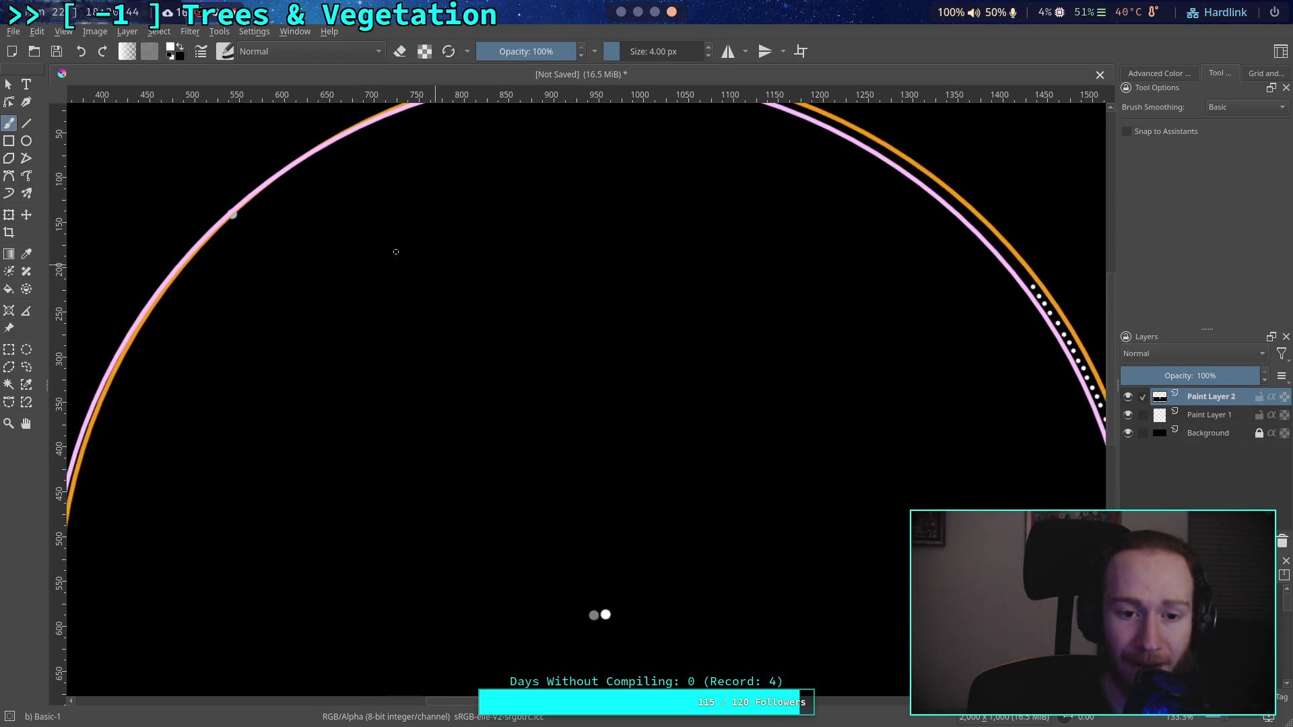
scroll(658, 354, "down", 1)
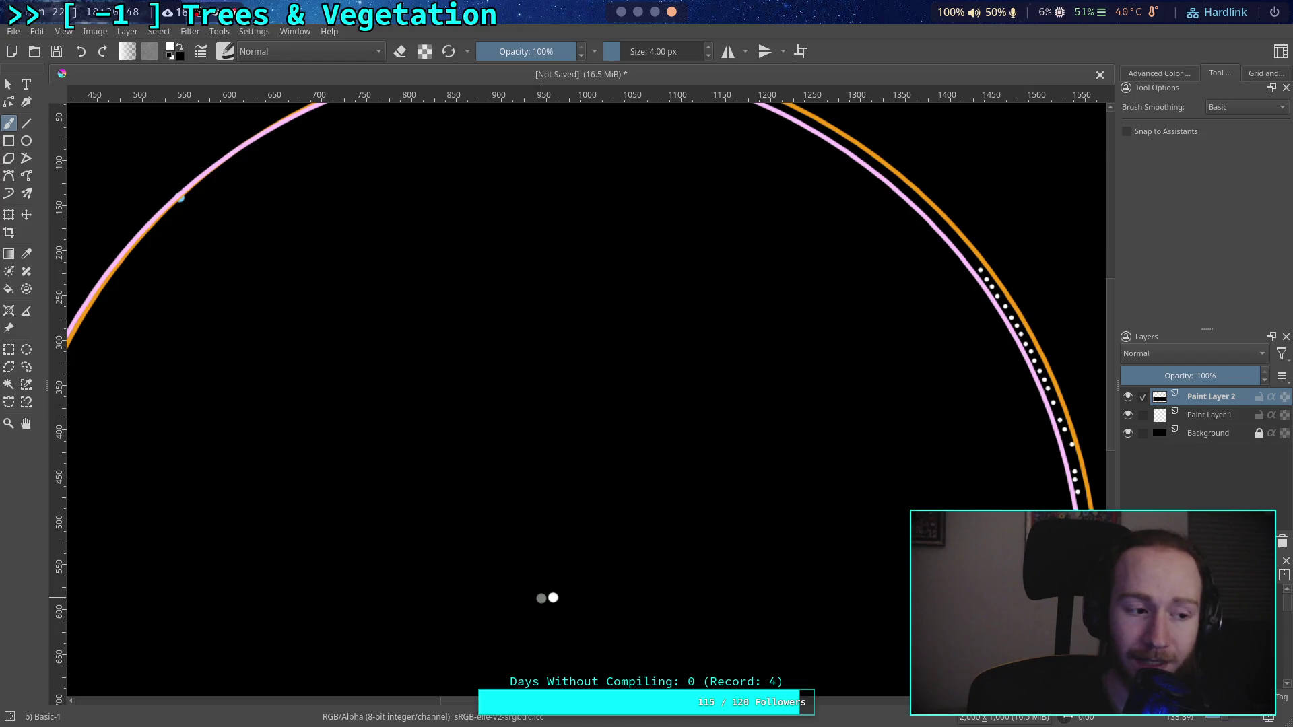
left_click_drag(676, 584, 701, 585)
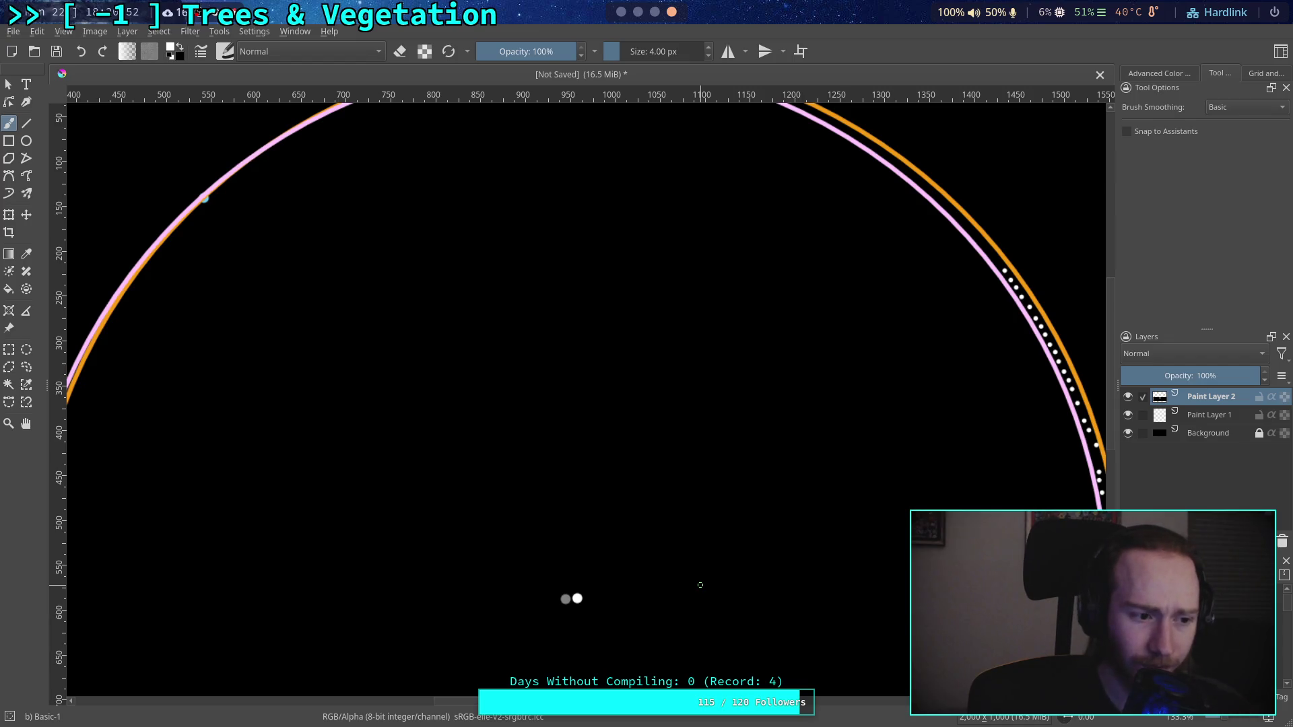
mouse_move(497, 505)
left_mouse_down()
mouse_move(571, 492)
mouse_move(522, 496)
left_mouse_up()
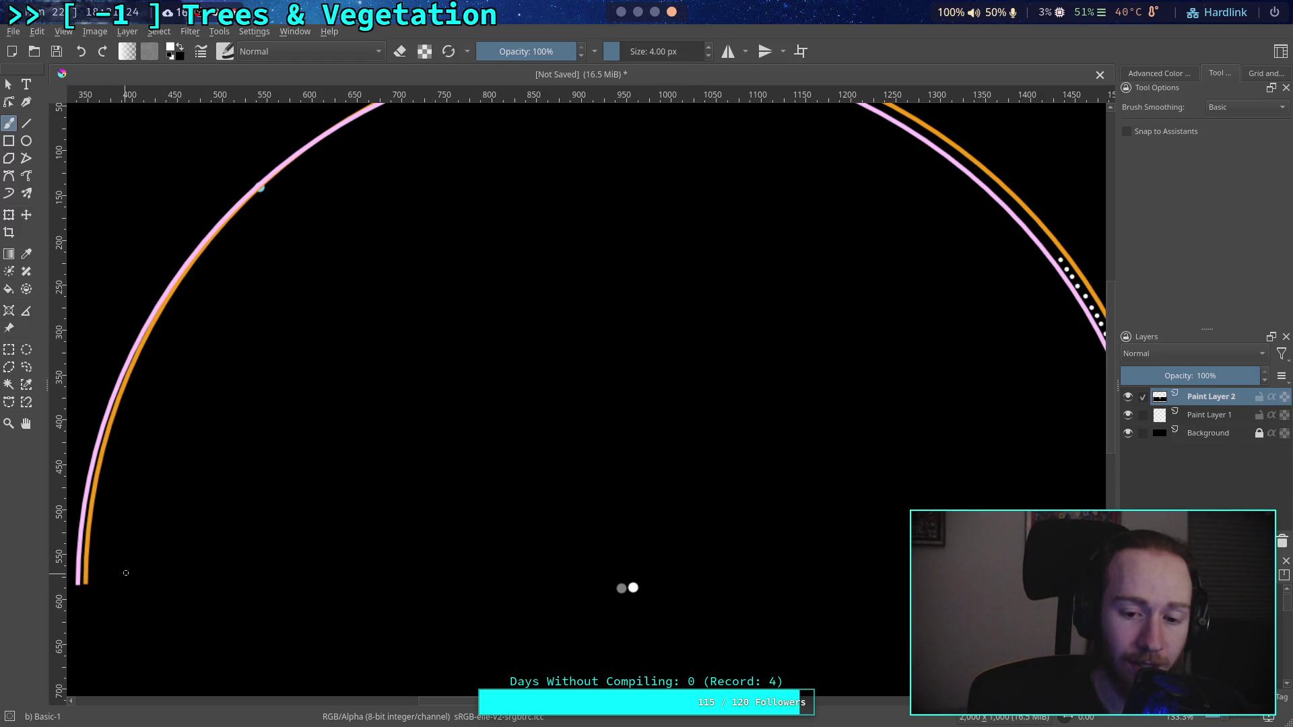
scroll(531, 409, "up", 15)
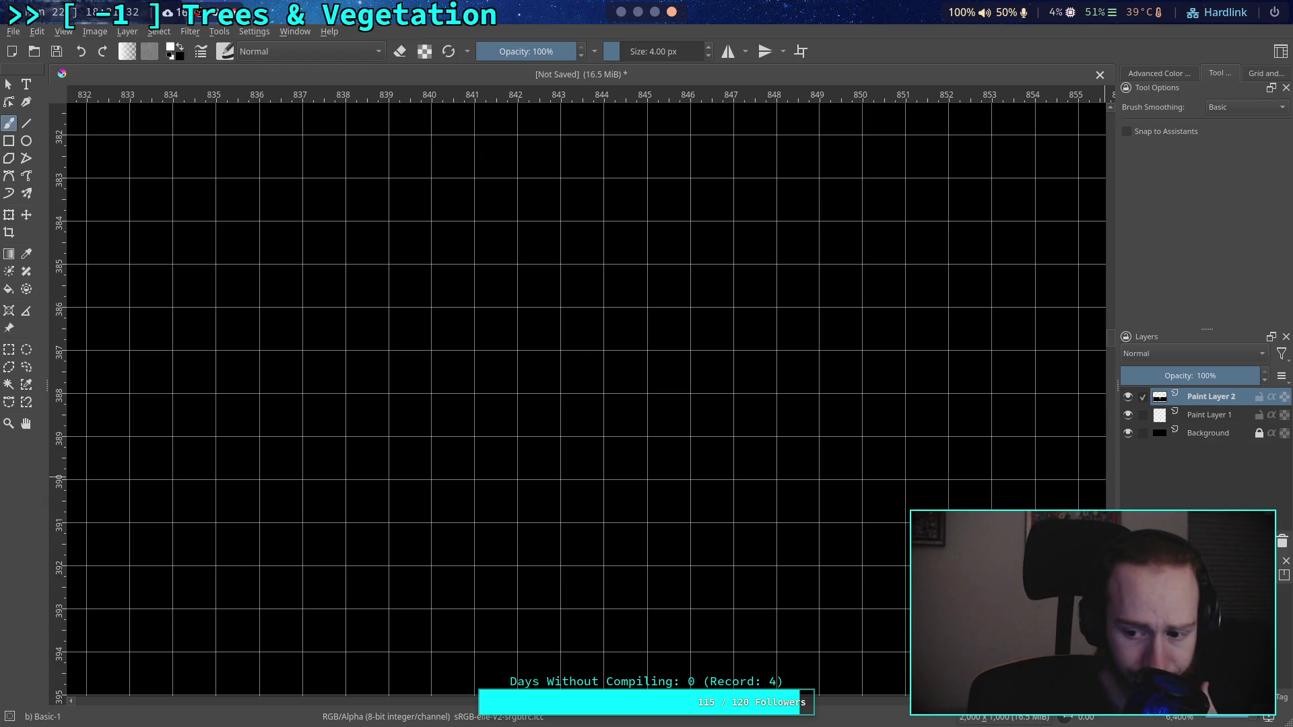
Step: Switch to the 1 px Pixel Art brush and paint a white pixel on the grid
key("slash")
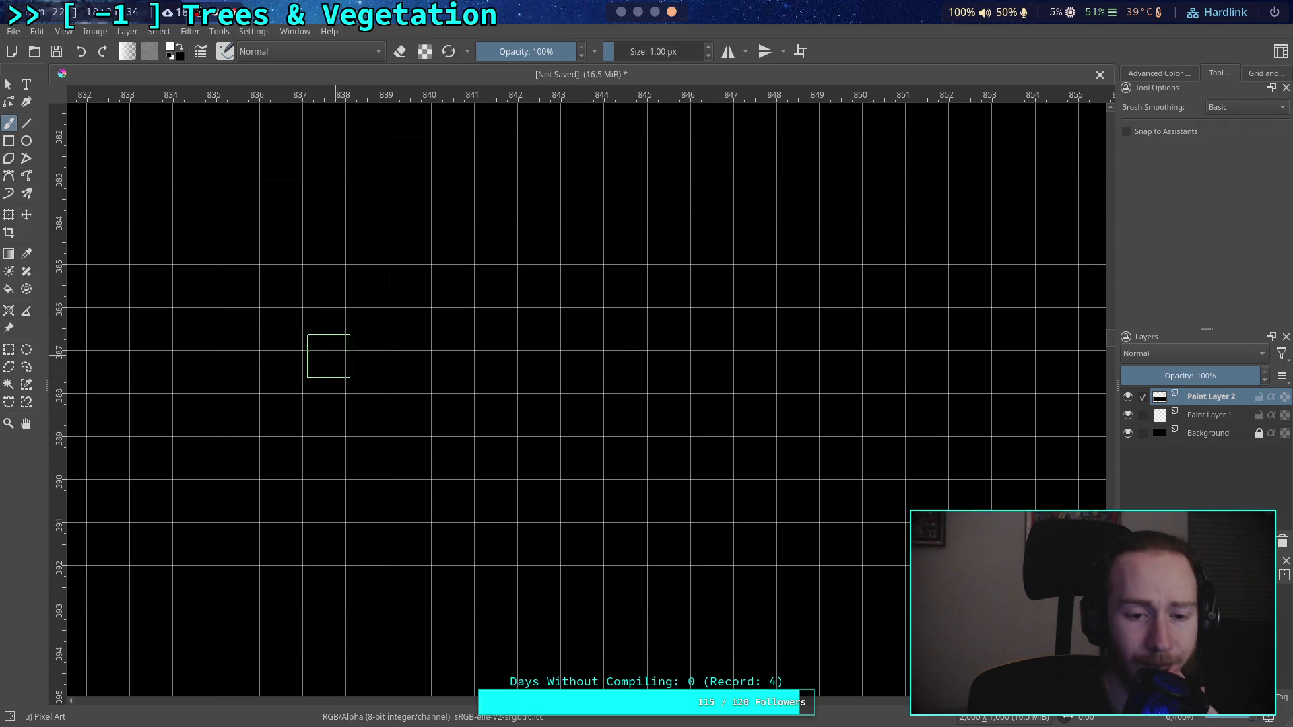
left_click(172, 50)
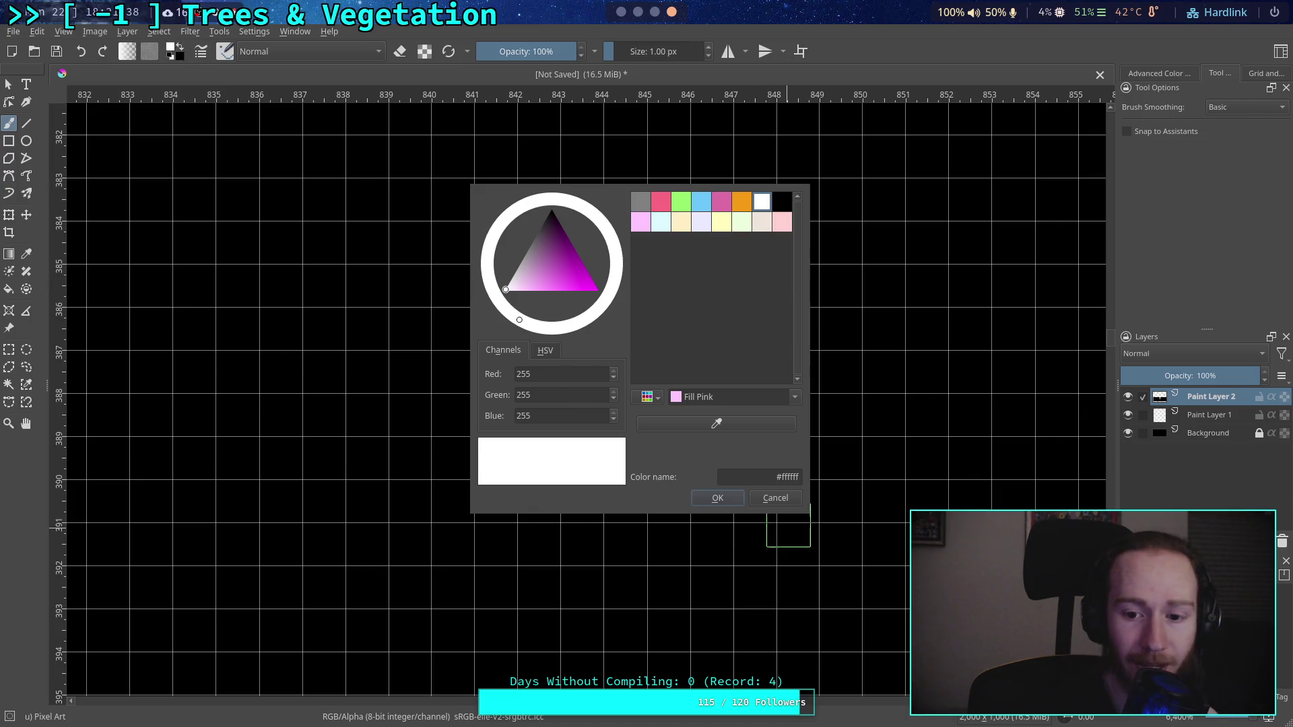
left_click(775, 497)
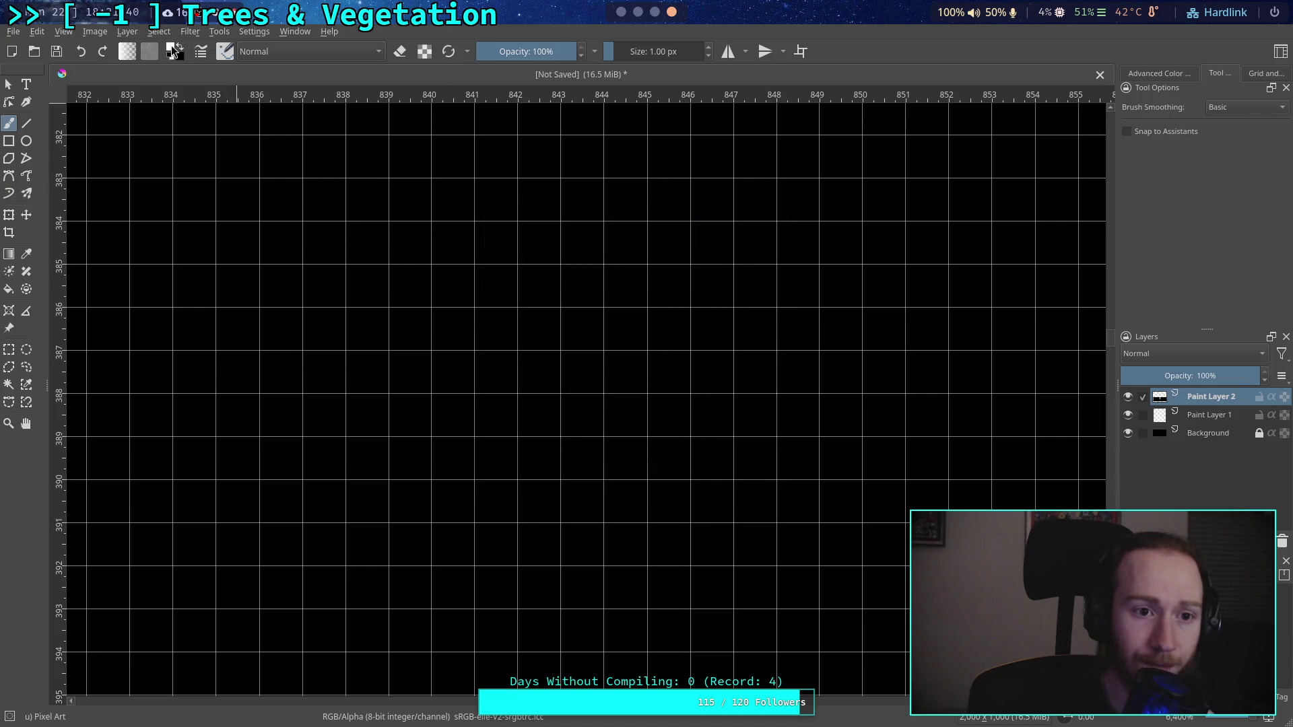
left_click(172, 51)
left_click(775, 497)
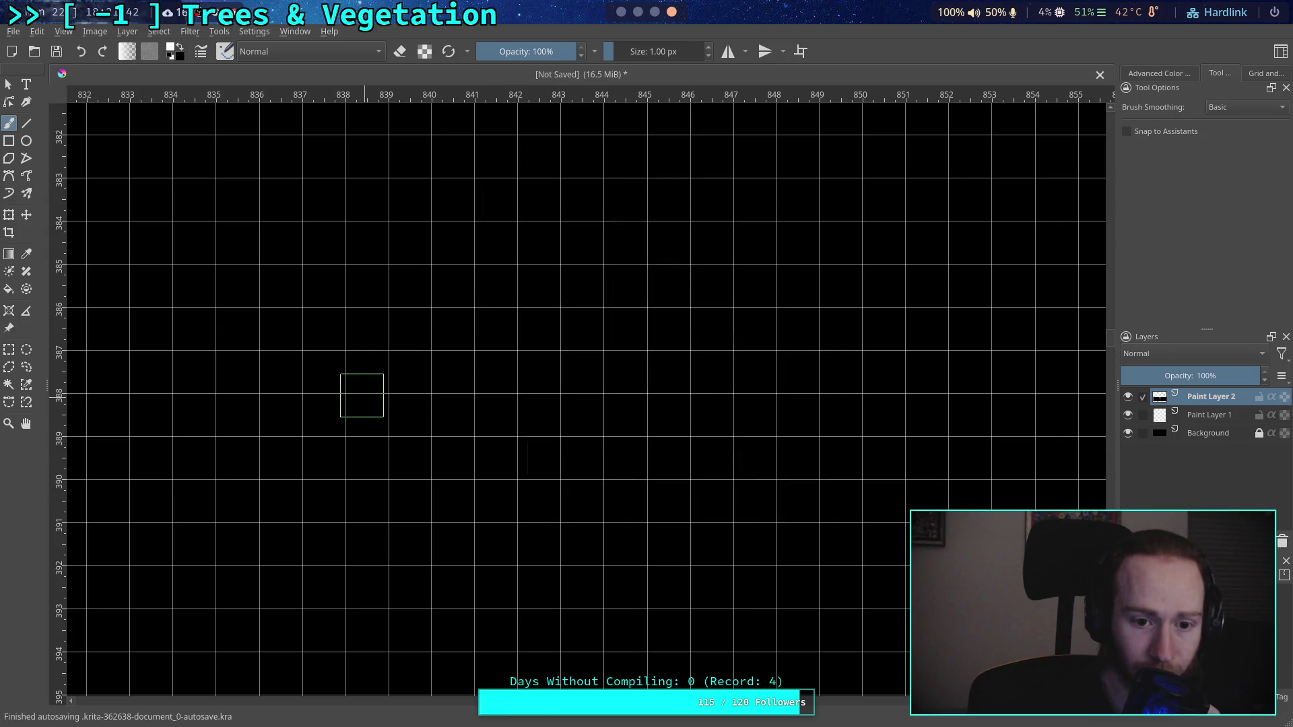
left_click(366, 372)
Step: Recolour that pixel grey #808080 using the palette colour
left_click(172, 51)
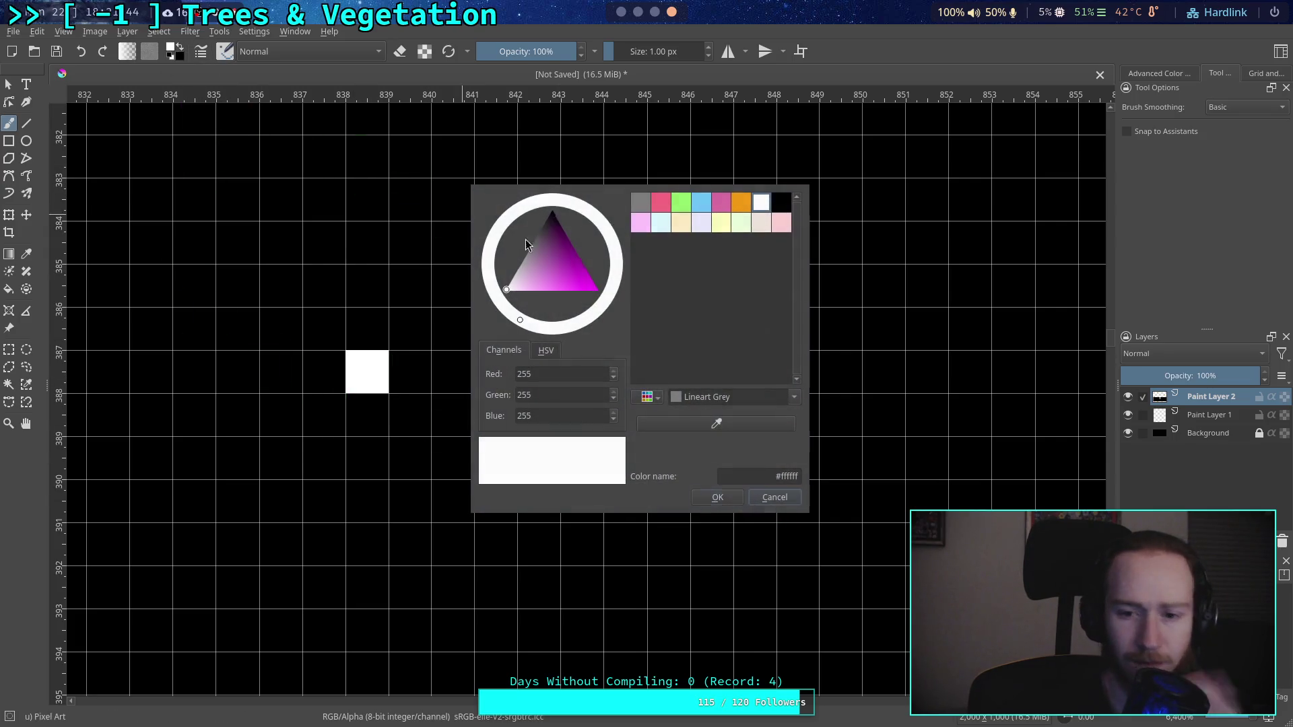
left_click(640, 201)
left_click(717, 499)
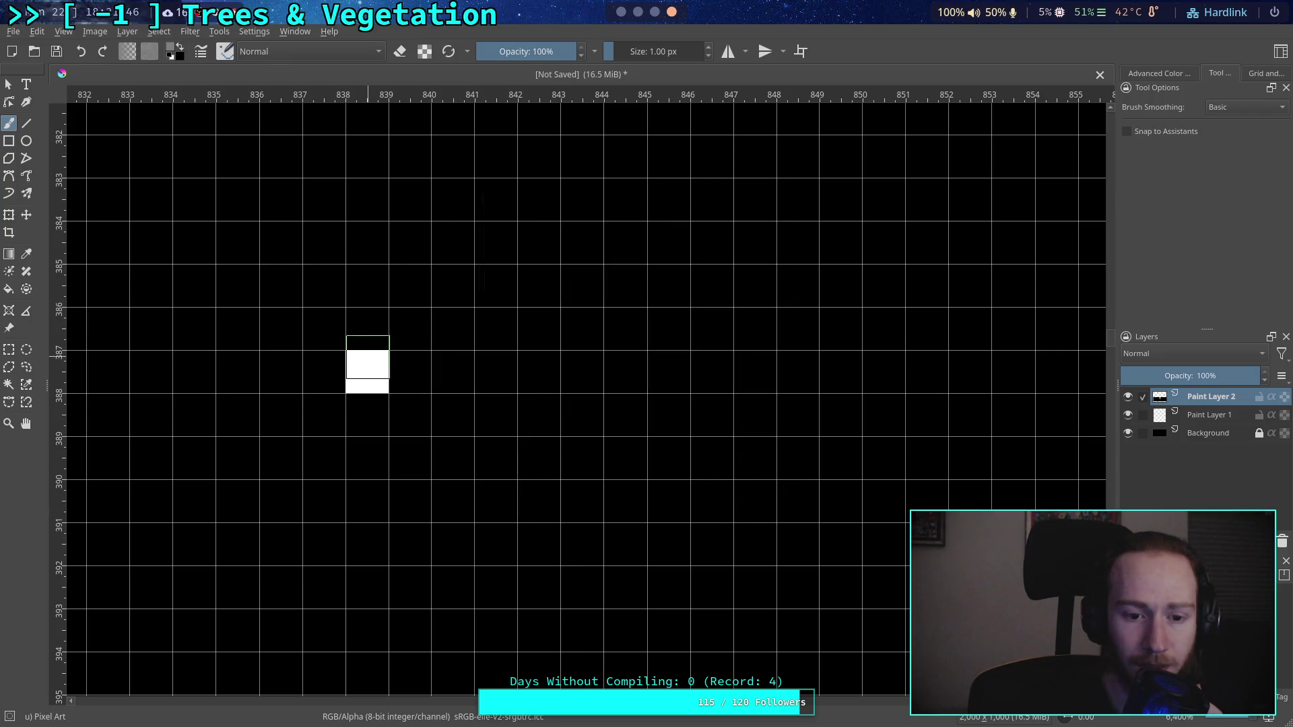
left_click(367, 372)
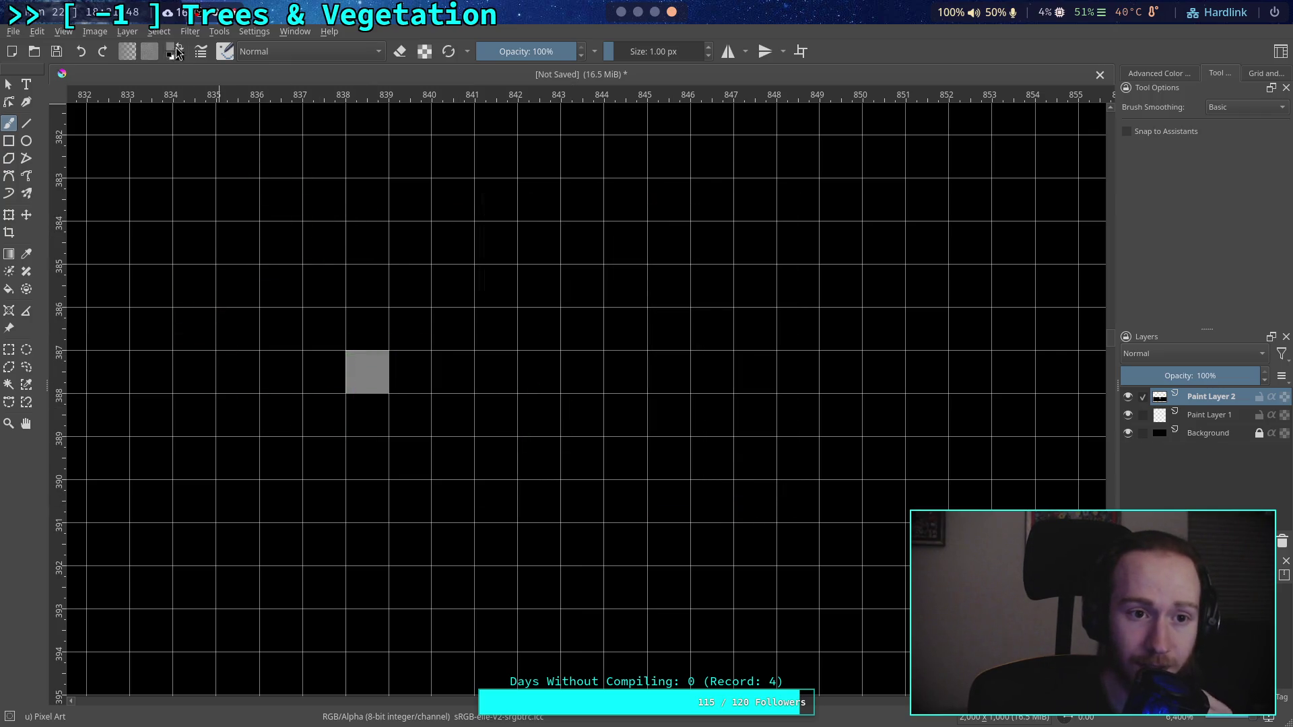
Step: Switch back to white and paint a pixel directly below the grey one
left_click(169, 57)
left_click(180, 46)
left_click(363, 412)
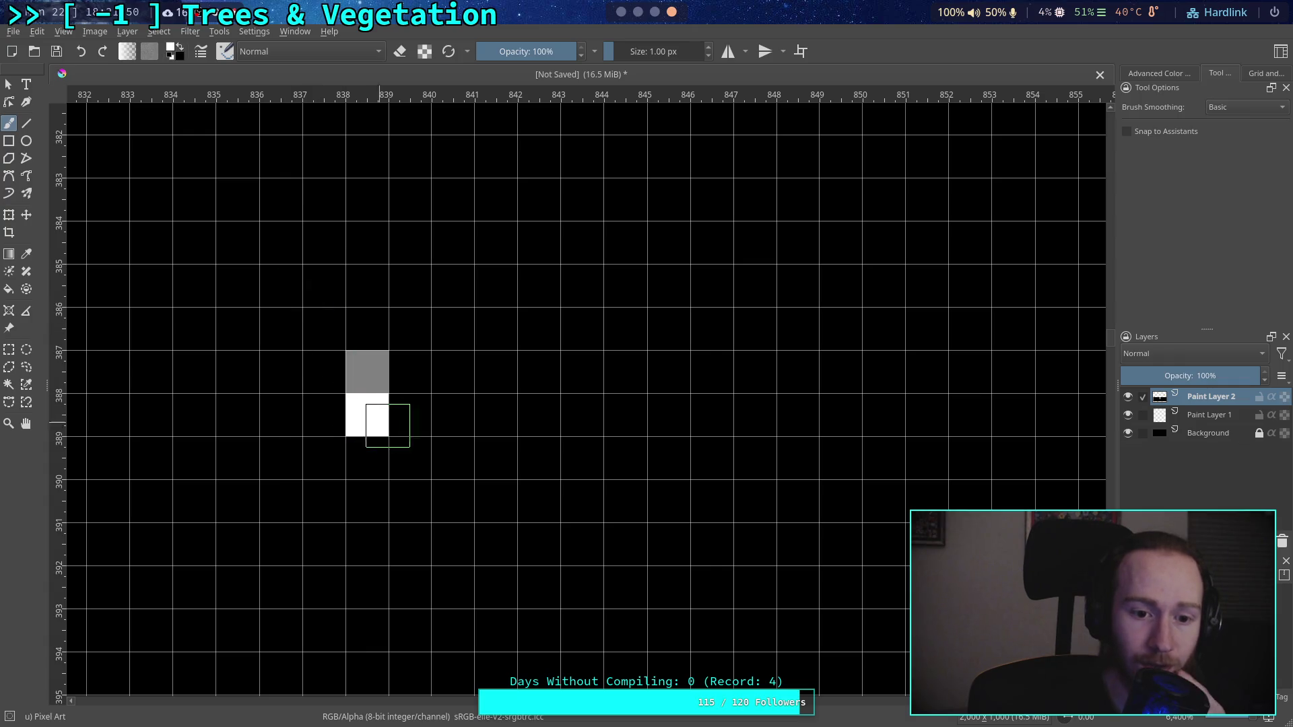
scroll(464, 393, "up", 1)
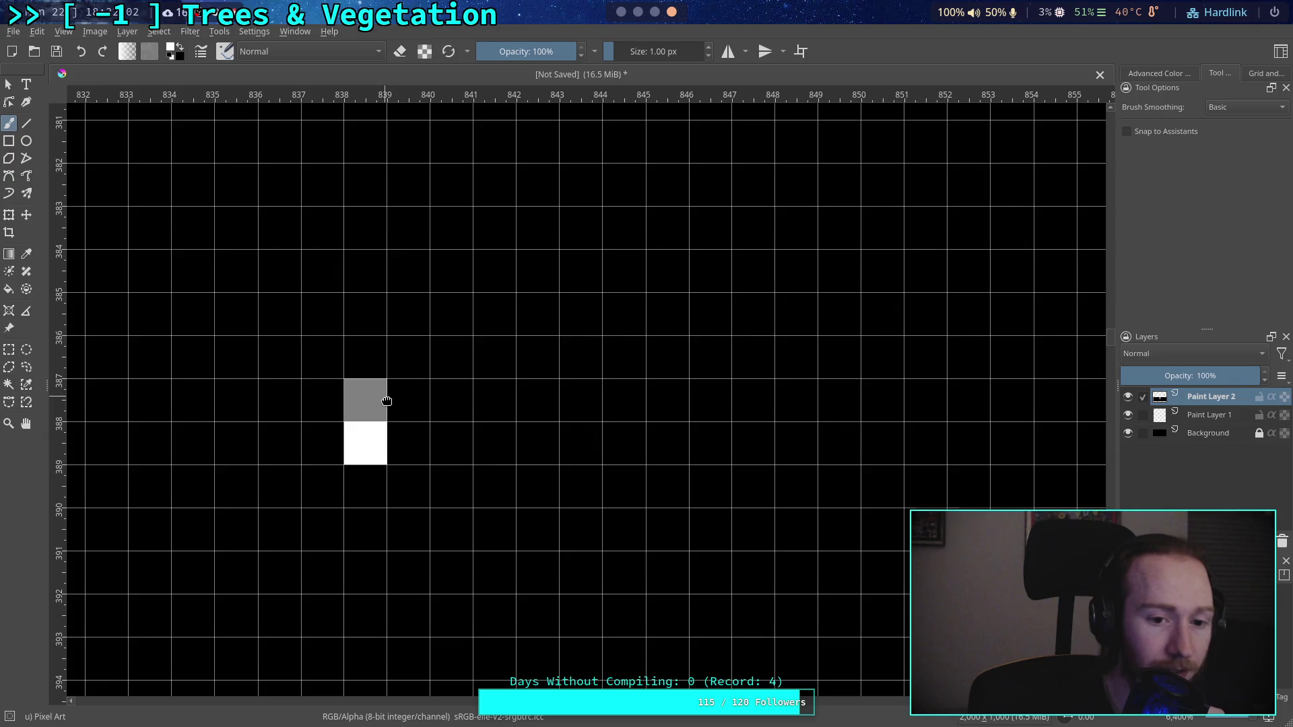
left_click_drag(364, 404, 363, 416)
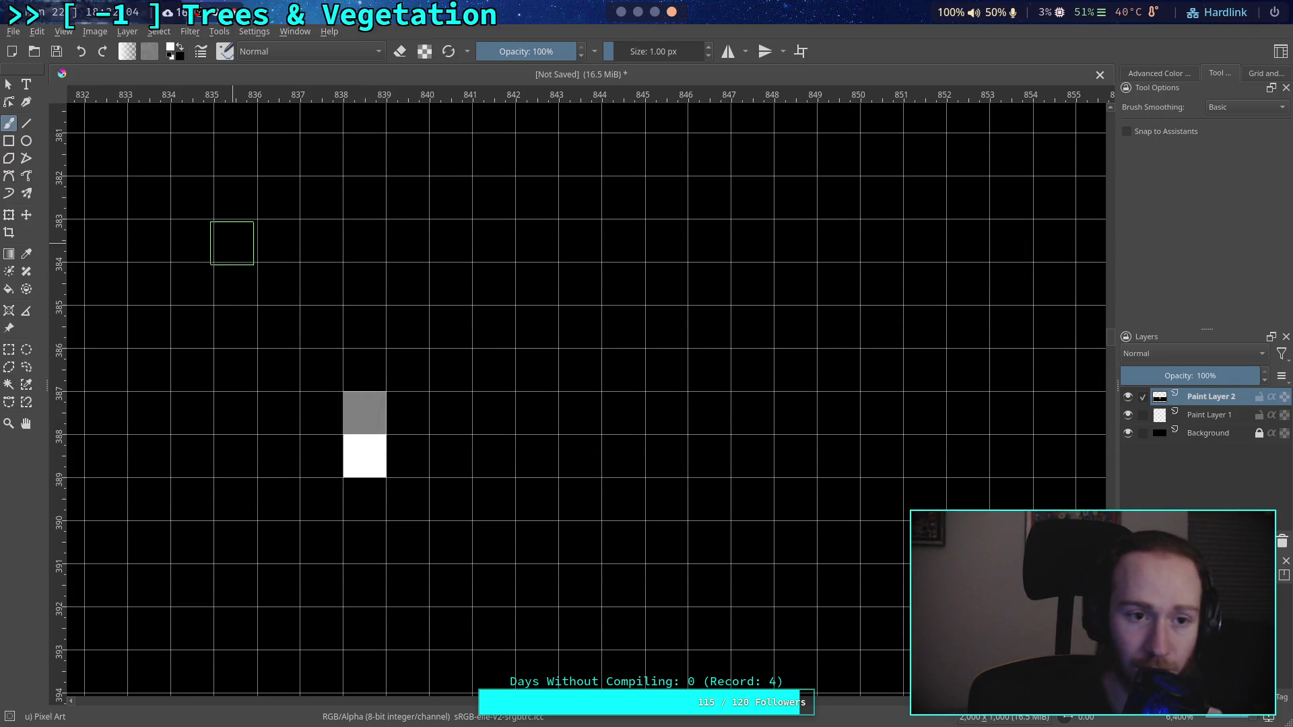
left_click(173, 54)
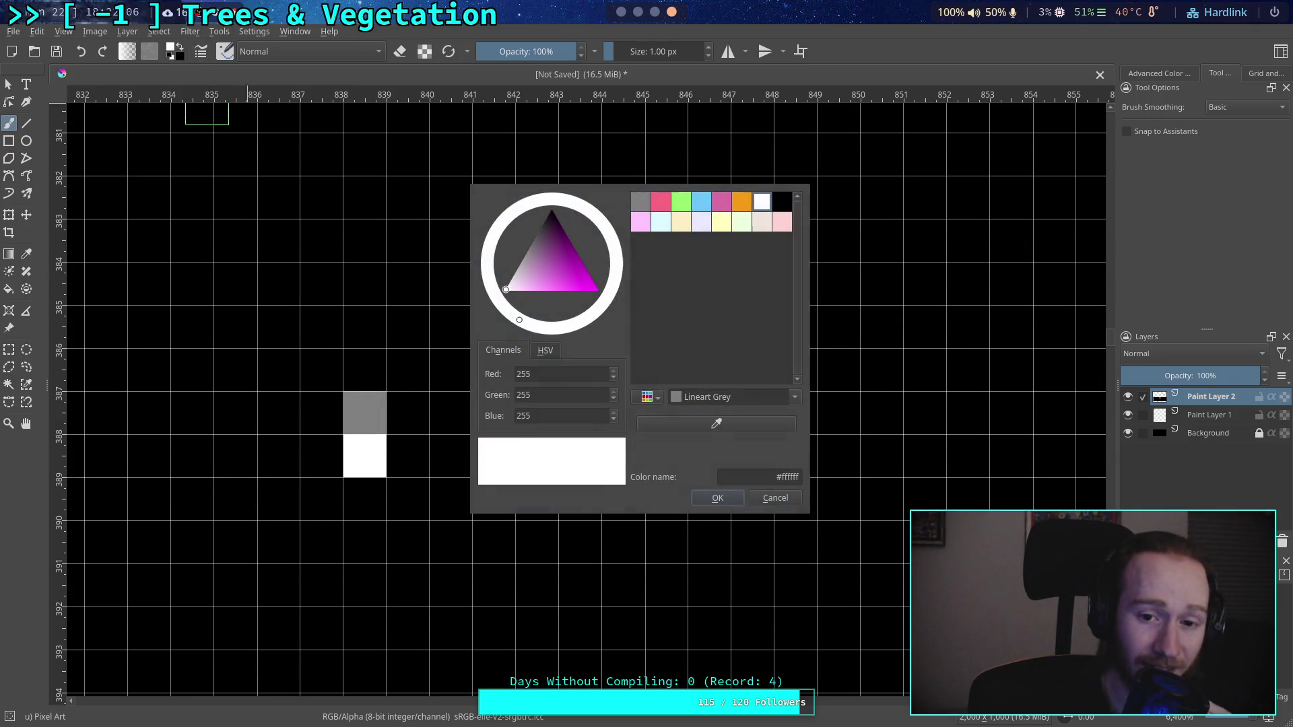
Step: Paint one light-blue pixel two rows above and one column right of the grey-white pair
left_click(701, 201)
left_click(717, 497)
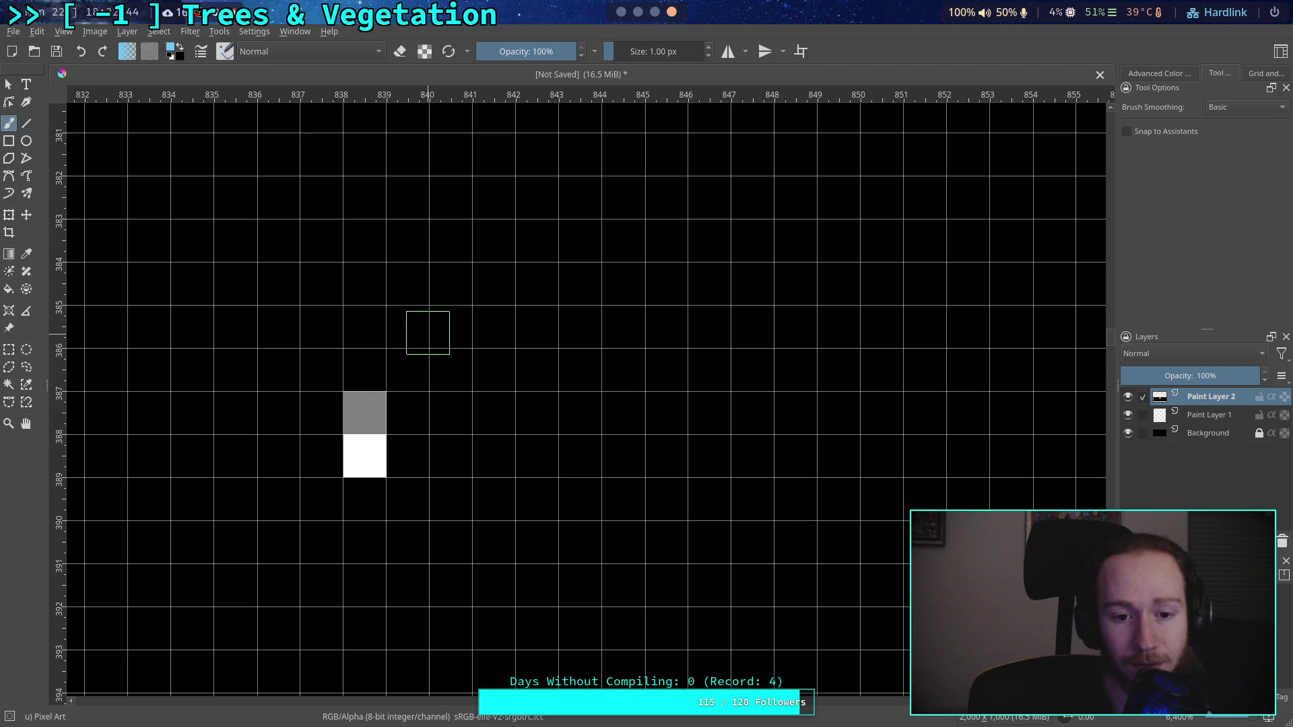
left_click(407, 327)
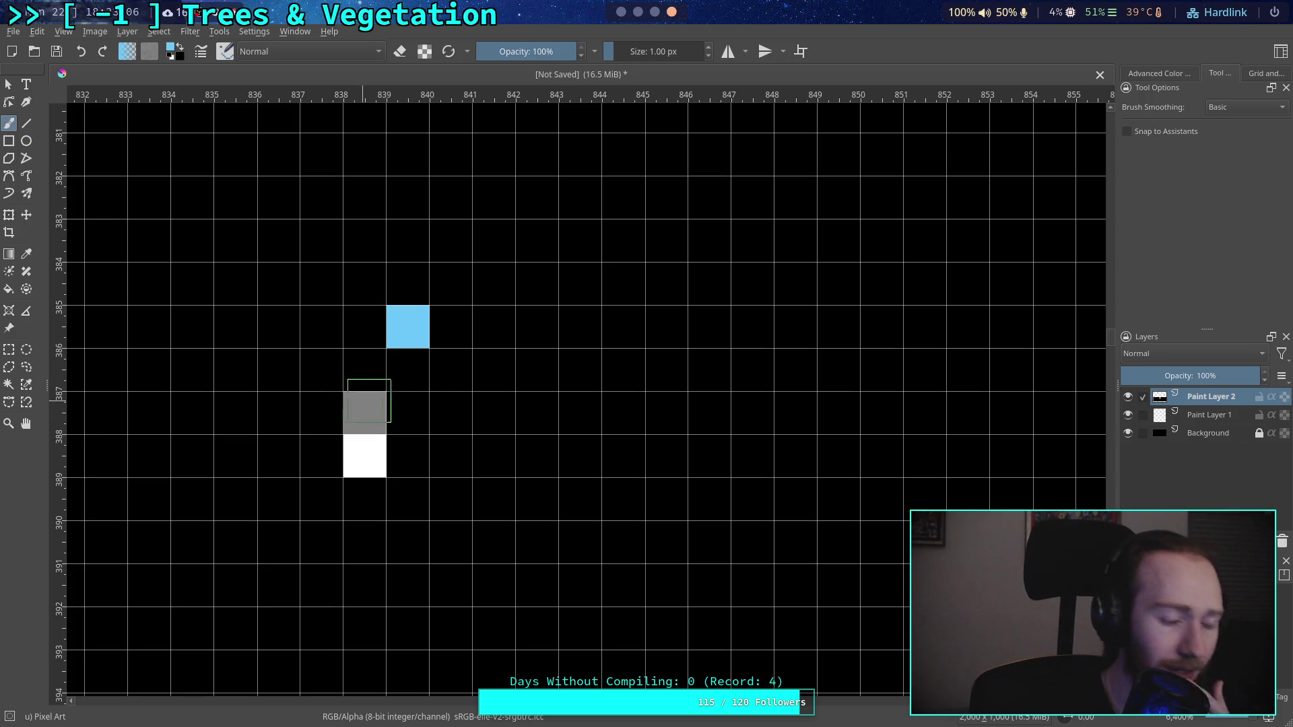
Step: Try drawing small ellipses, undo them, and return to the brush
left_click(26, 142)
mouse_move(300, 305)
left_mouse_down()
mouse_move(463, 445)
mouse_move(463, 482)
mouse_move(392, 489)
left_mouse_up()
key("ctrl+z")
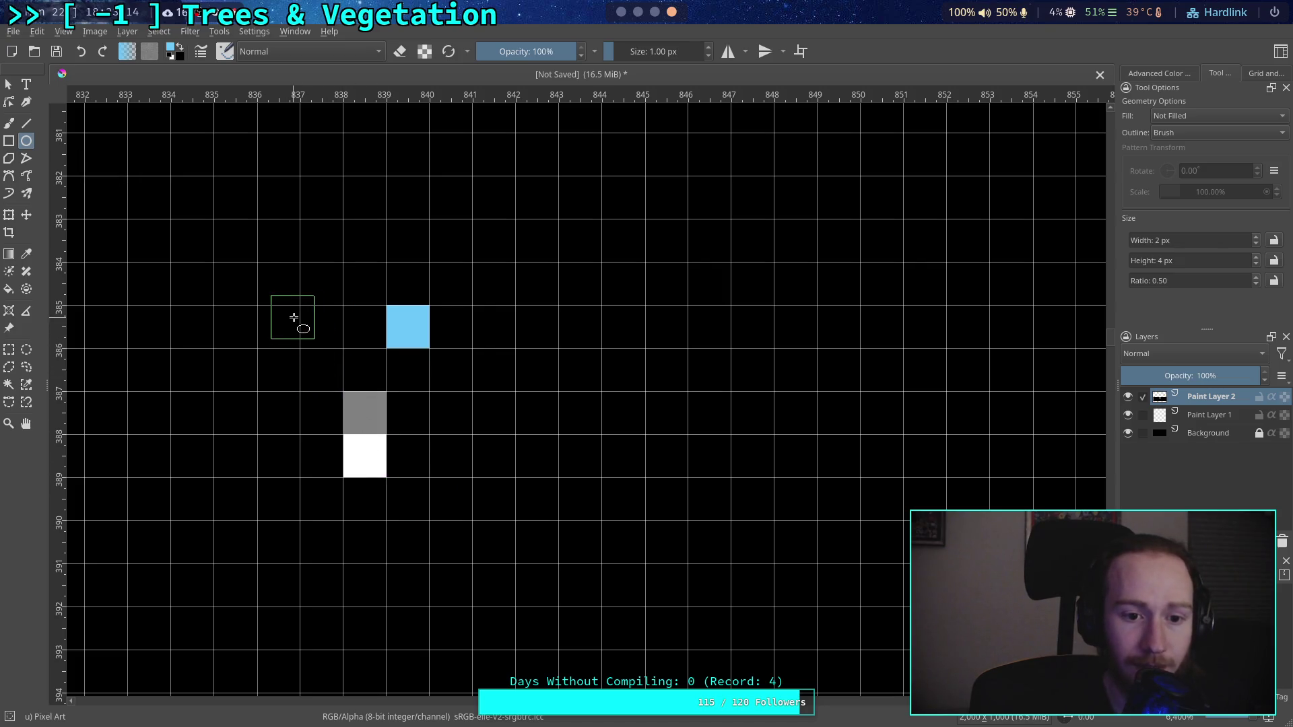
mouse_move(300, 305)
left_mouse_down()
mouse_move(432, 484)
mouse_move(410, 468)
left_mouse_up()
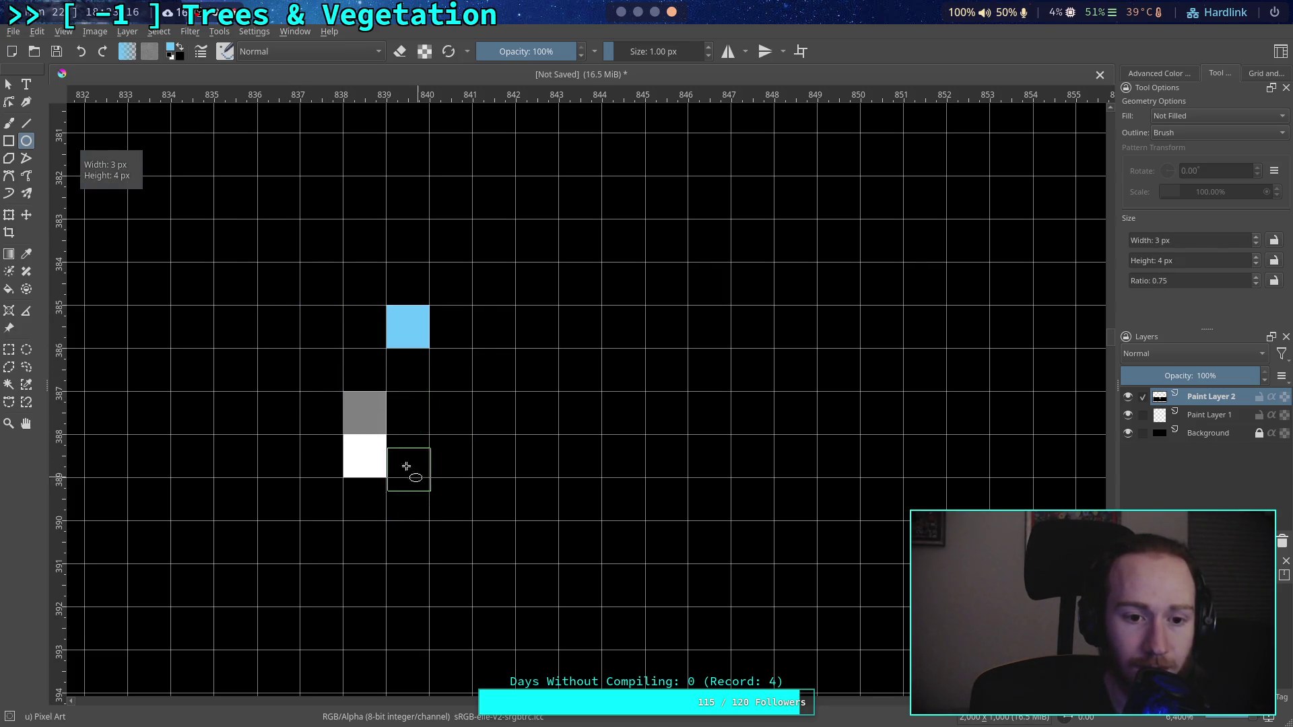
left_click_drag(257, 305, 439, 482)
key("b")
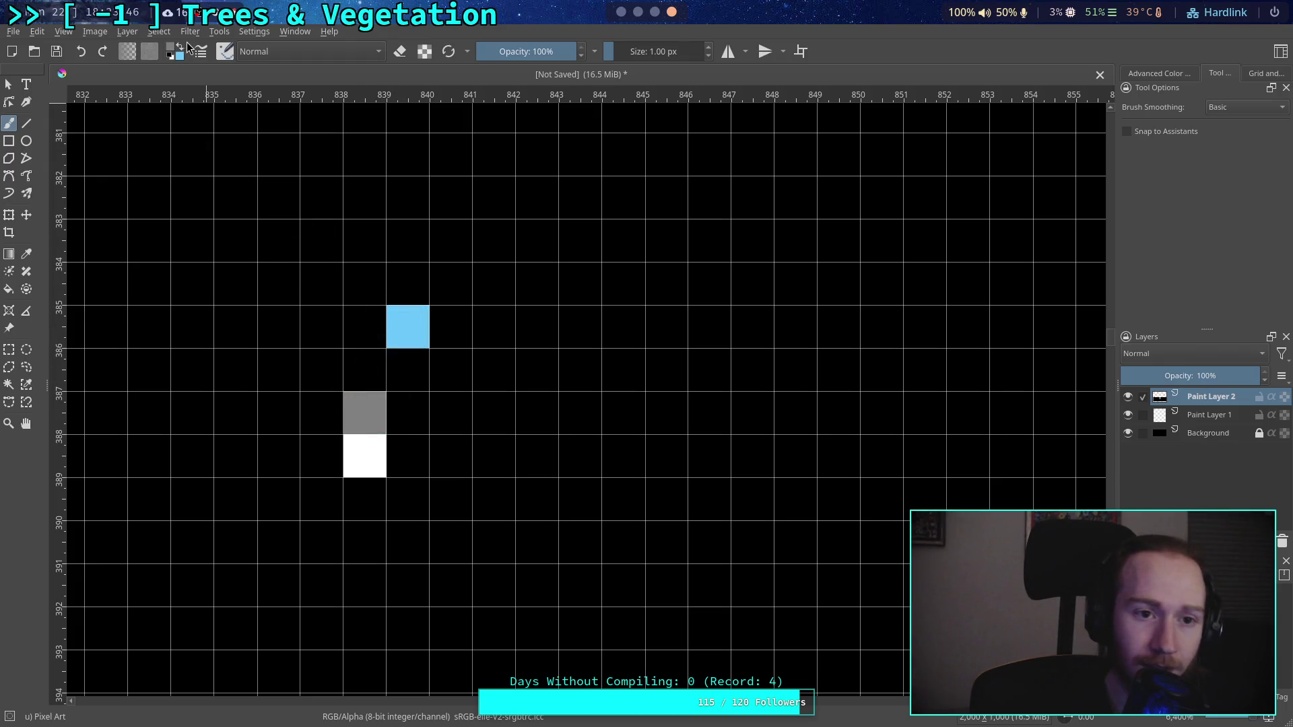
Step: Black out the old blue pixel and paint Lineart Blue directly above the grey pixel
left_click(182, 46)
left_click(171, 59)
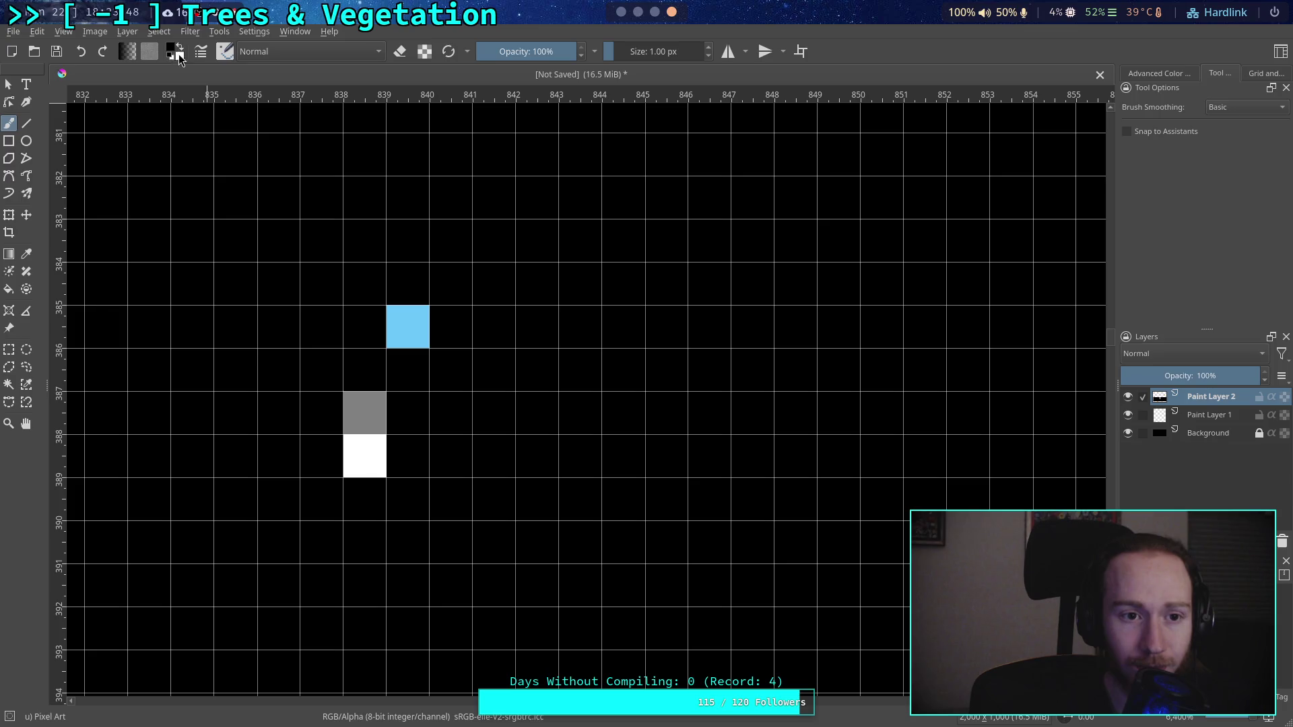
left_click(408, 327)
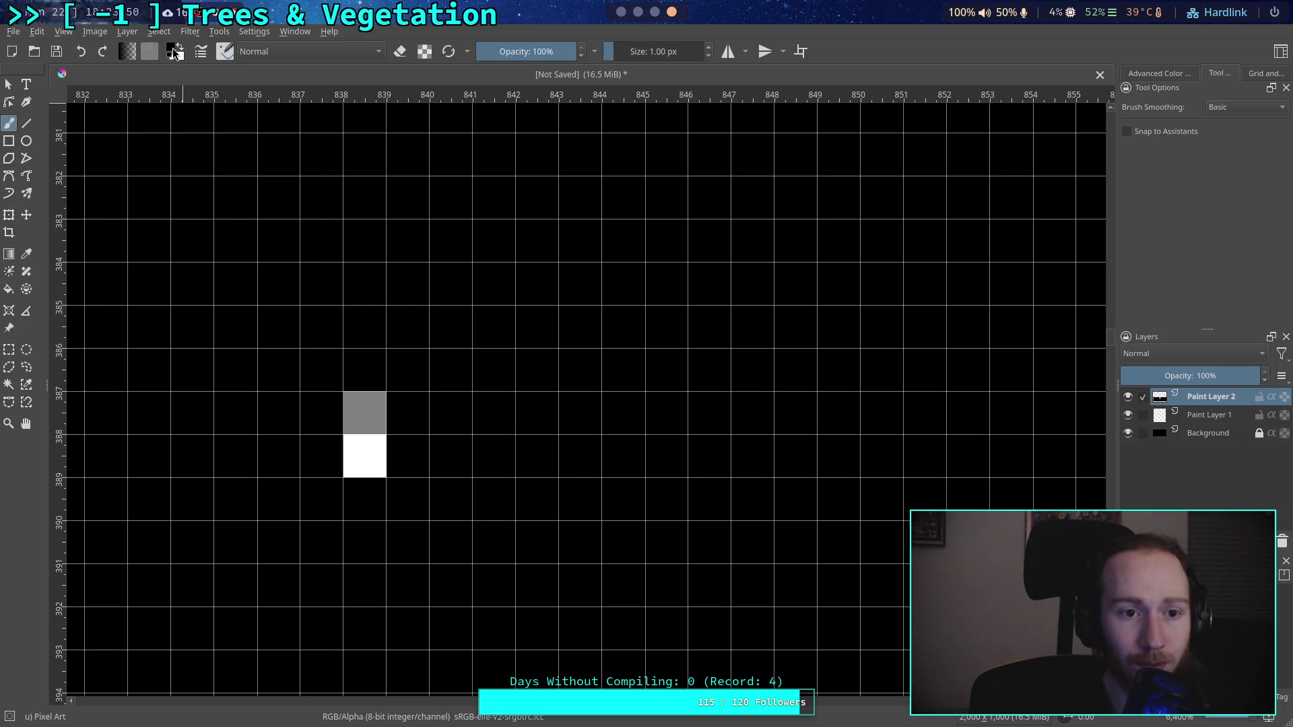
left_click(173, 52)
left_click(701, 201)
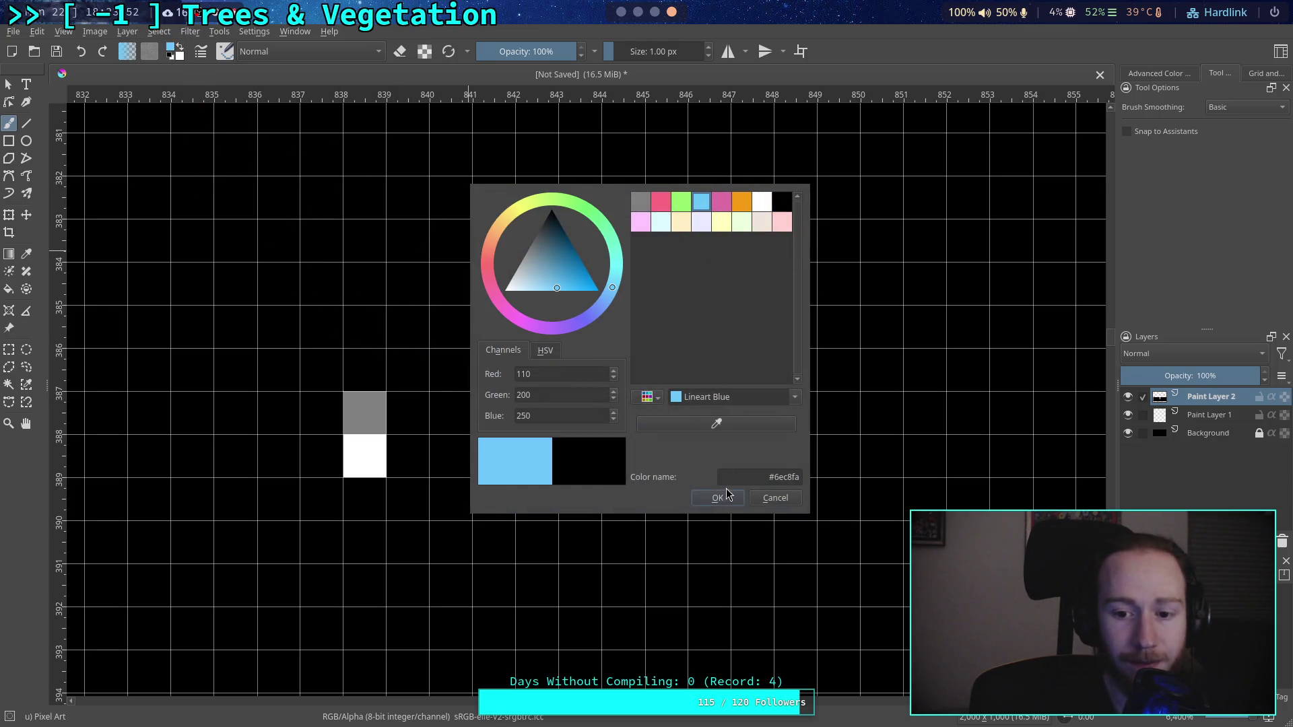
left_click(718, 497)
left_click(364, 370)
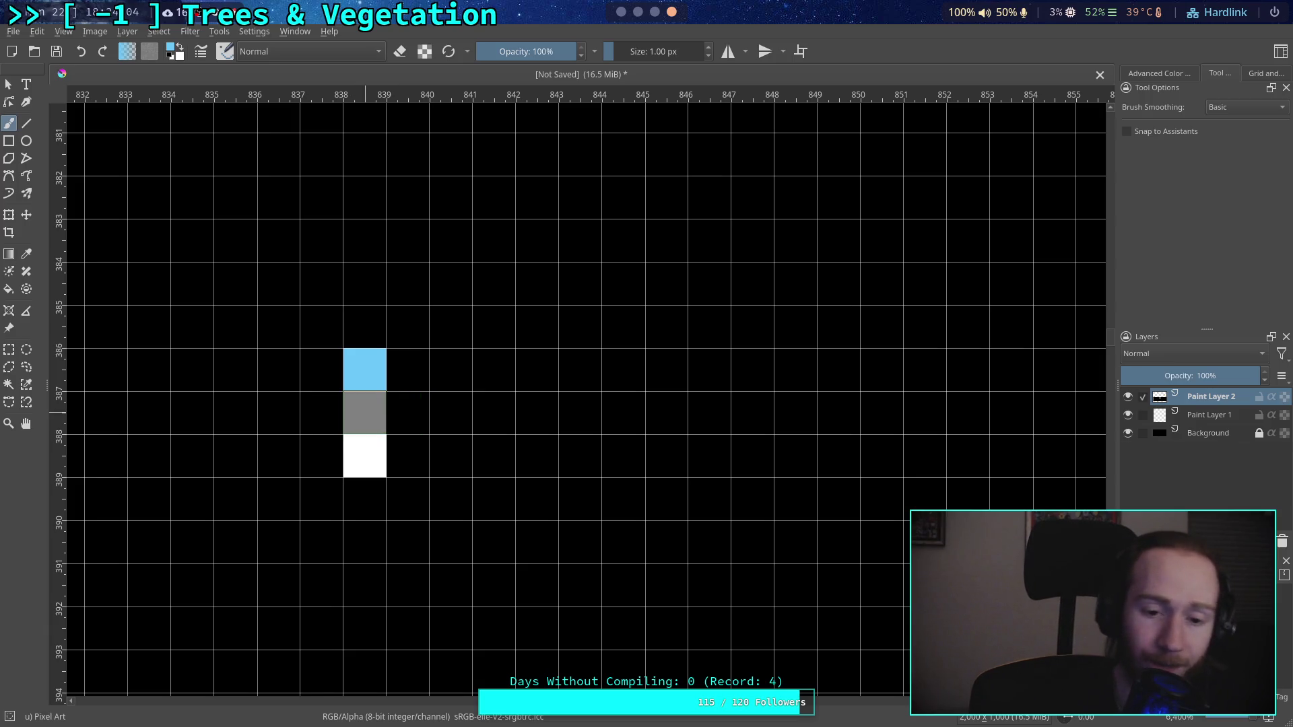
left_click(364, 412)
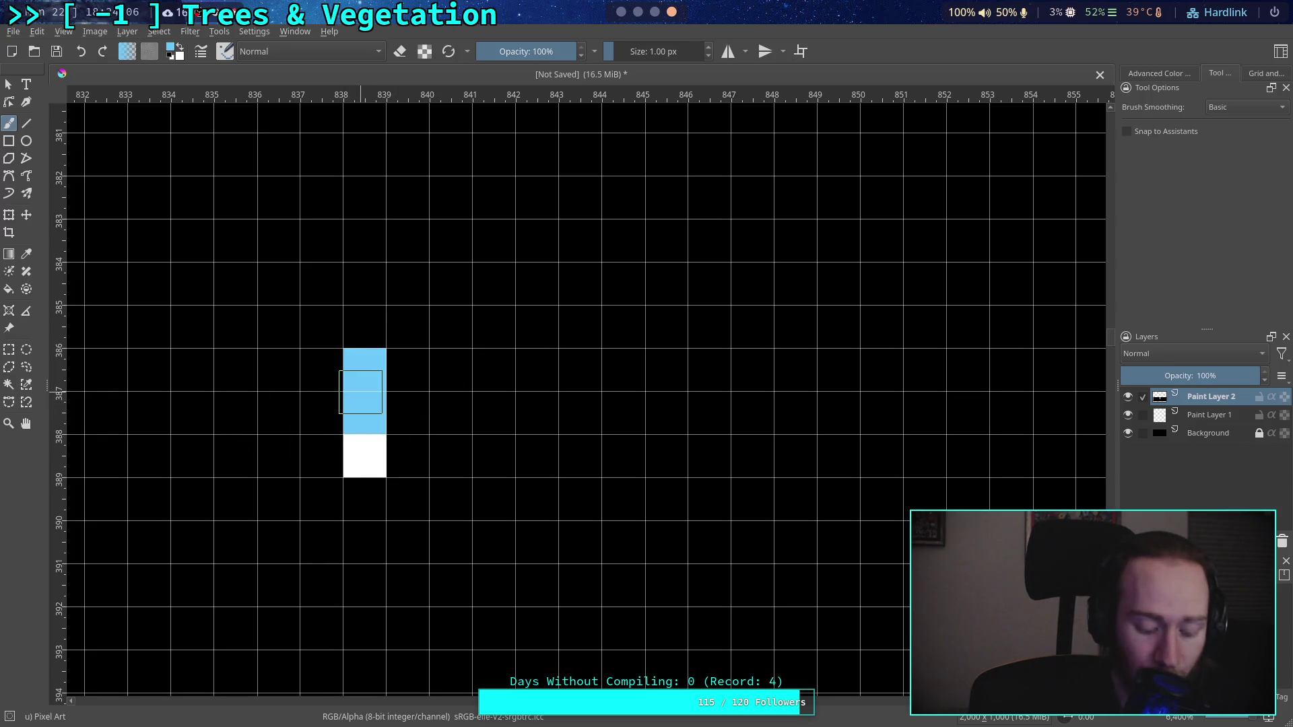
key("ctrl+z")
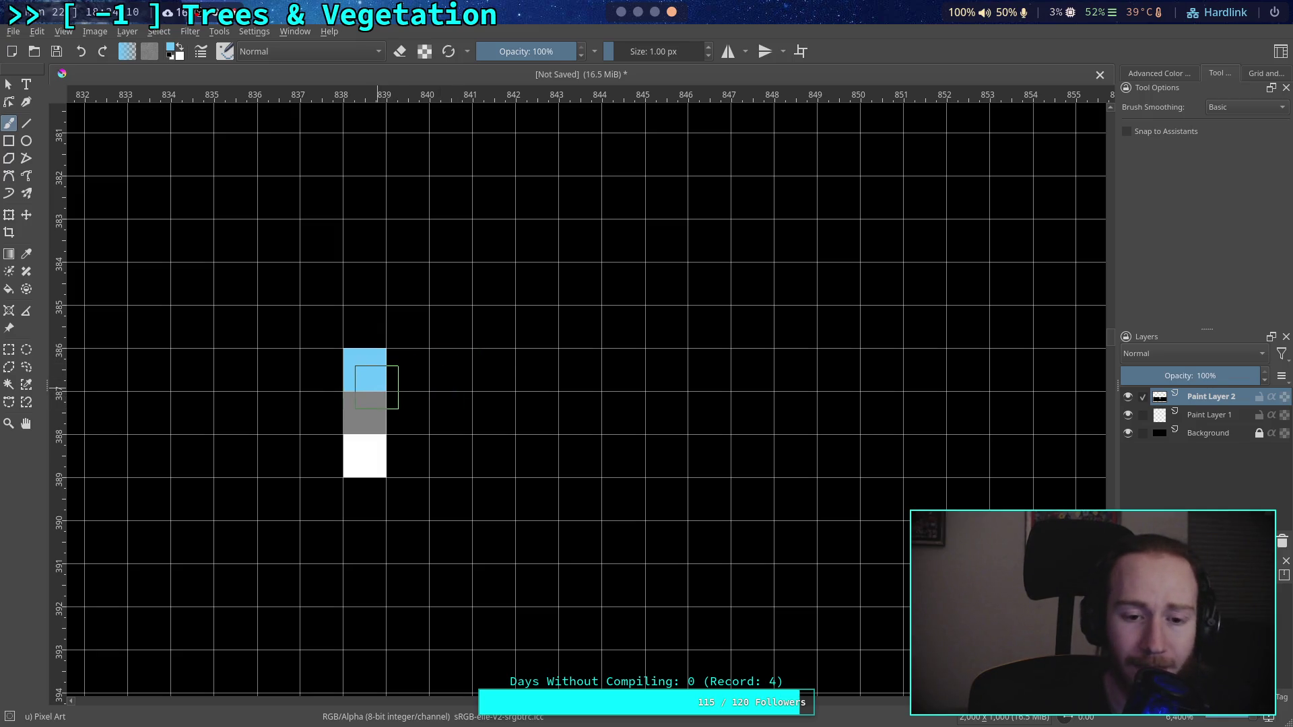
Step: Set the paint colour back to grey #808080 from the palette
left_click(169, 51)
left_click(641, 201)
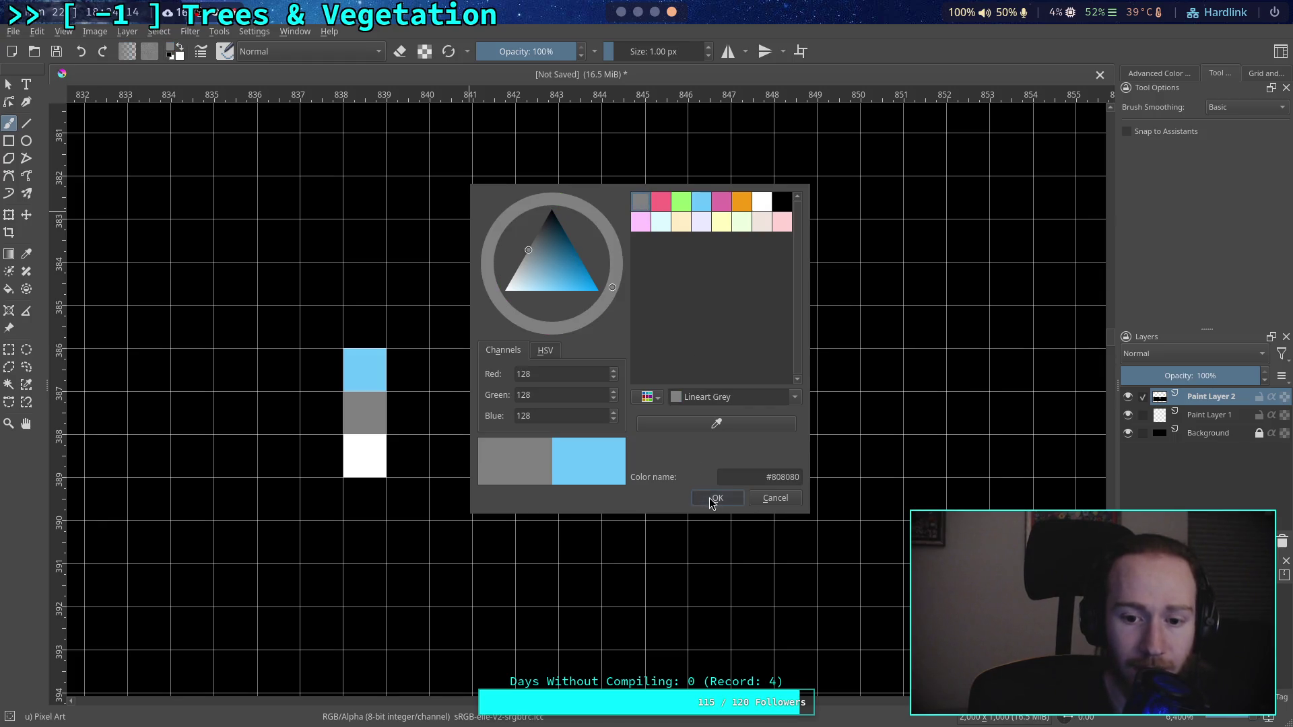
left_click(715, 498)
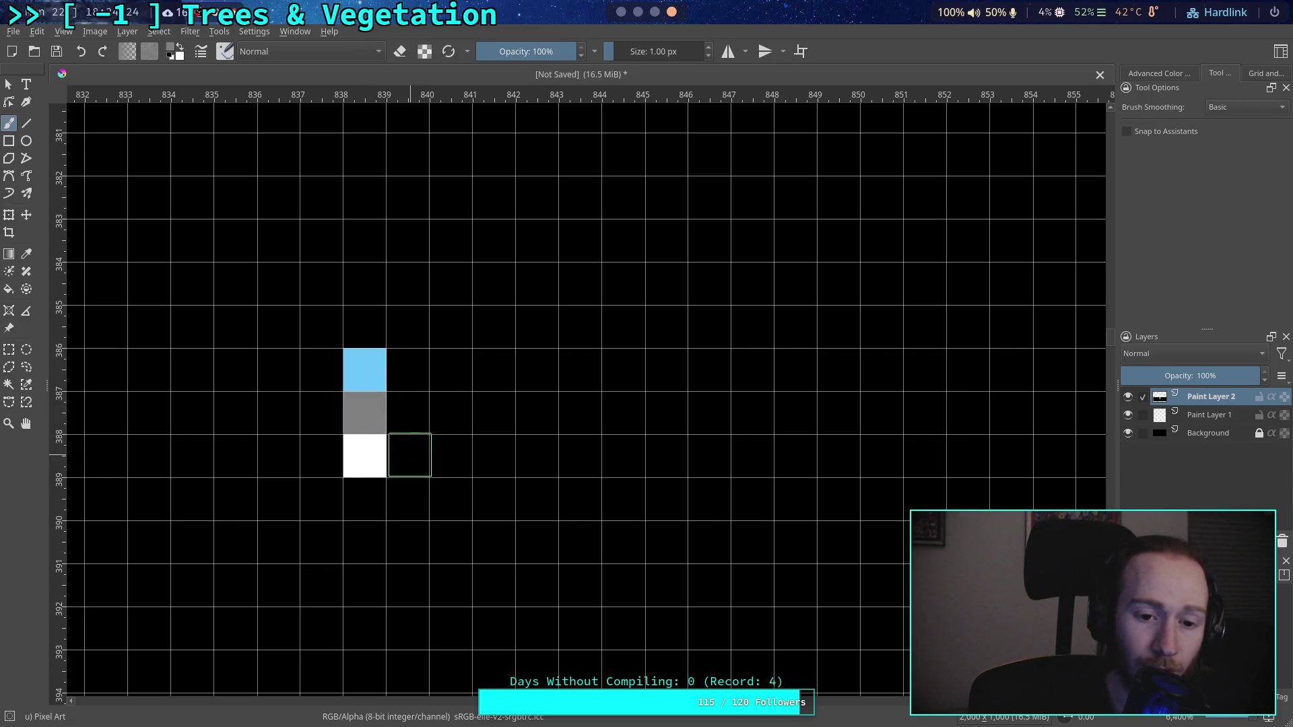
Step: Paint a grey pixel to the right of the white pixel, undoing an extra one
left_click(409, 457)
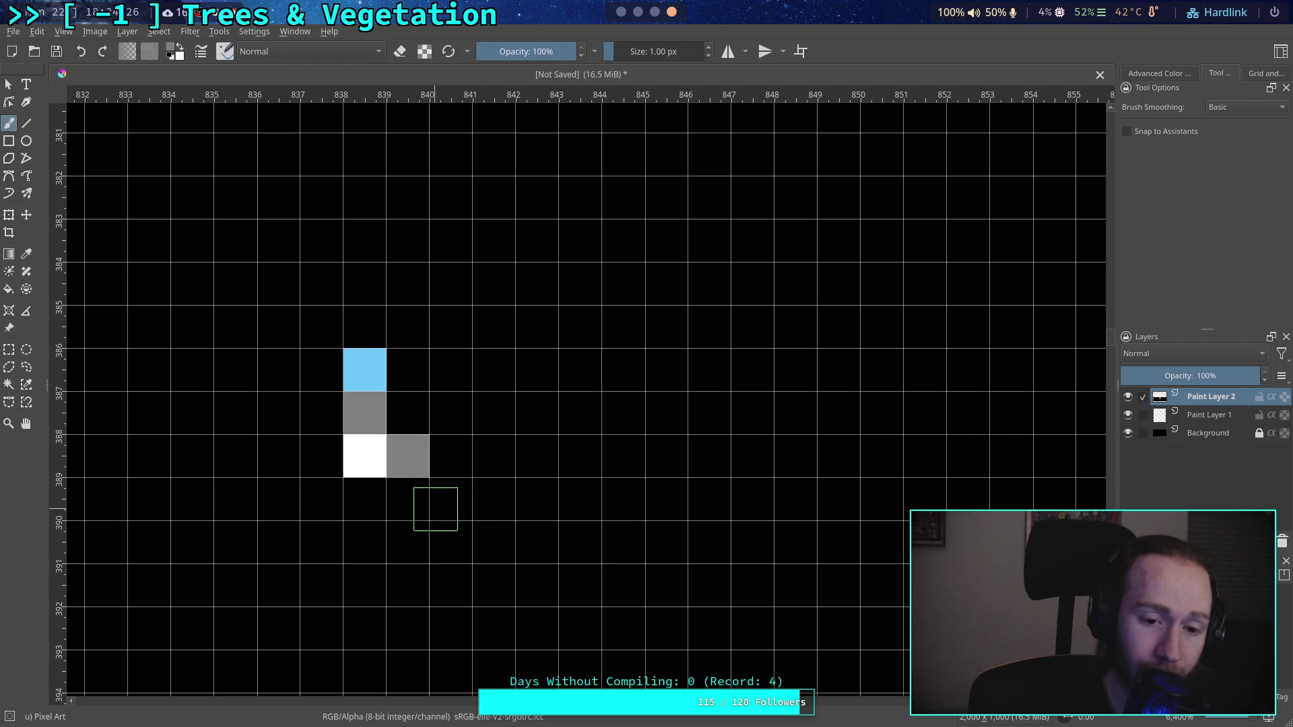
left_click(450, 456)
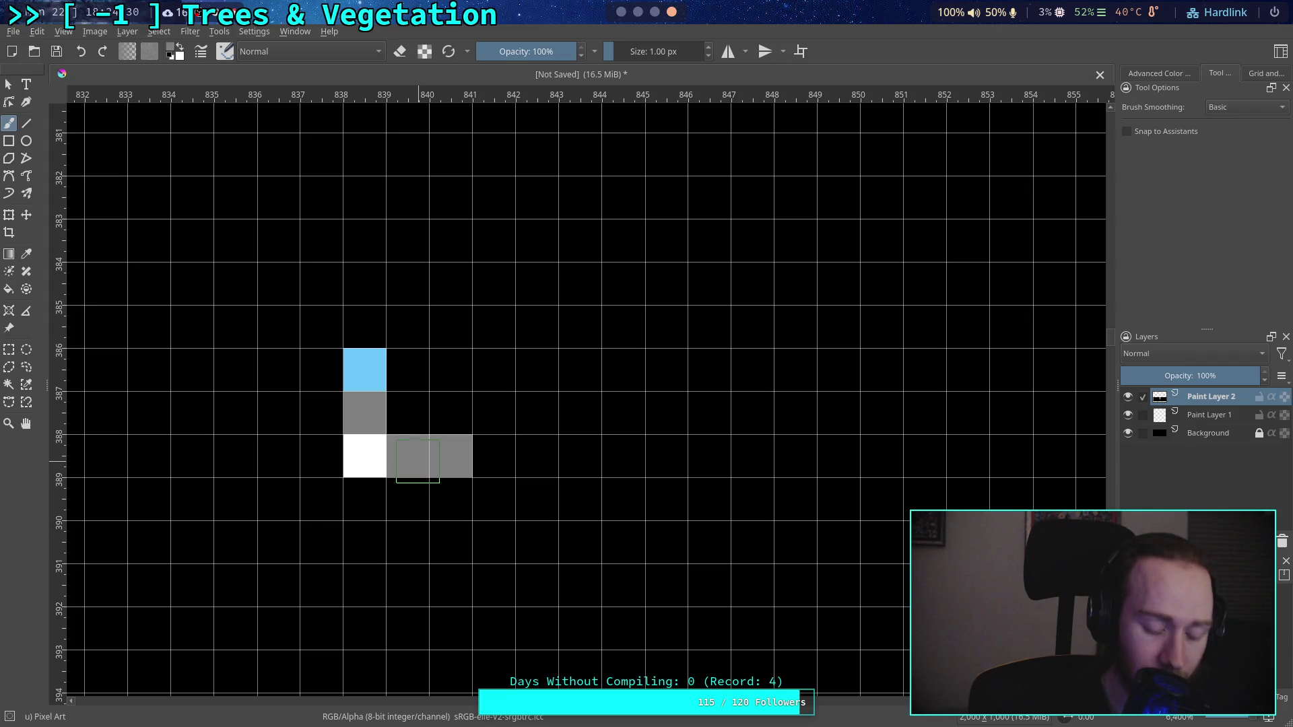
key("ctrl+z")
key("ctrl+z")
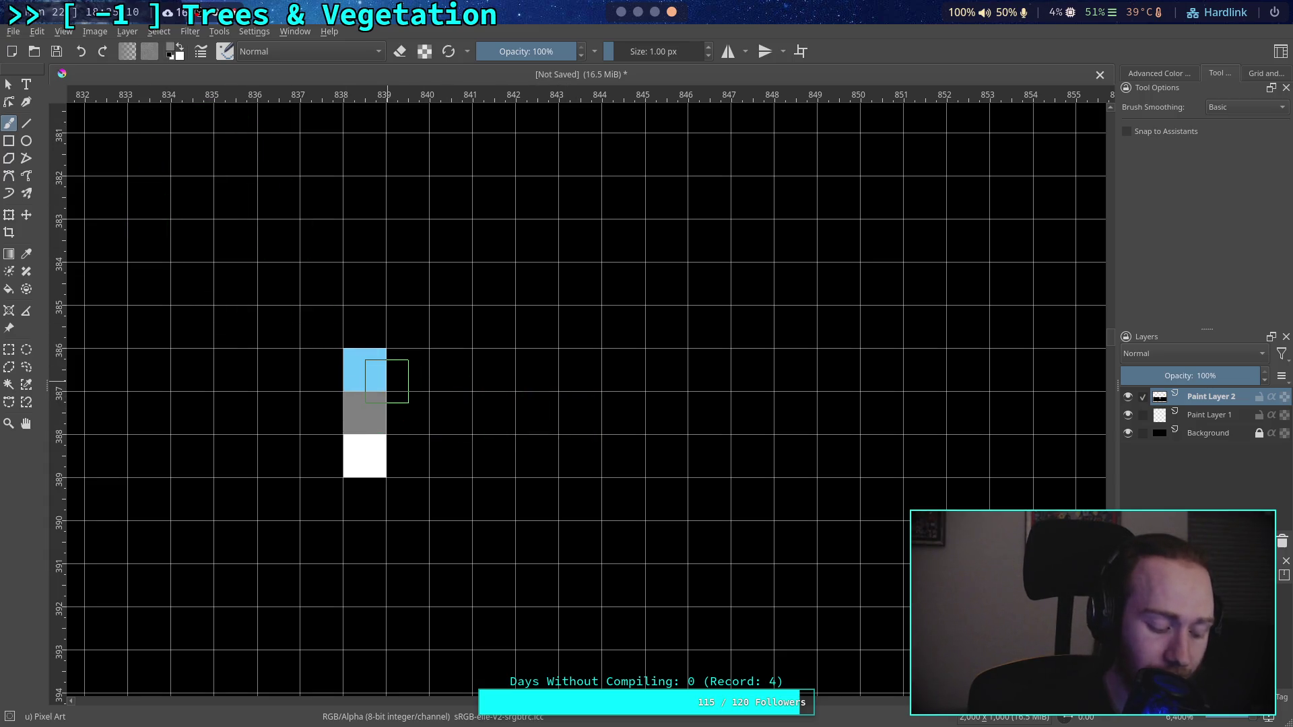
Step: Sample the light blue and paint a pixel directly right of the grey one
key("p")
left_click(383, 357)
key("b")
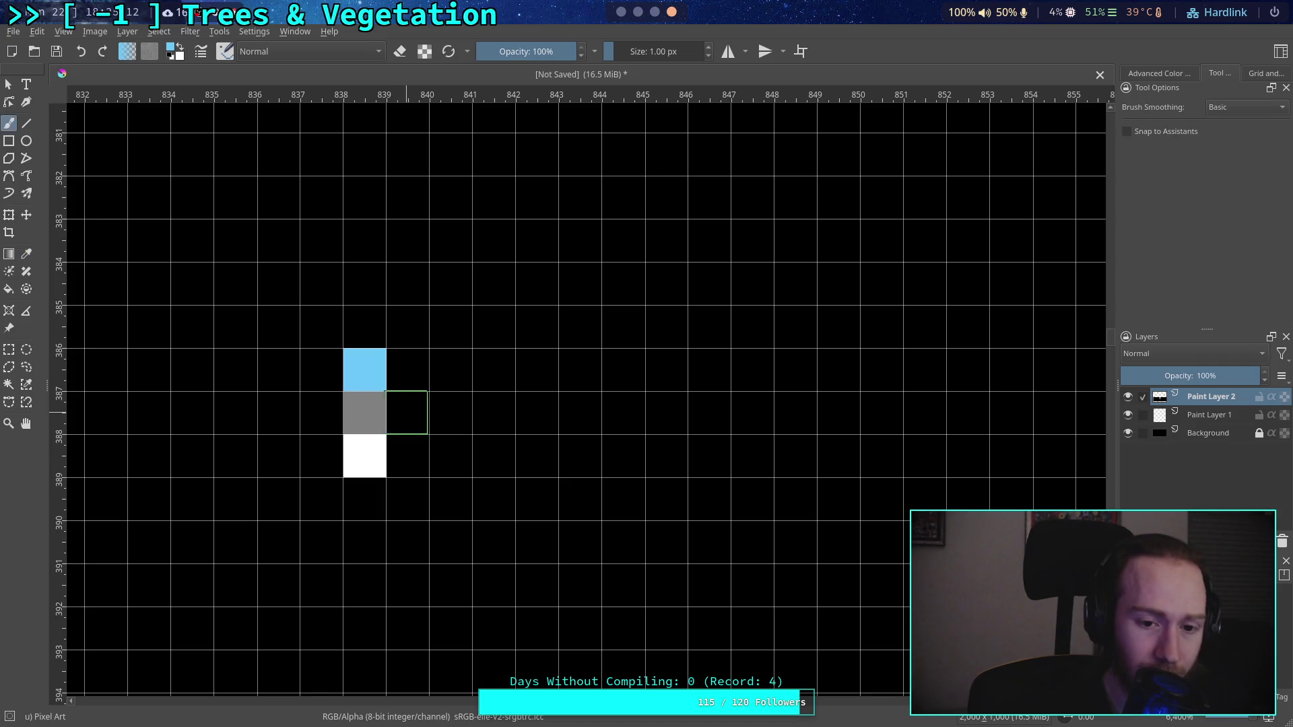
left_click(407, 412)
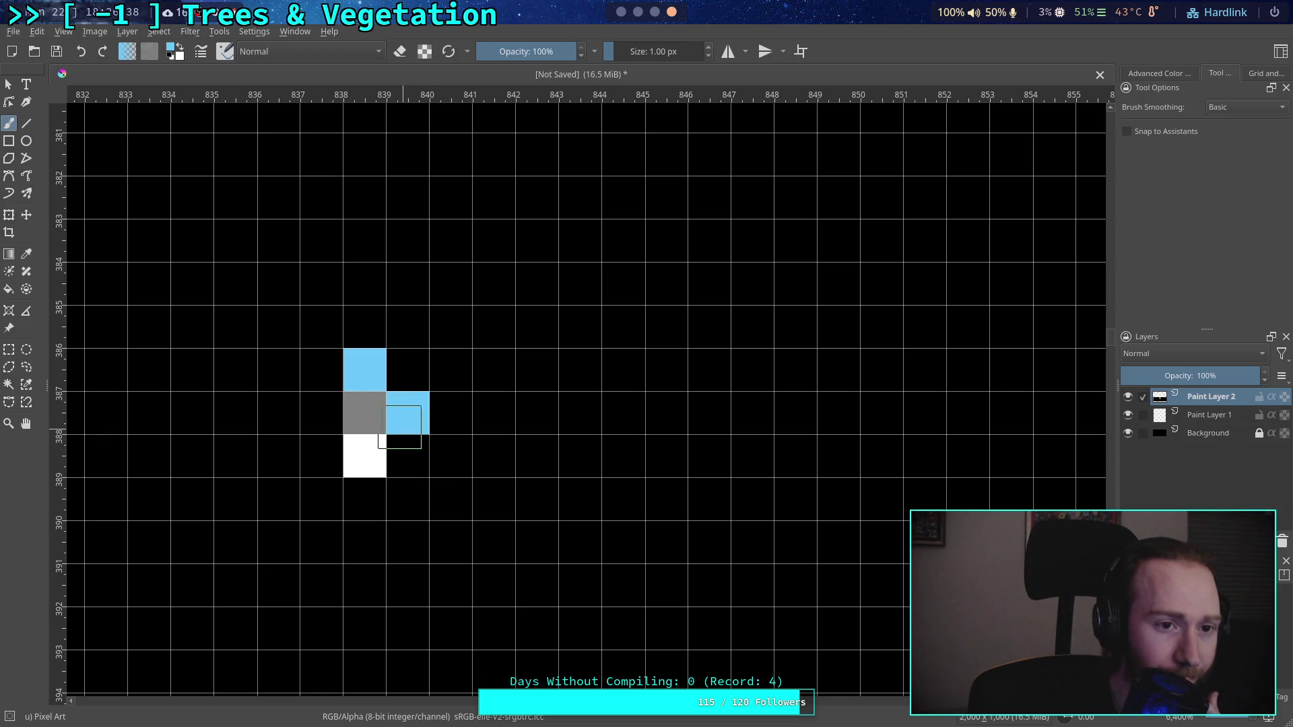
left_click(169, 58)
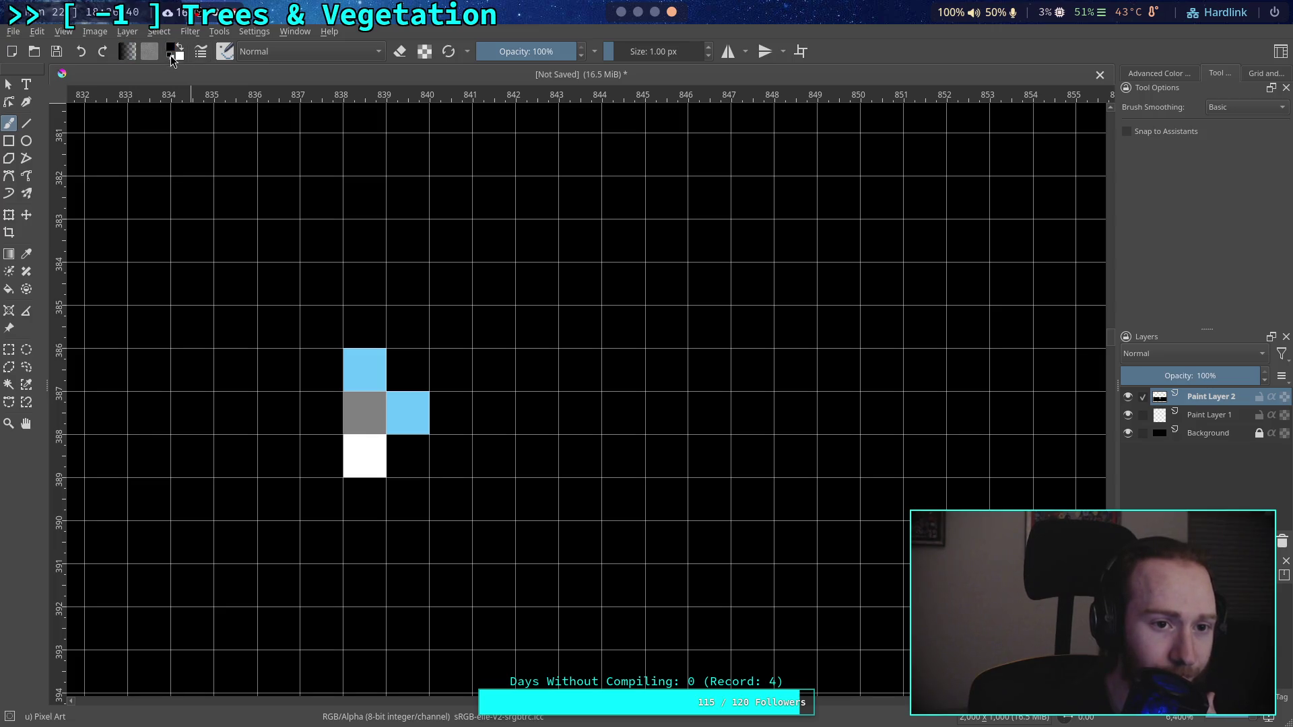
Step: Black out the blue pixel beside the grey one and turn the white pixel grey
left_click(408, 413)
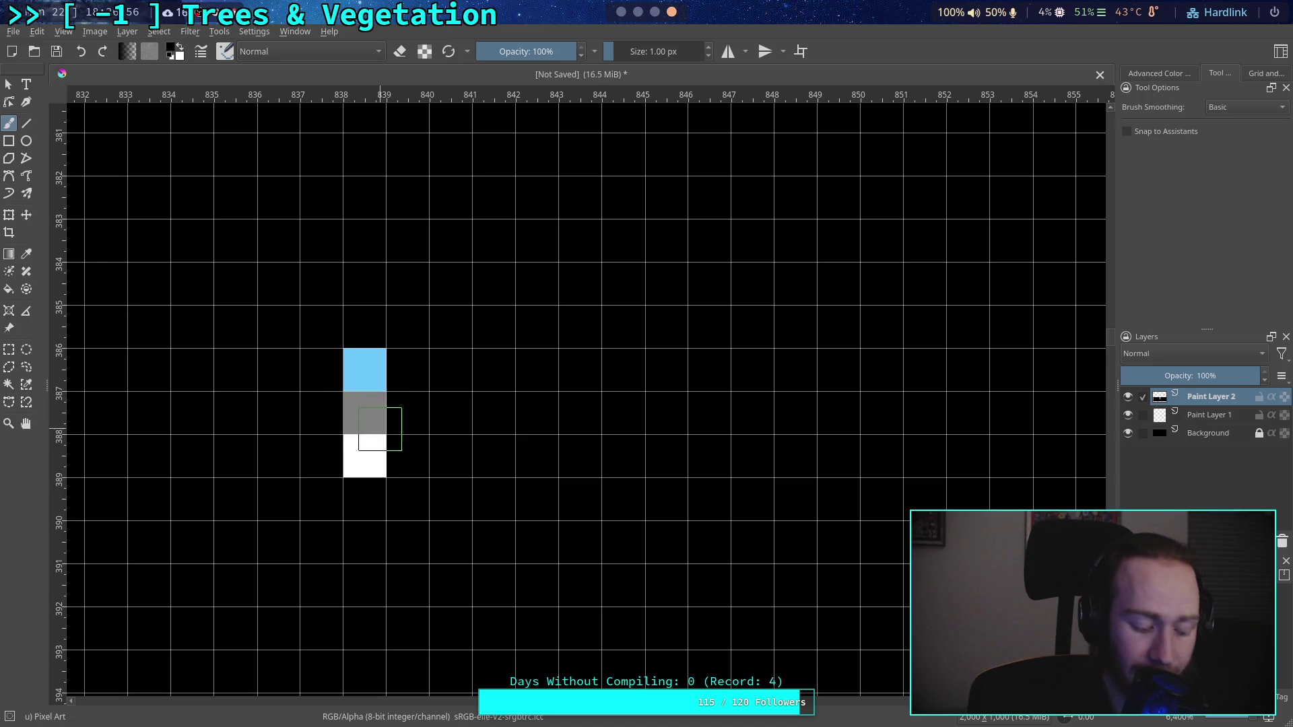
left_click(367, 414, "ctrl")
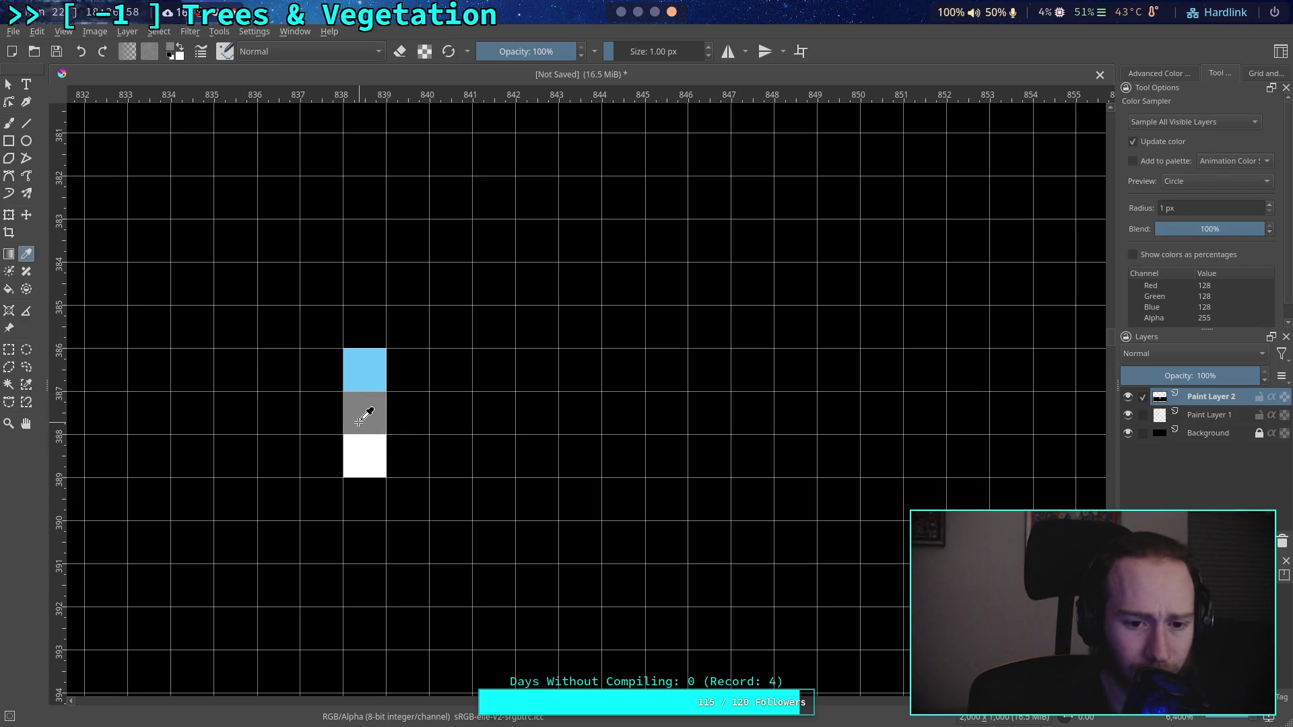
left_click(362, 449)
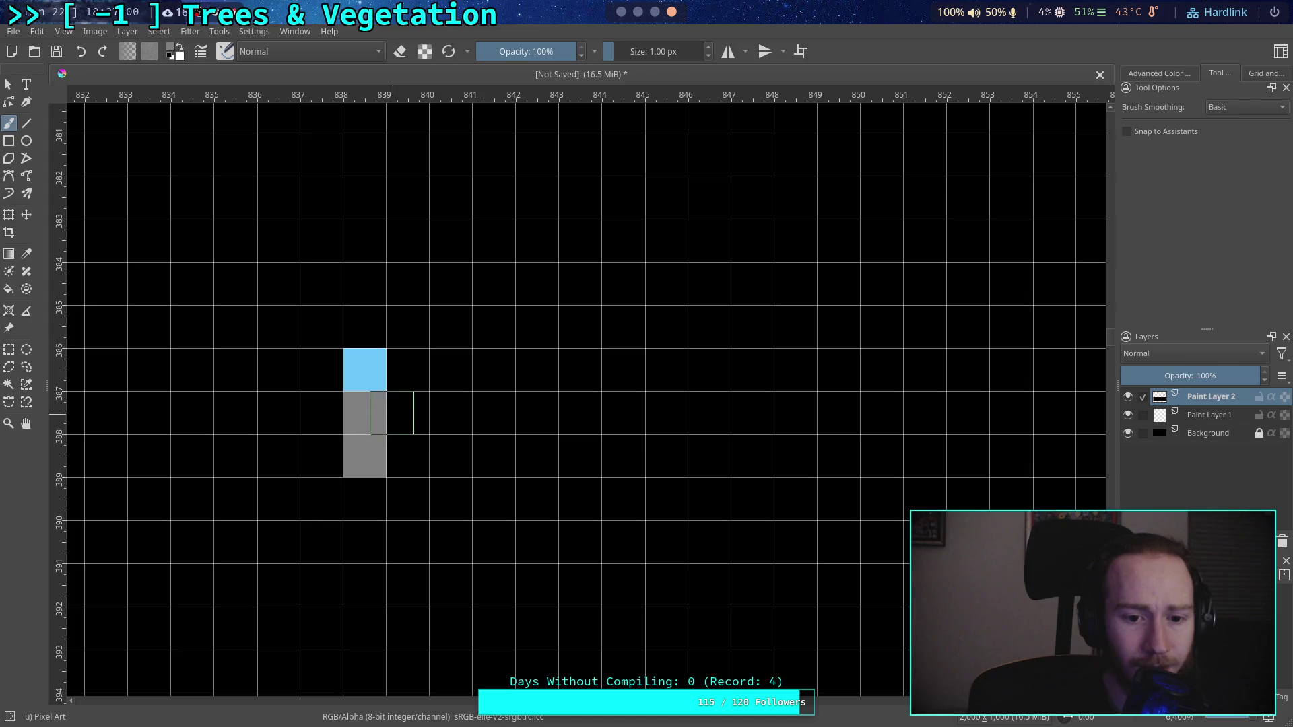
key("p")
left_click(409, 412)
key("b")
Step: Paint the upper grey pixel black, add white right of the lower grey, then switch to Godot
left_click(364, 412)
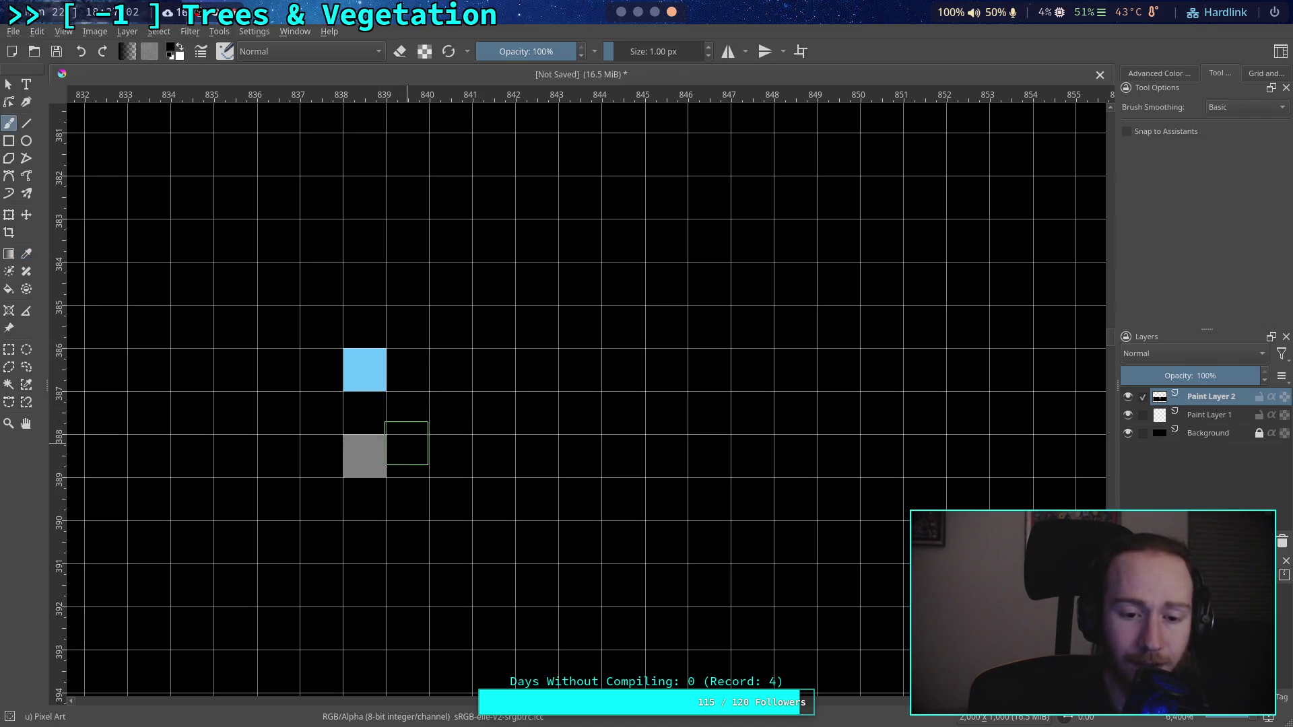
left_click(181, 45)
left_click(407, 456)
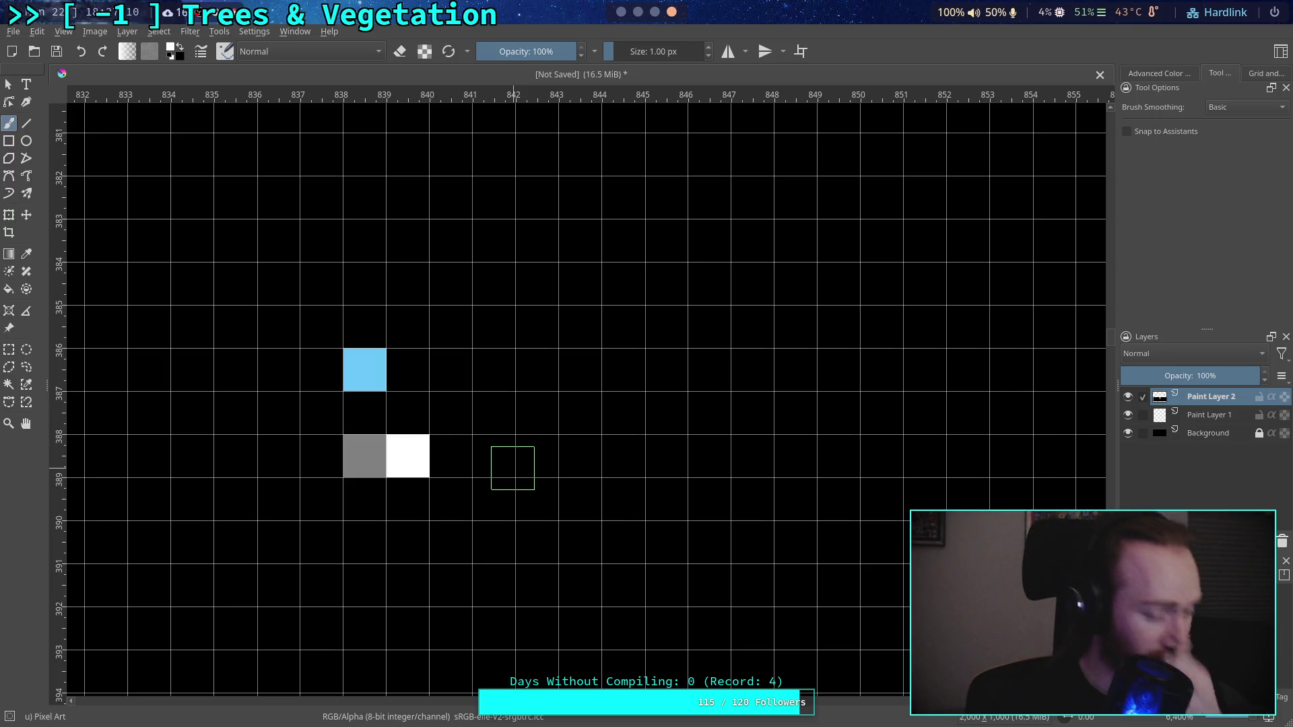
left_click(450, 413)
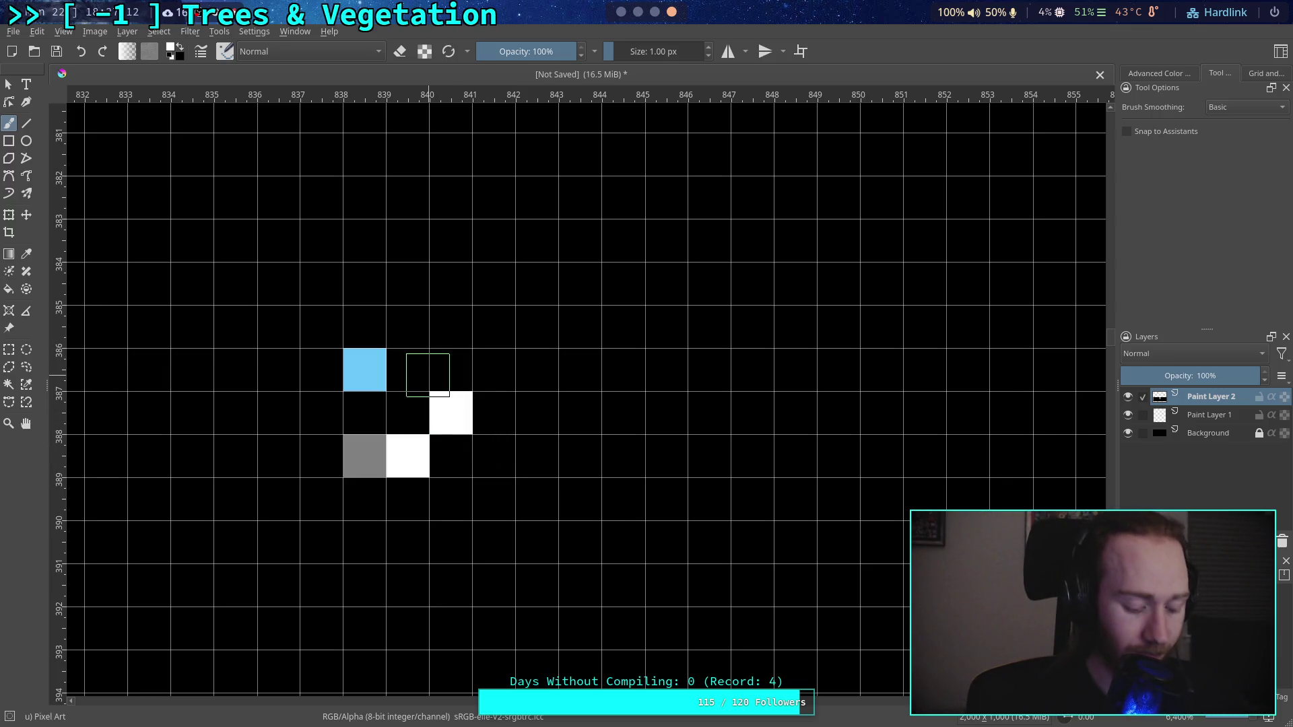
key("ctrl+z")
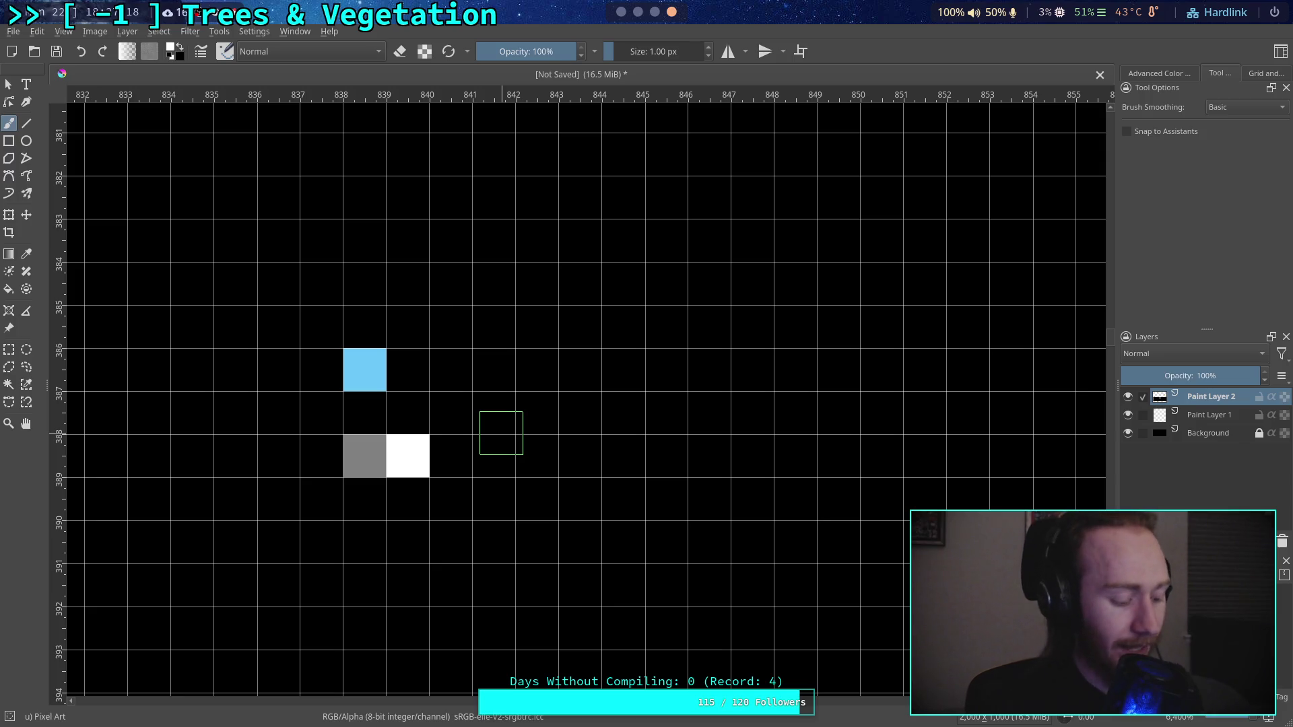
key("alt+Tab")
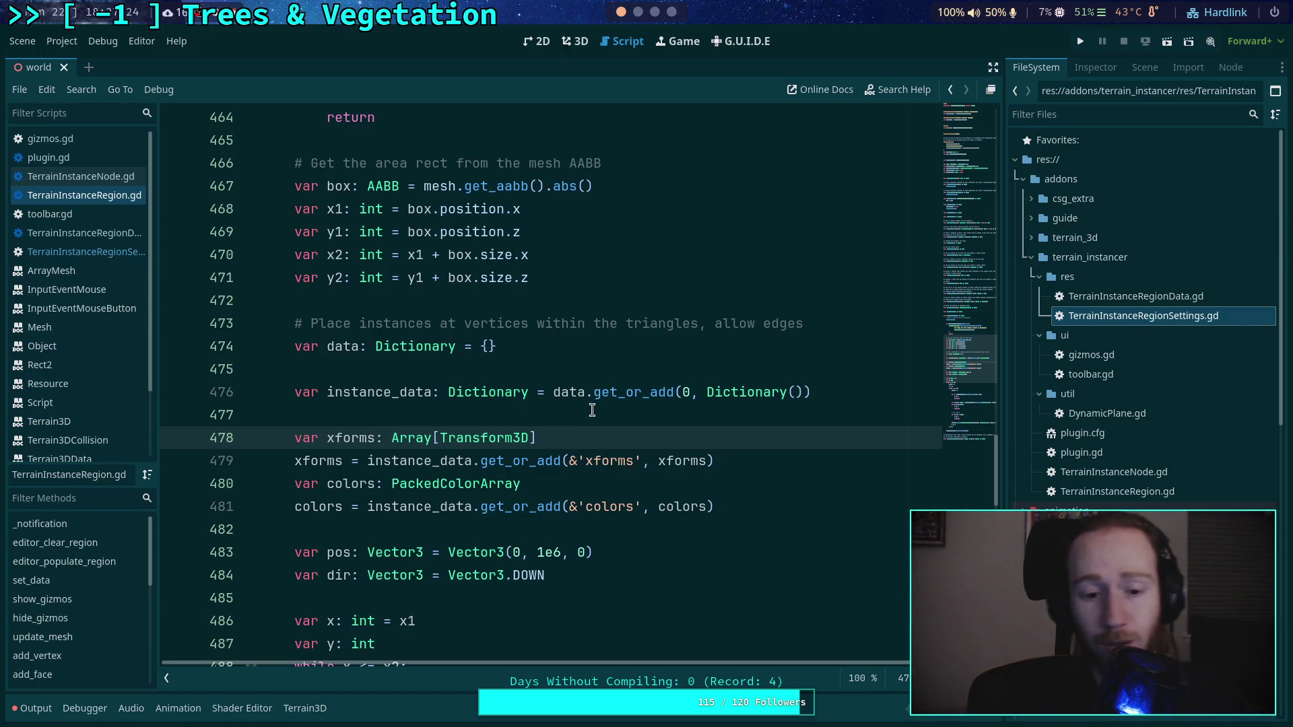
double_click(353, 345)
scroll(571, 436, "up", 3)
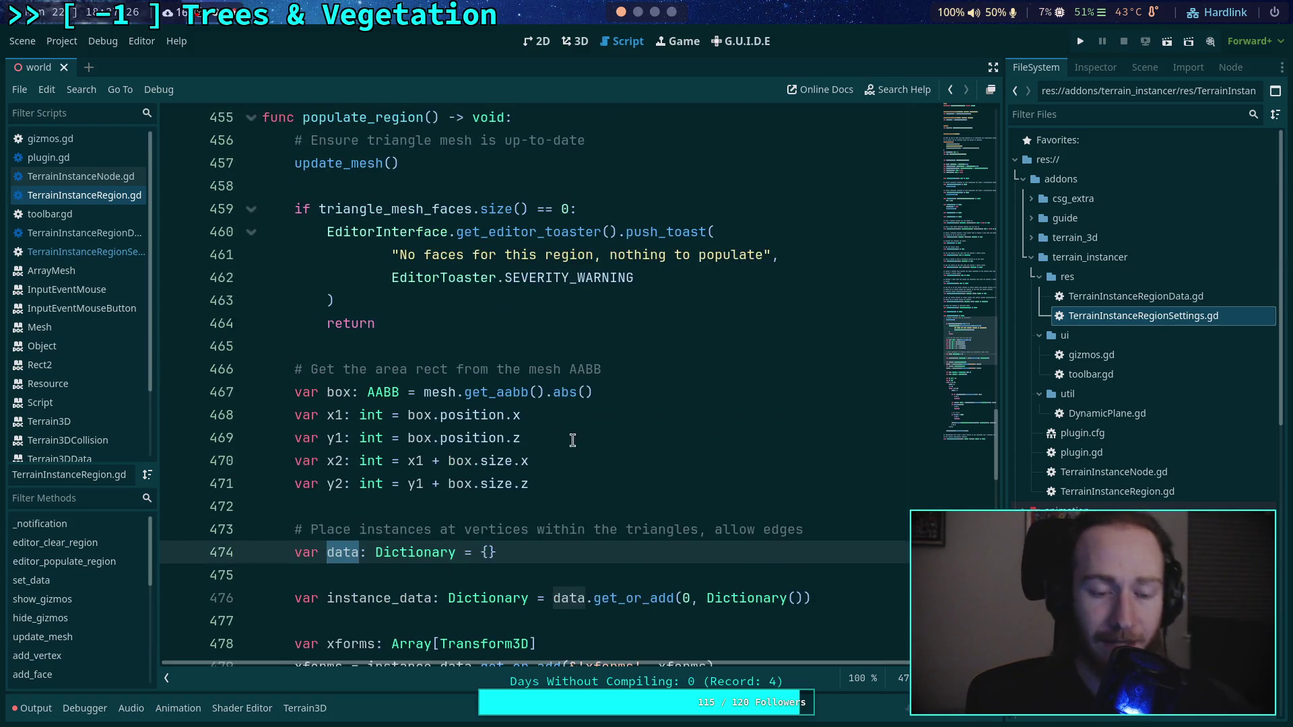
scroll(573, 434, "down", 6)
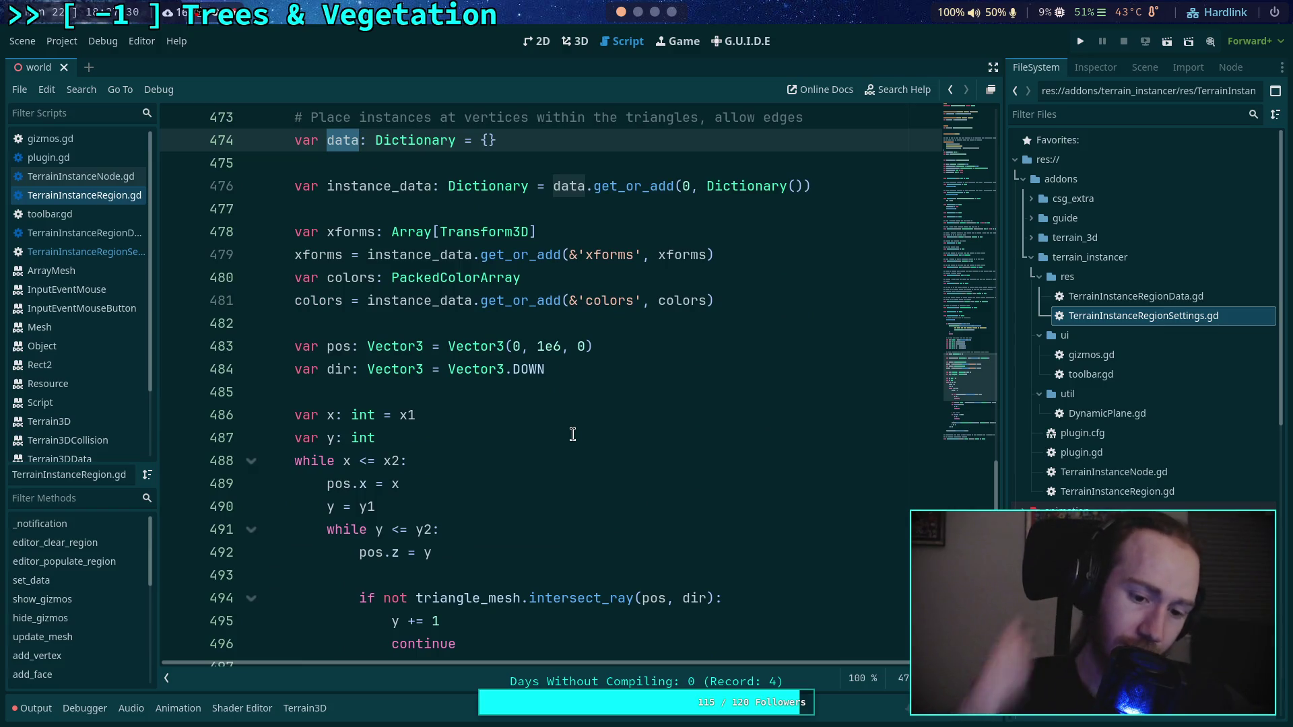
scroll(572, 435, "down", 6)
scroll(571, 433, "down", 2)
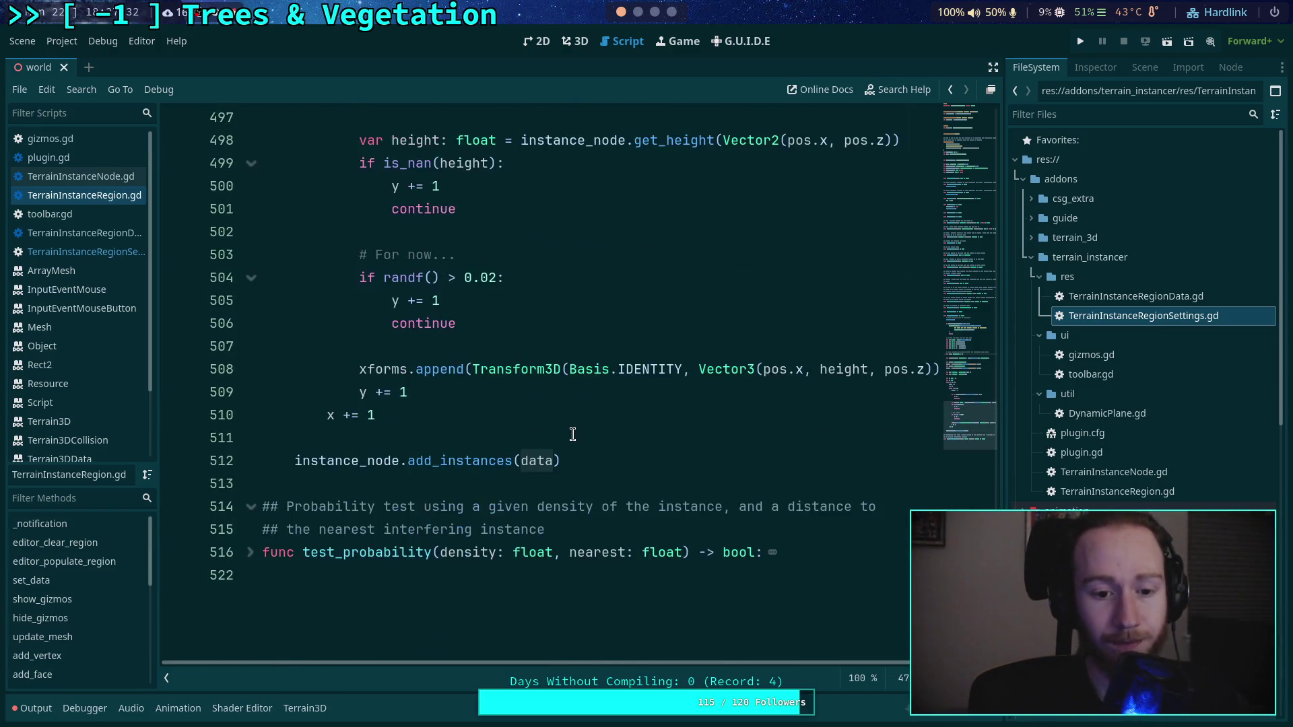
scroll(597, 475, "up", 1)
left_click(435, 509)
scroll(489, 482, "up", 8)
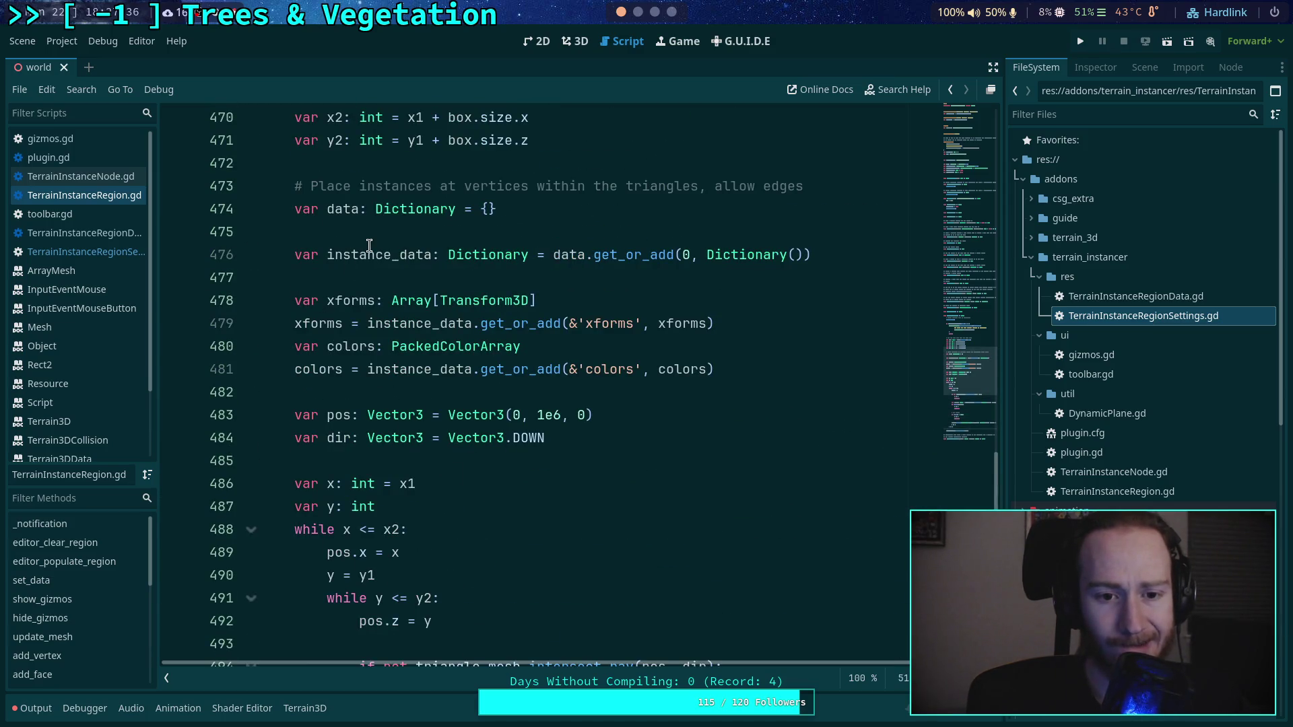
double_click(370, 251)
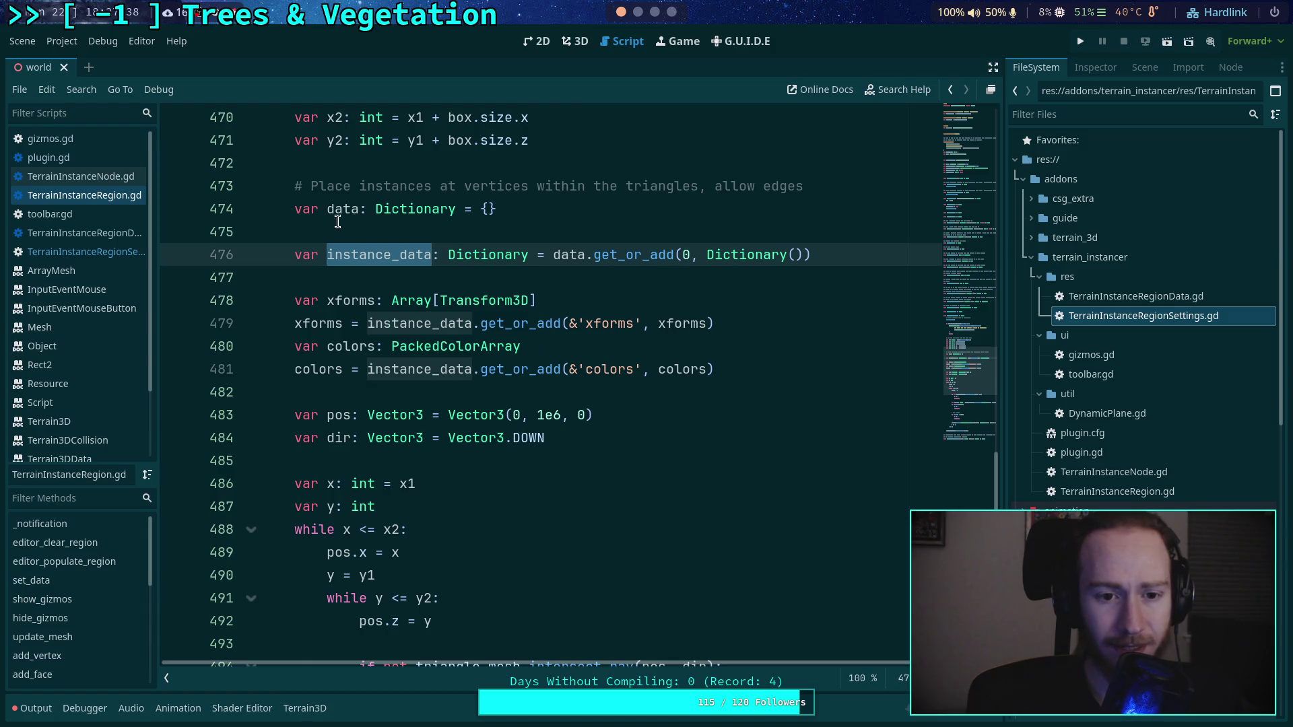
double_click(338, 217)
scroll(583, 326, "down", 7)
scroll(579, 321, "up", 4)
scroll(579, 320, "up", 3)
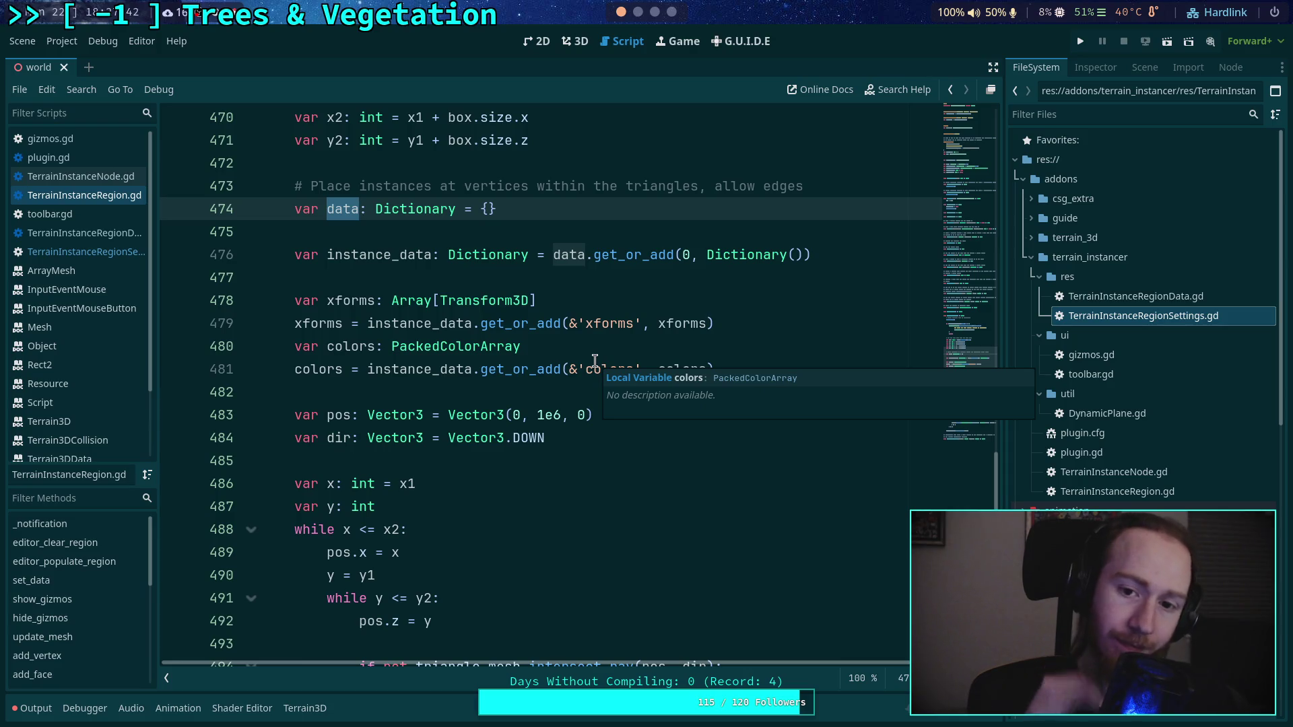
key("Down")
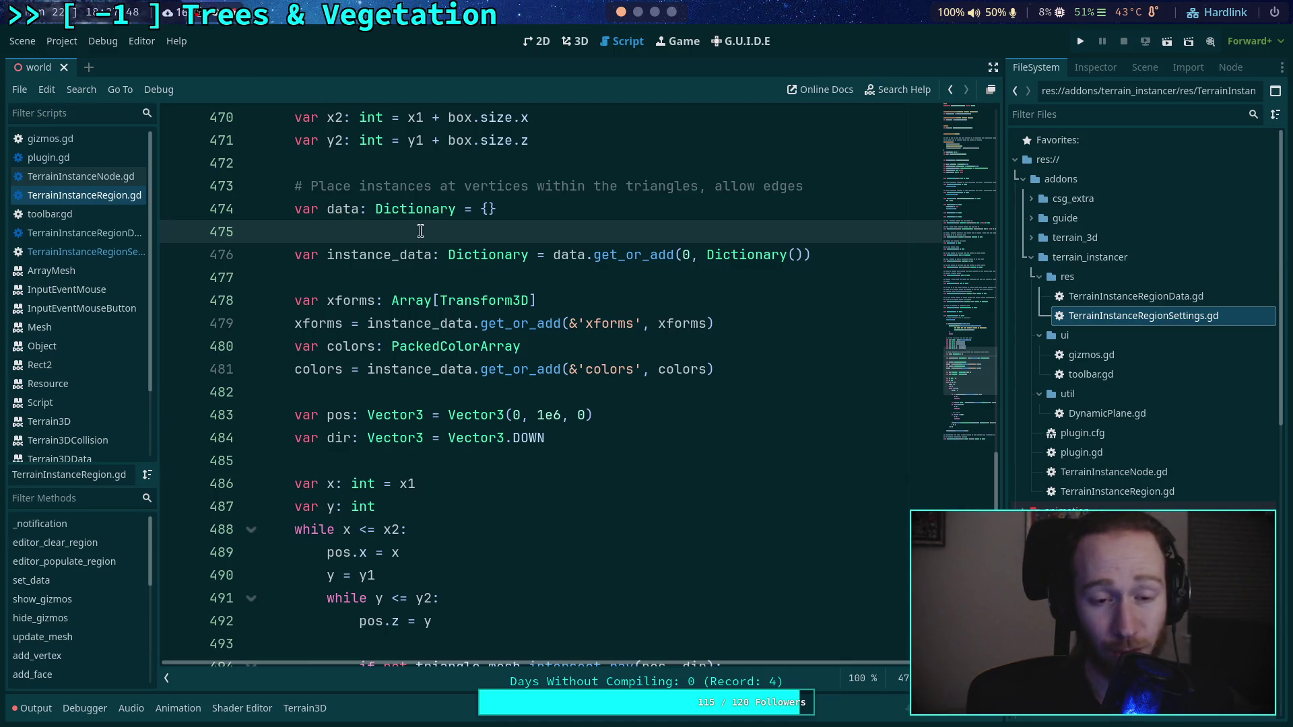
Step: Insert a blank line after the data dictionary on line 475, then switch to Krita
key("Return")
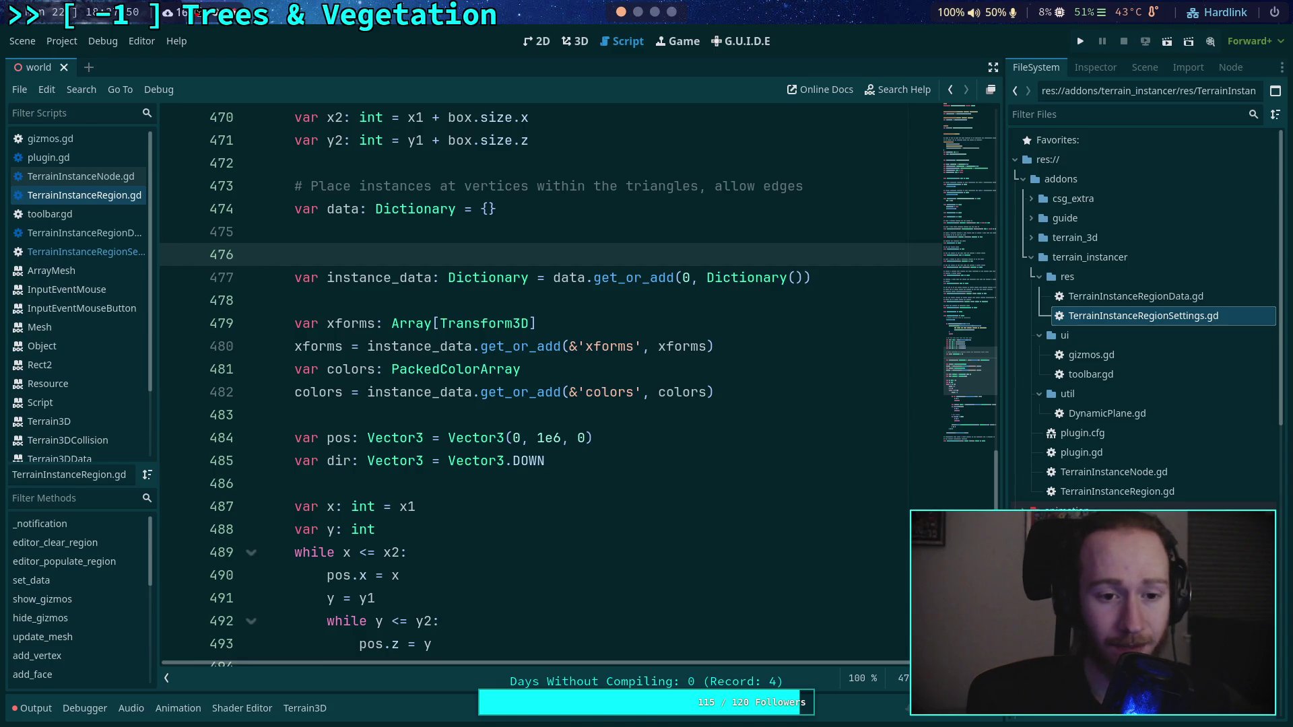
type("OR")
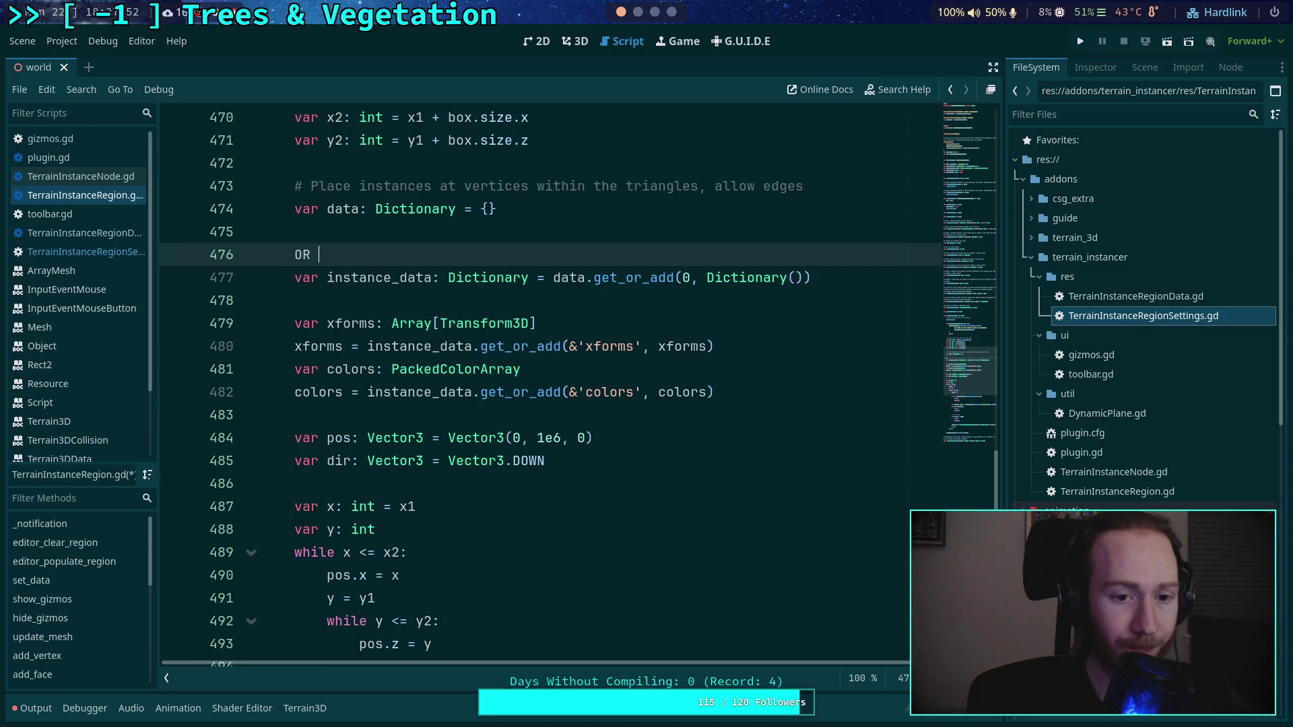
key("BackSpace")
key("BackSpace")
key("BackSpace")
type("for")
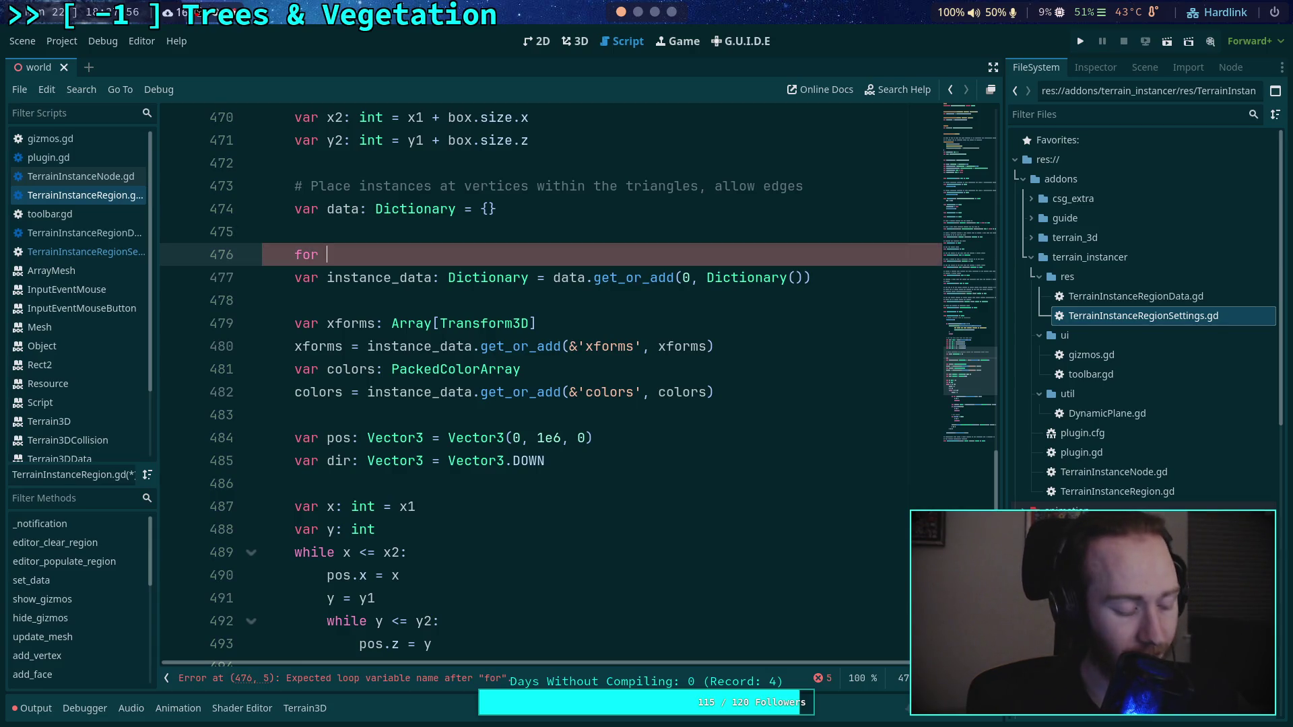
left_click_drag(370, 251, 296, 255)
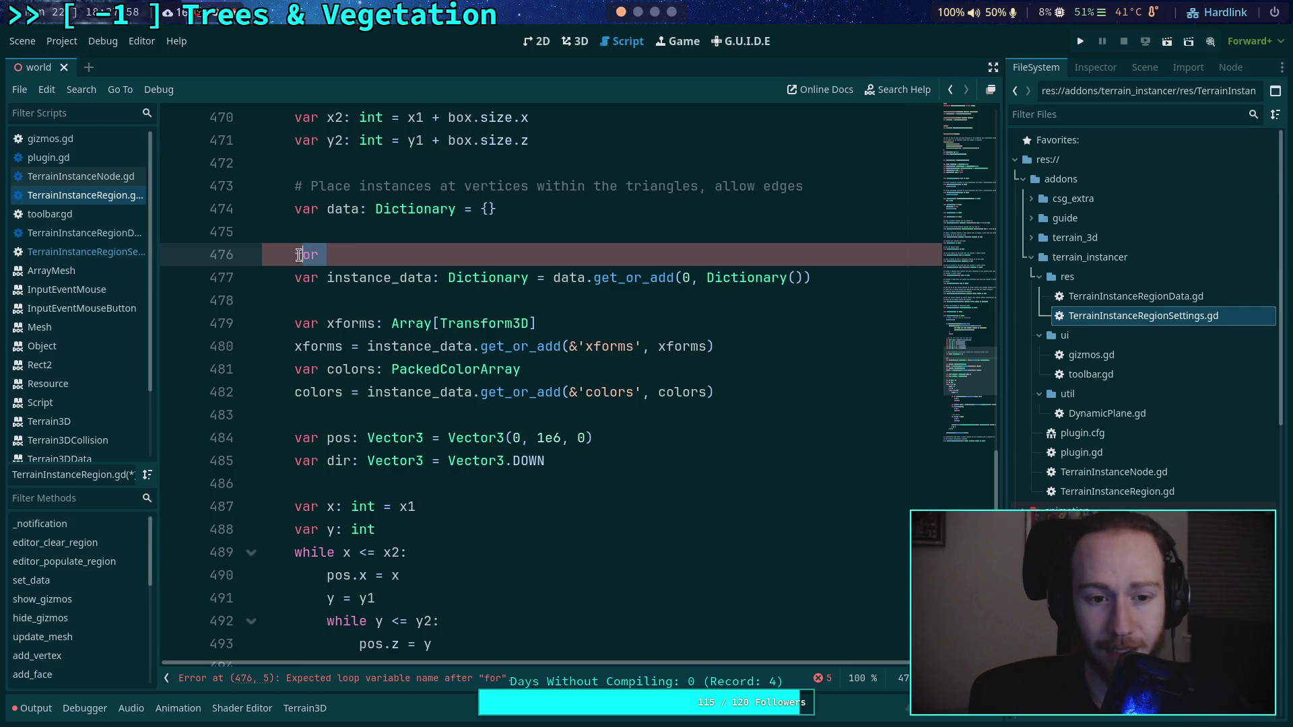
key("BackSpace")
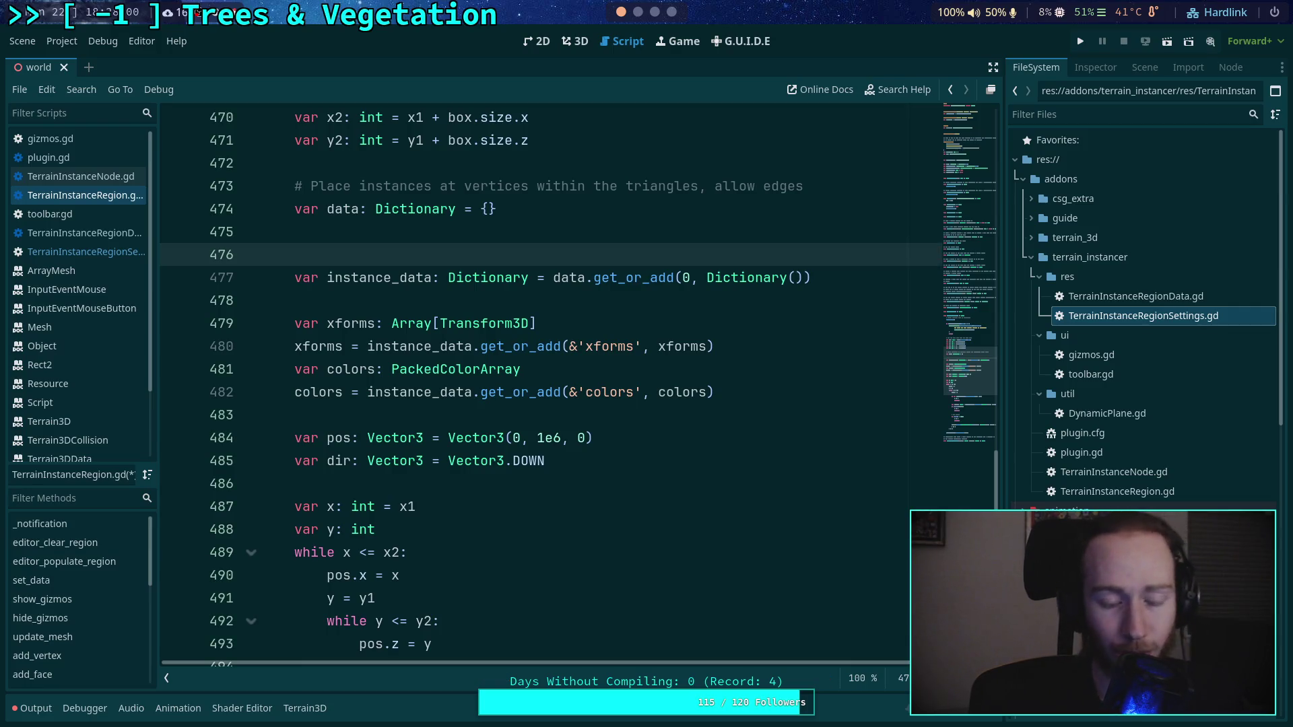
scroll(416, 300, "up", 1)
left_click(416, 300)
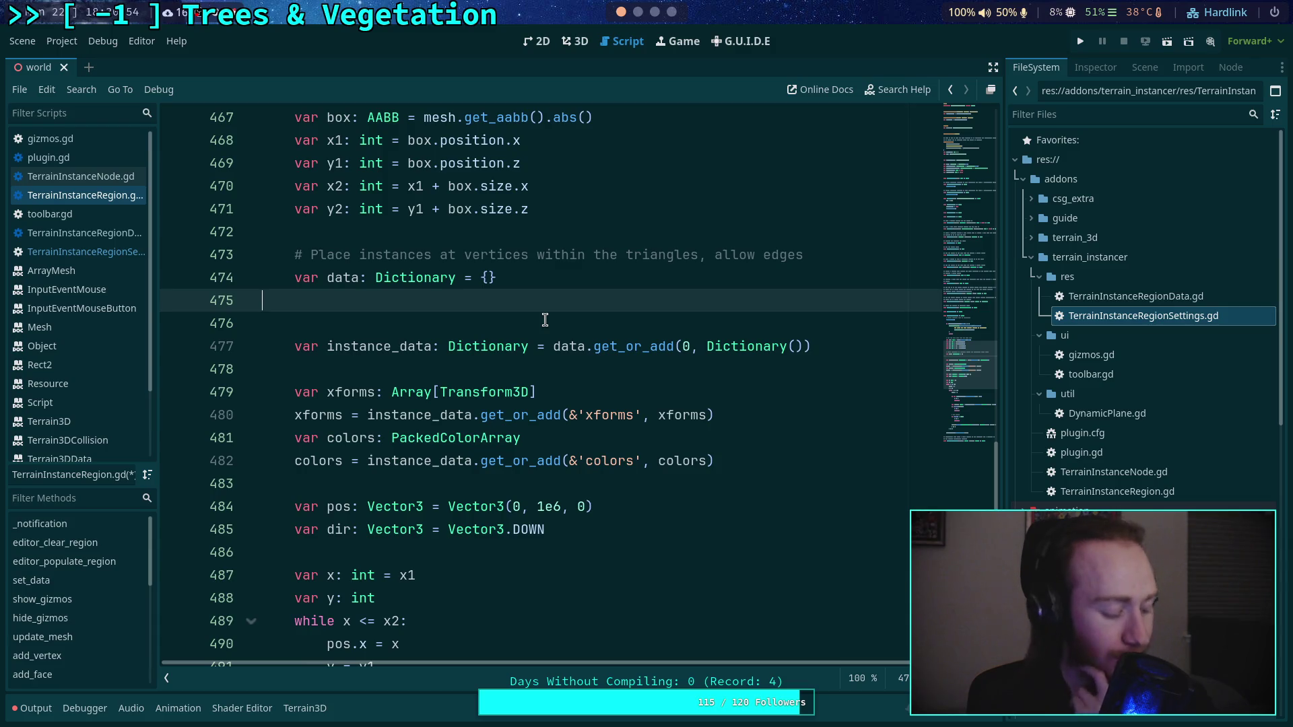
key("super+4")
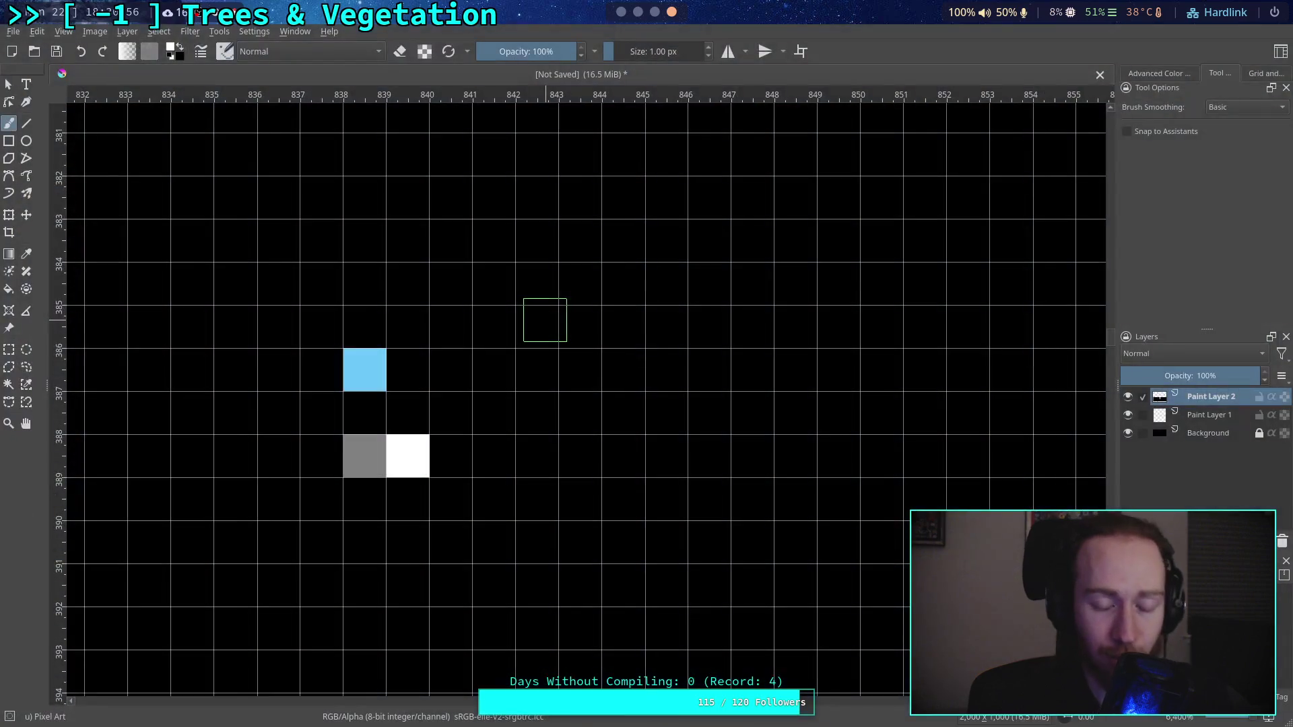
Step: Switch from Krita back to the Godot terrain instancer script with Super+1
key("super+1")
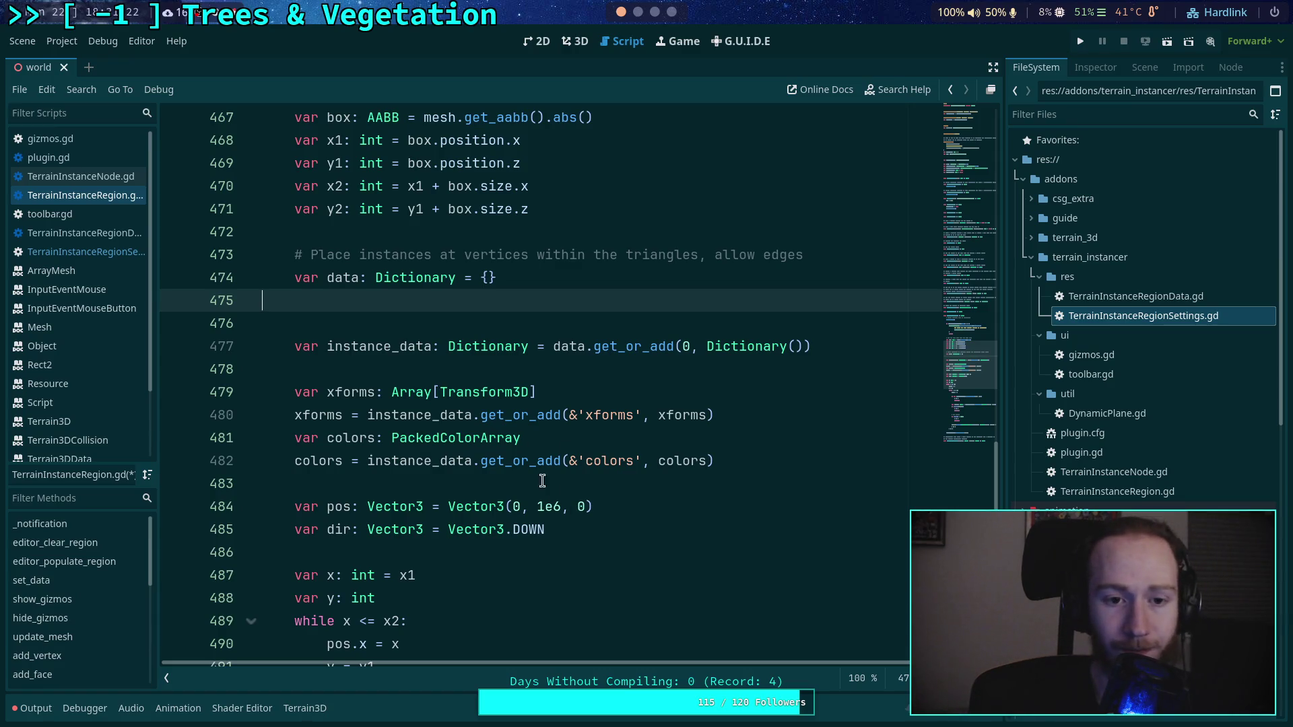
Step: Select and review the box coordinate lines 468–471 and lines 495–497
left_click_drag(529, 210, 289, 123)
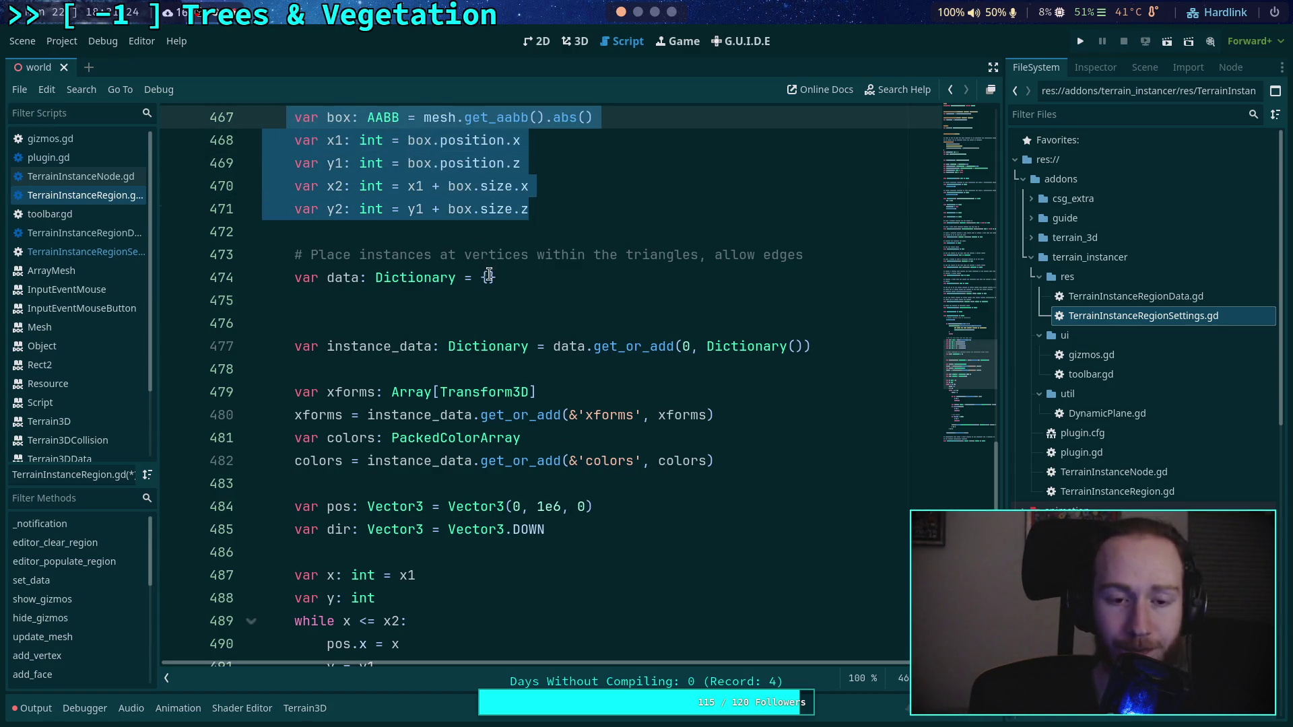
left_click(488, 278)
scroll(465, 400, "down", 5)
scroll(466, 399, "down", 2)
left_click_drag(360, 277, 511, 336)
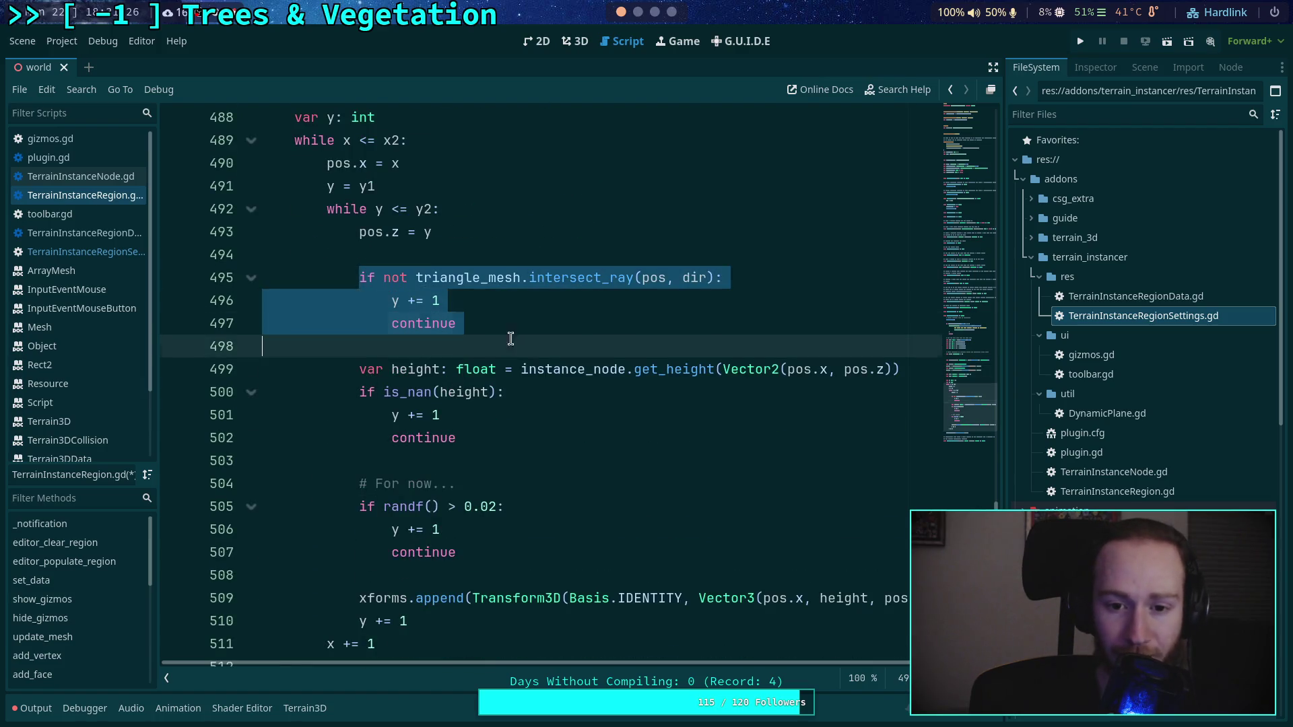
left_click(528, 328)
scroll(522, 357, "up", 7)
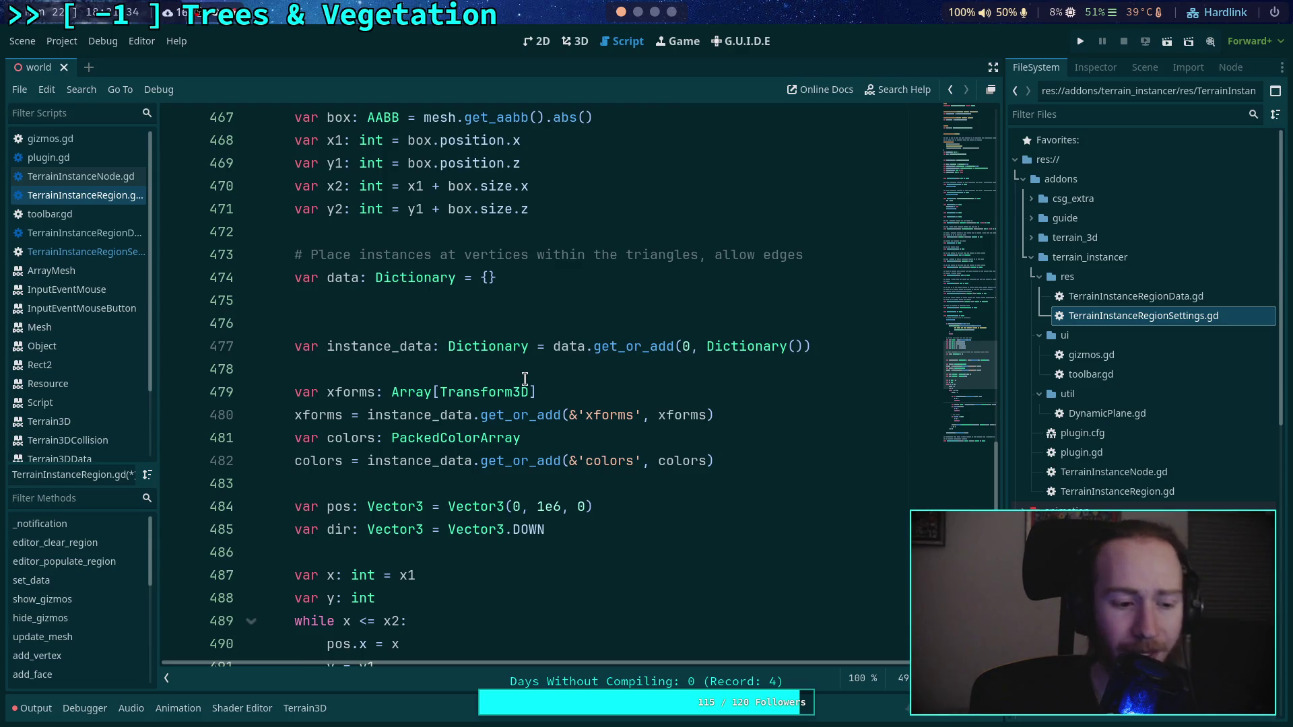
scroll(509, 347, "down", 5)
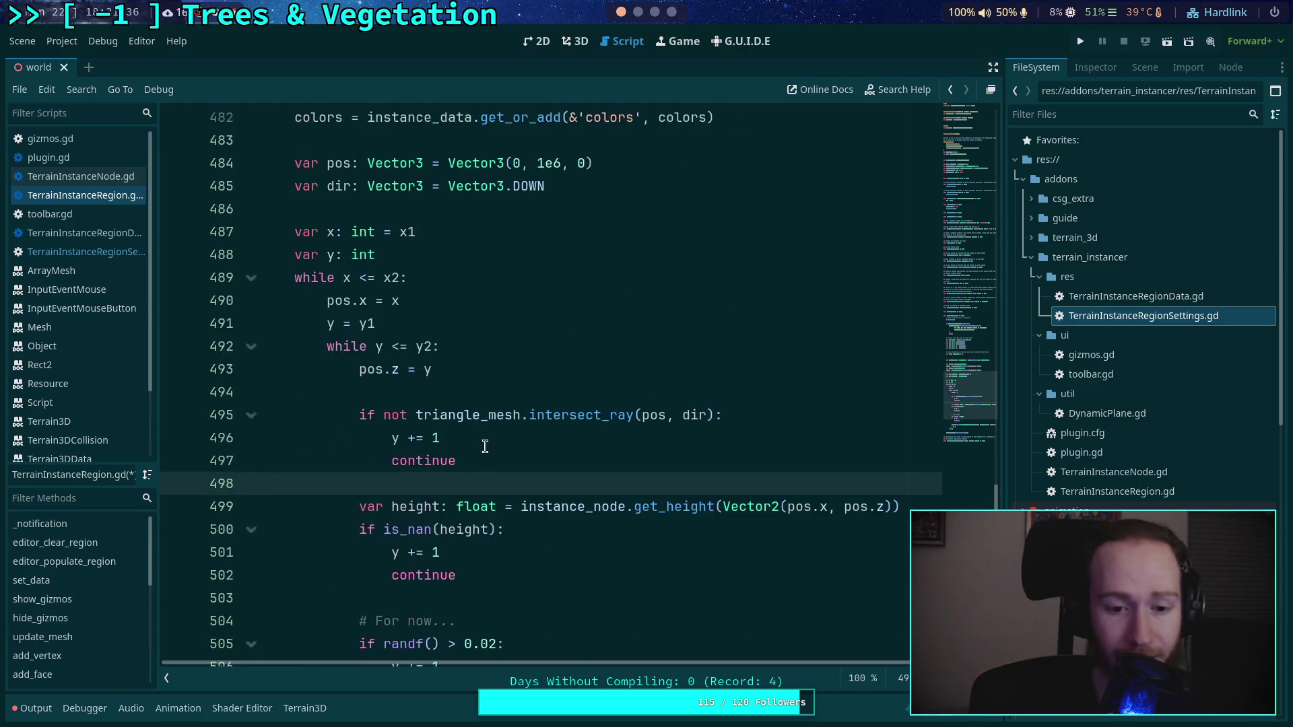
Step: Review the intersect_ray check through continue without edits, then switch to Krita
left_click_drag(412, 416, 576, 475)
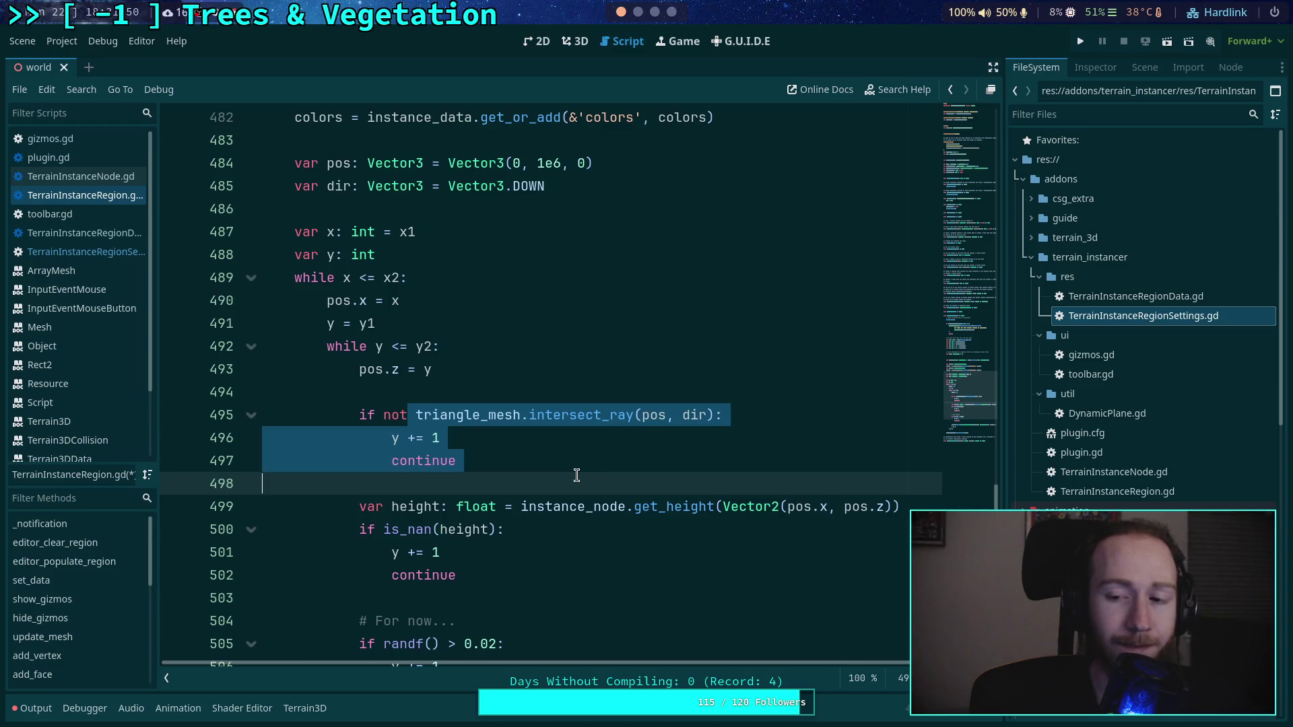
left_click(548, 431, "shift")
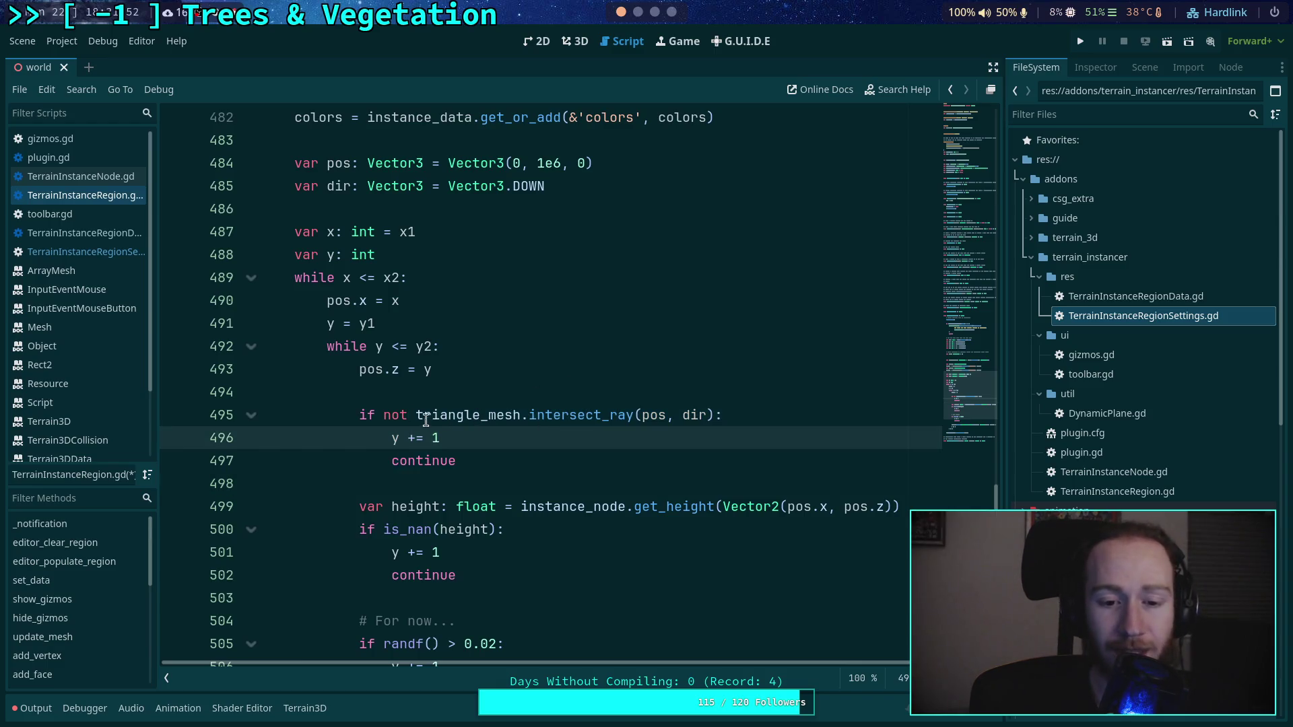
left_click(552, 453, "shift")
left_click(457, 460)
left_click(416, 415, "shift")
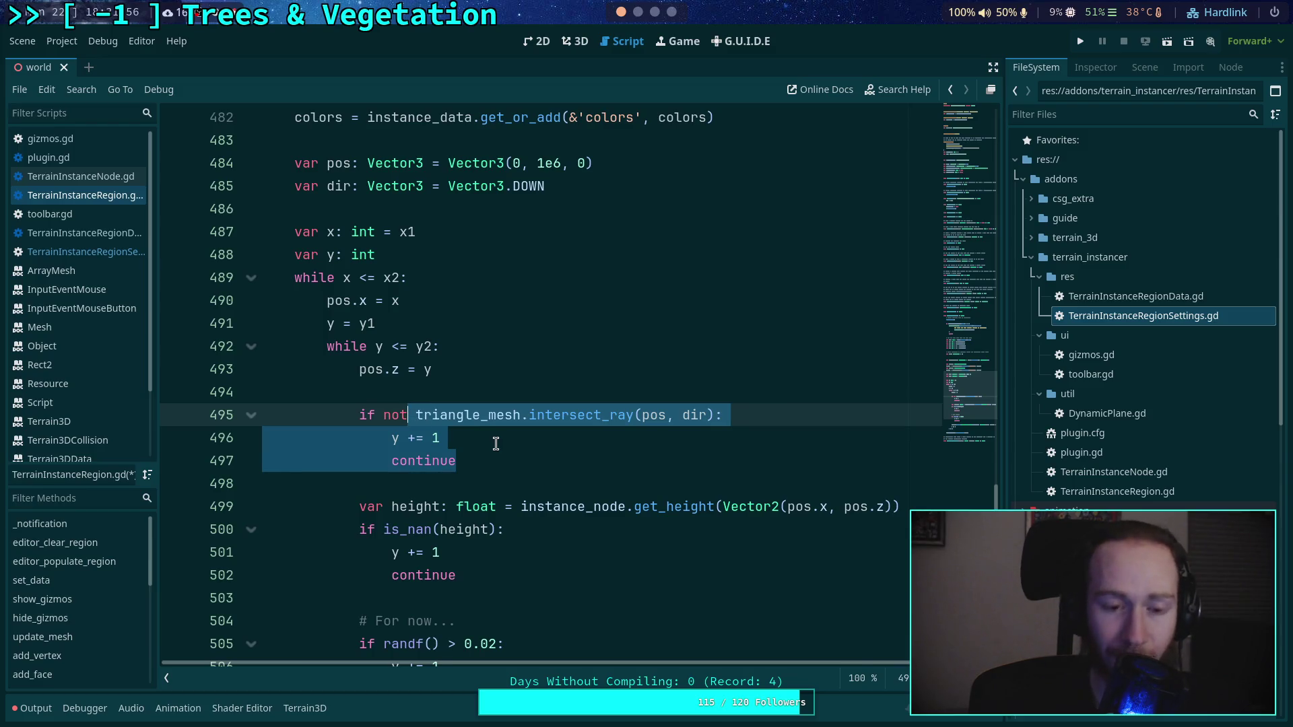
left_click(470, 460)
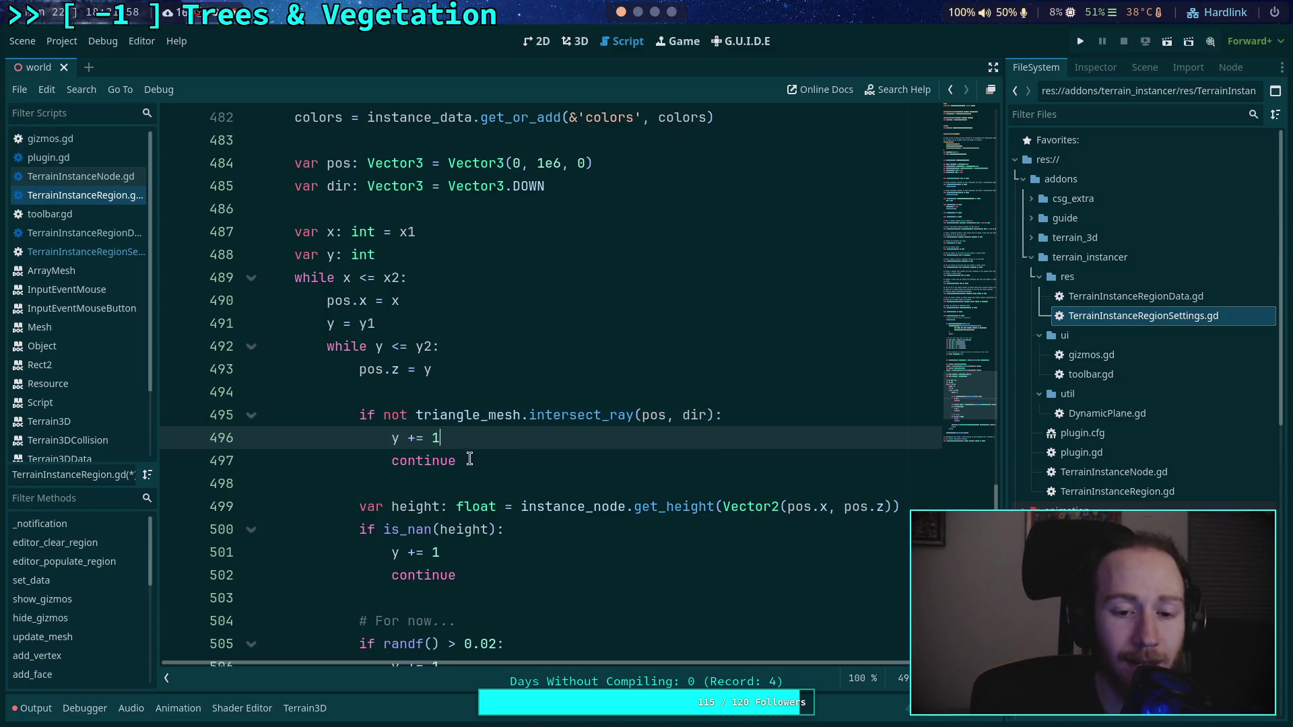
left_click(416, 414, "shift")
left_click(416, 414)
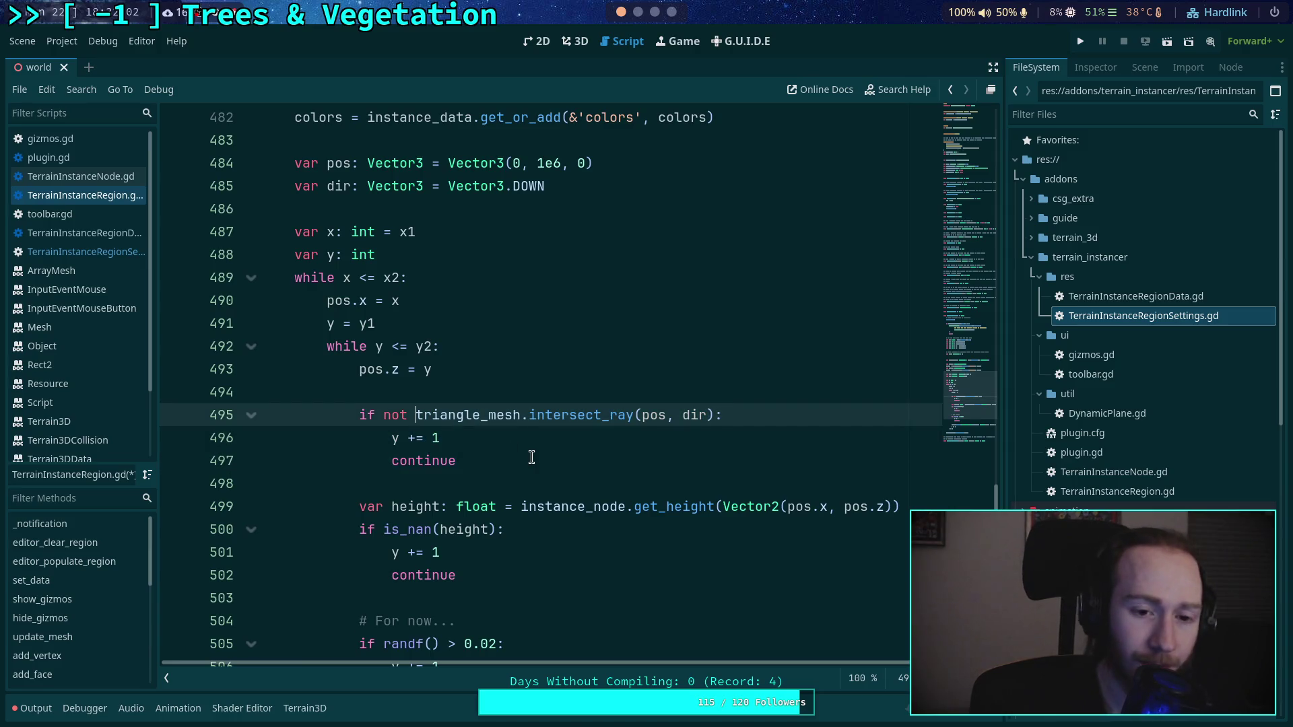
scroll(531, 413, "up", 2)
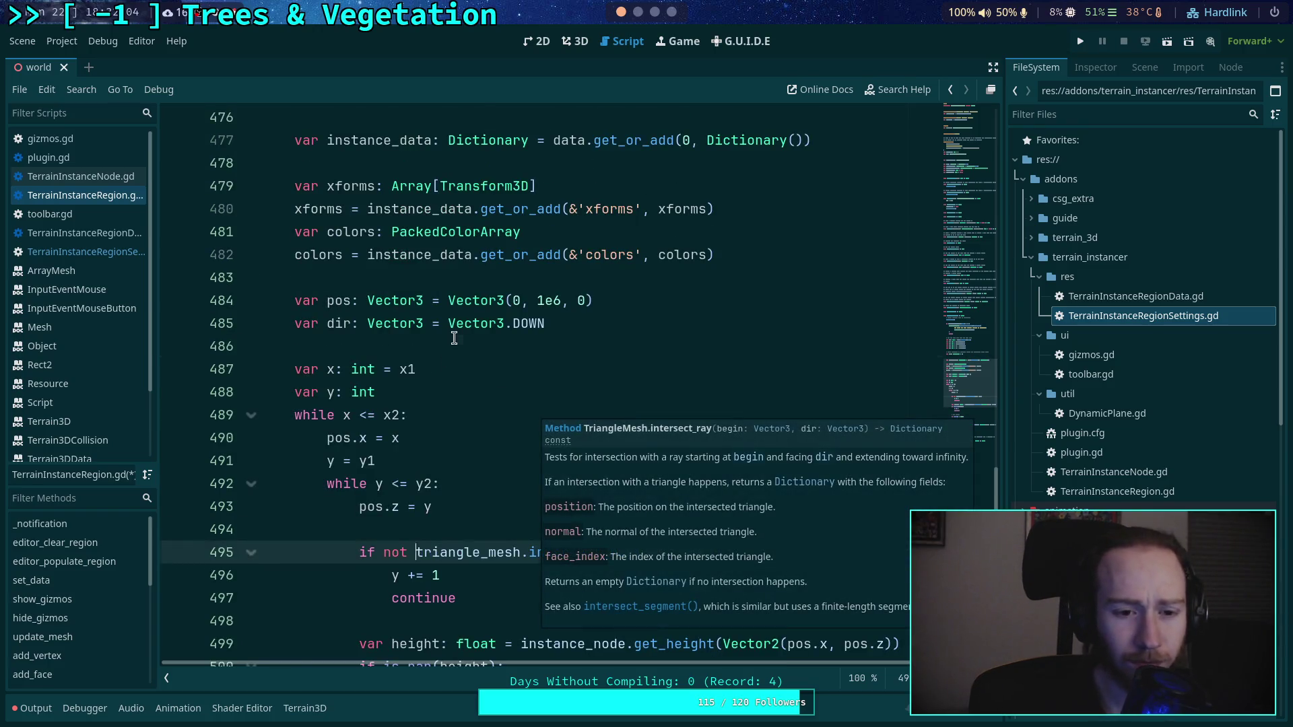
left_click(453, 345)
scroll(676, 485, "up", 2)
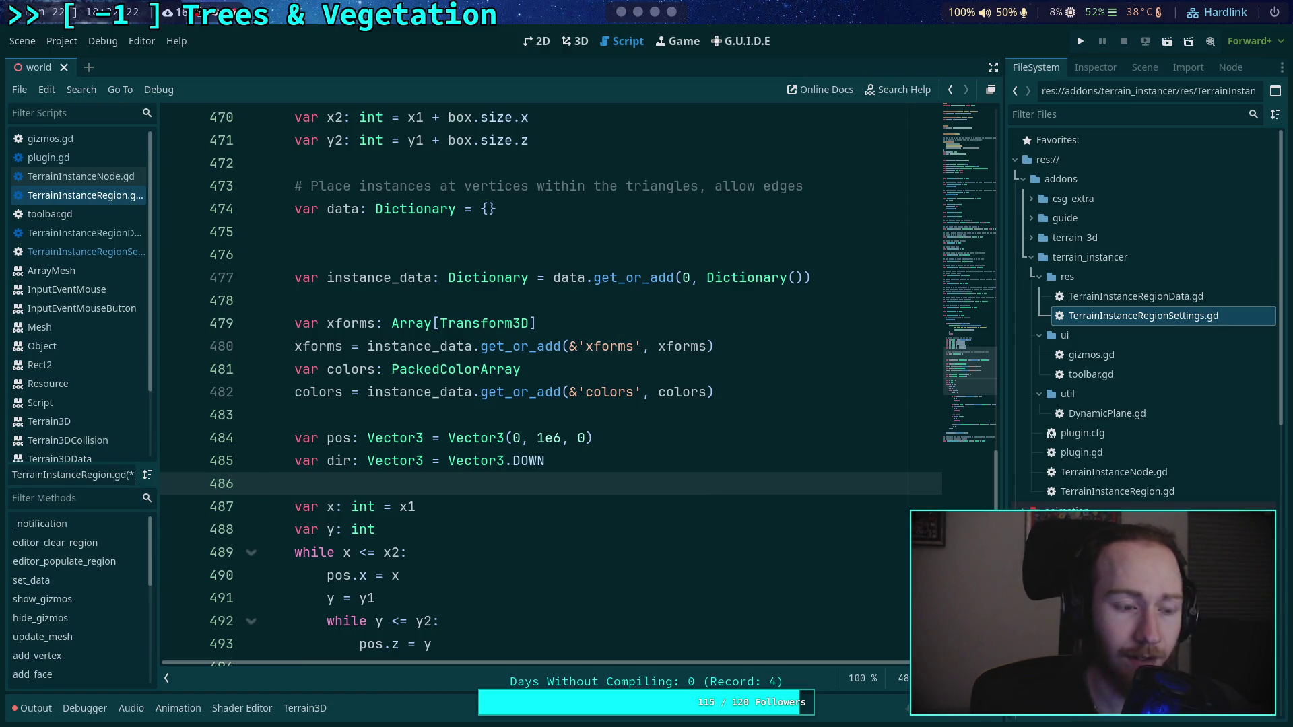
key("super+4")
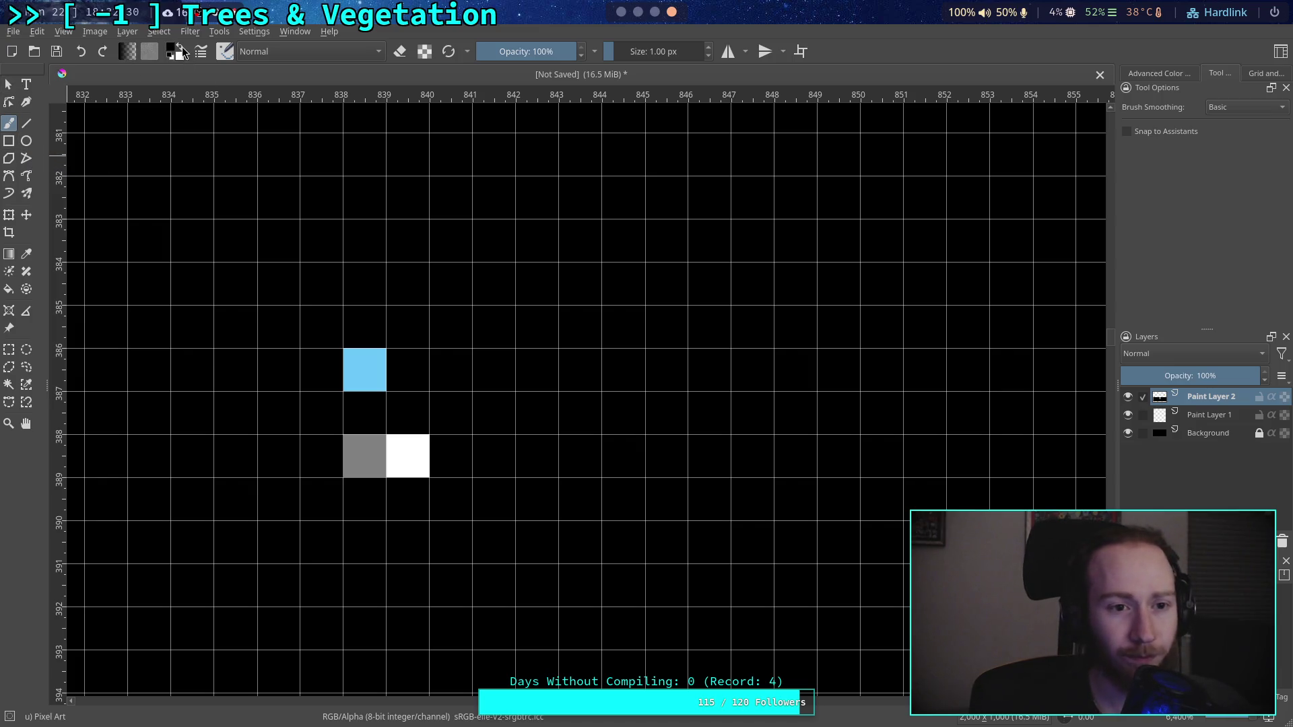
Step: Erase the blue, grey and white pixels, then paint a white test block and undo back to one pixel
left_click_drag(380, 380, 416, 447)
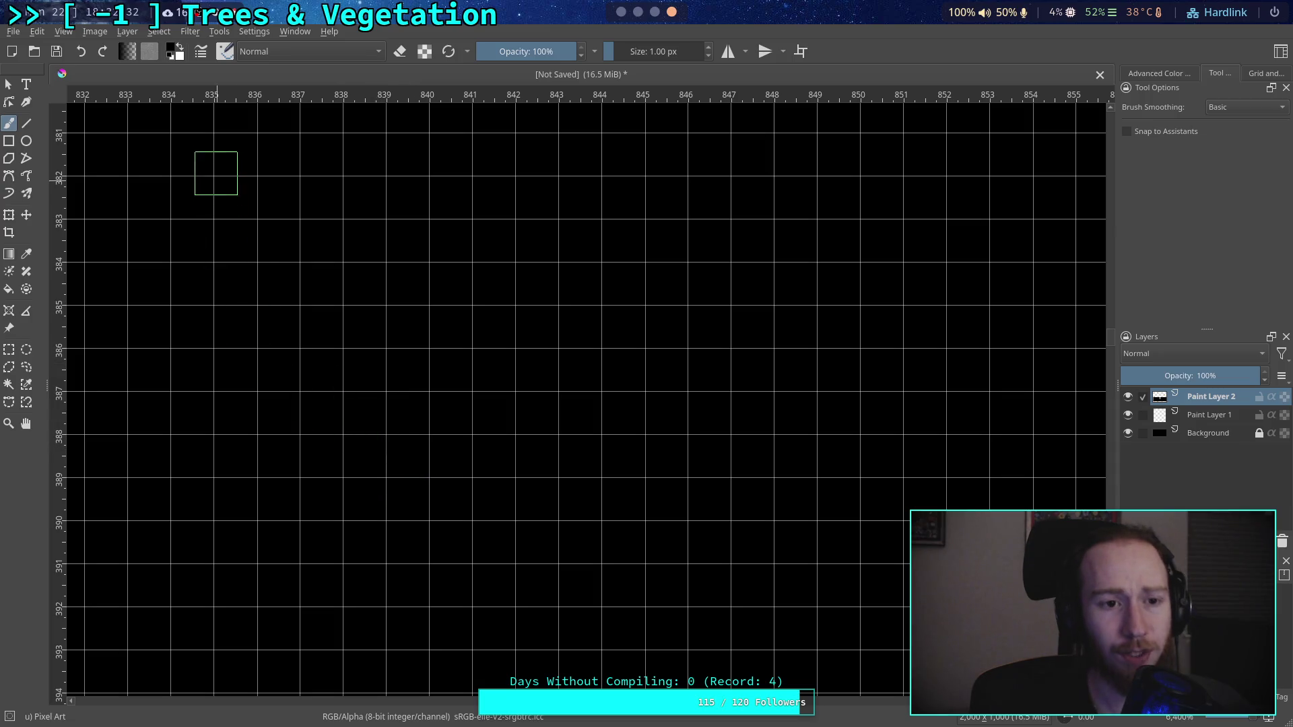
left_click(180, 47)
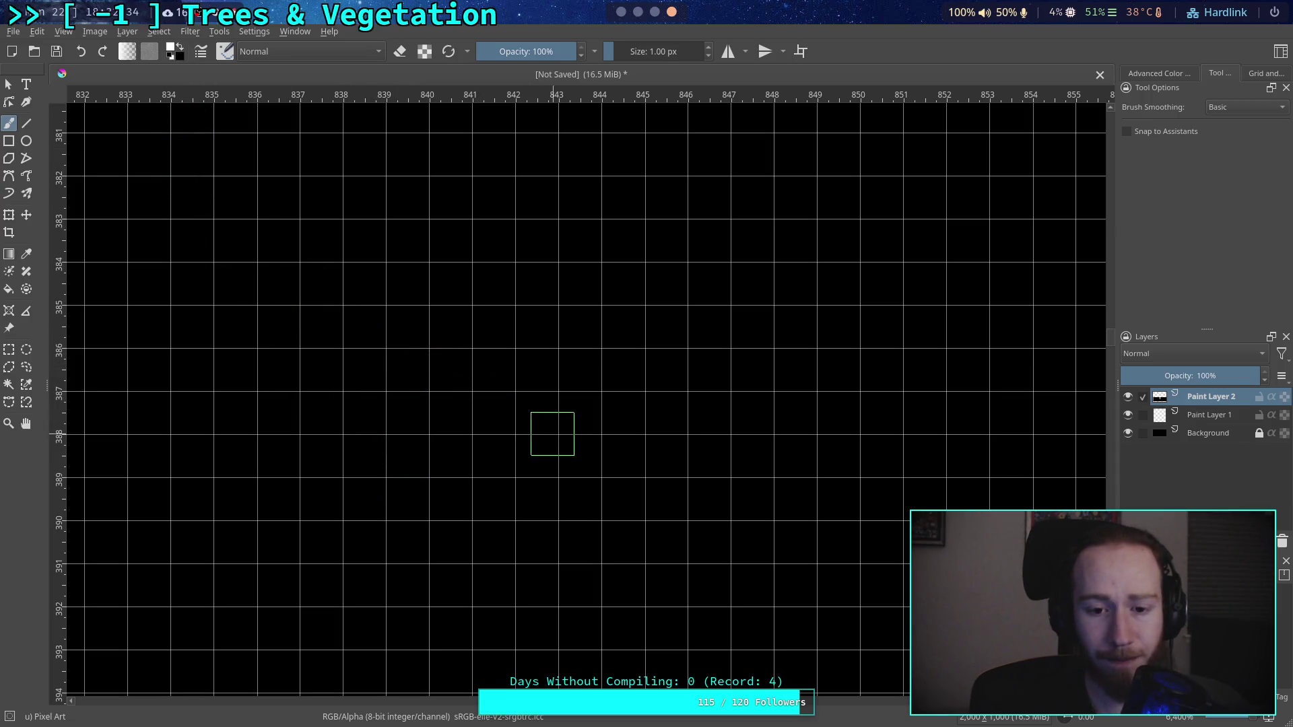
left_click(407, 327)
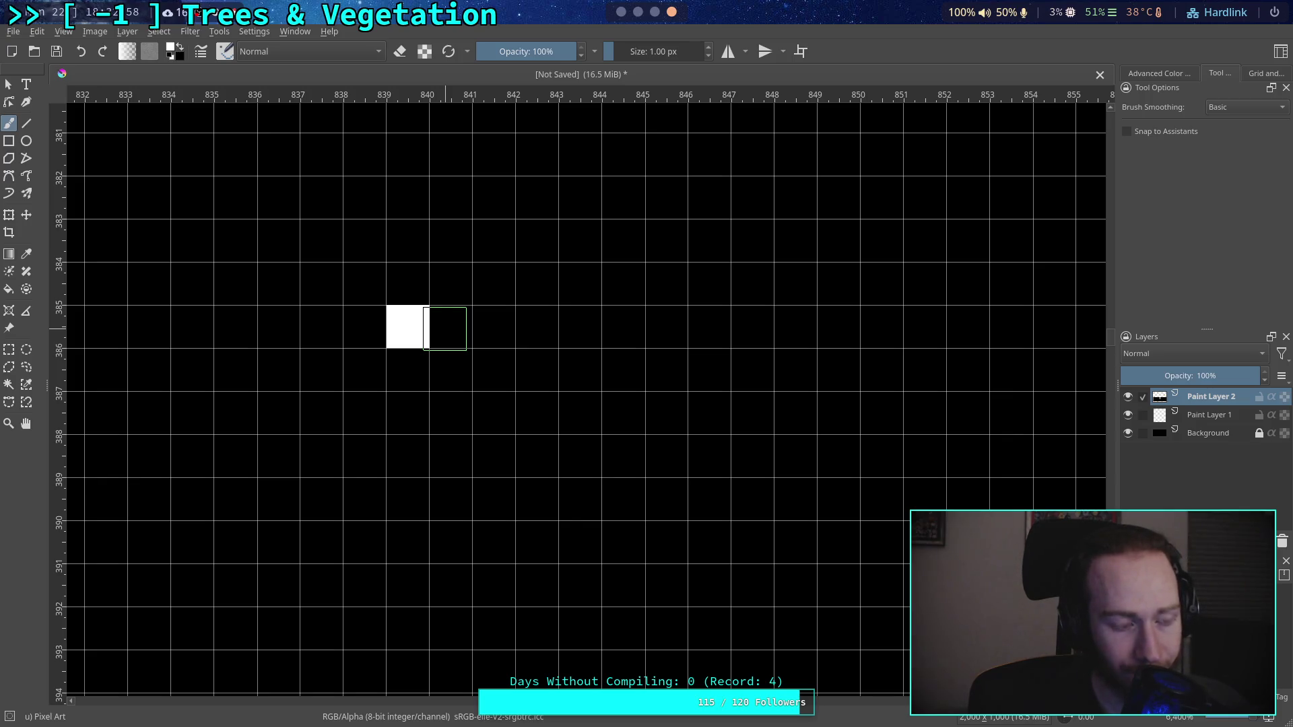
left_click(417, 369)
left_click(448, 338)
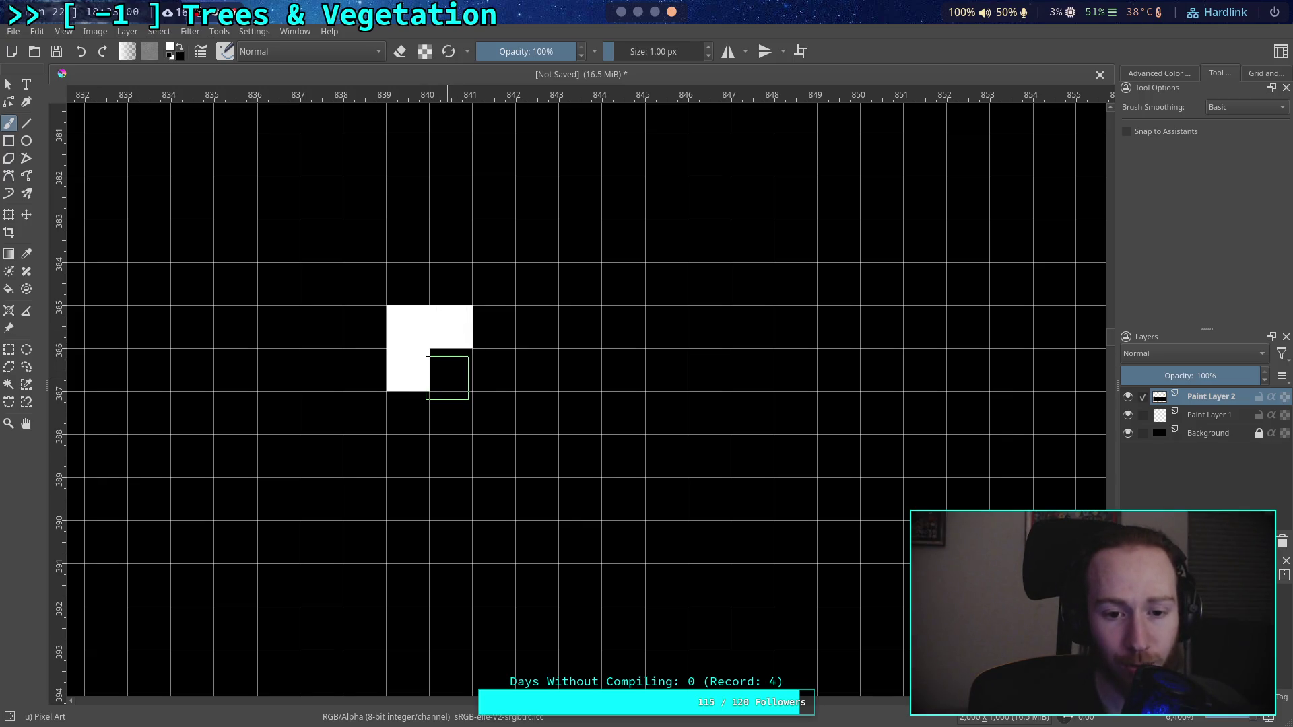
left_click(447, 375)
left_click(411, 412)
left_click(491, 367)
left_click(498, 334)
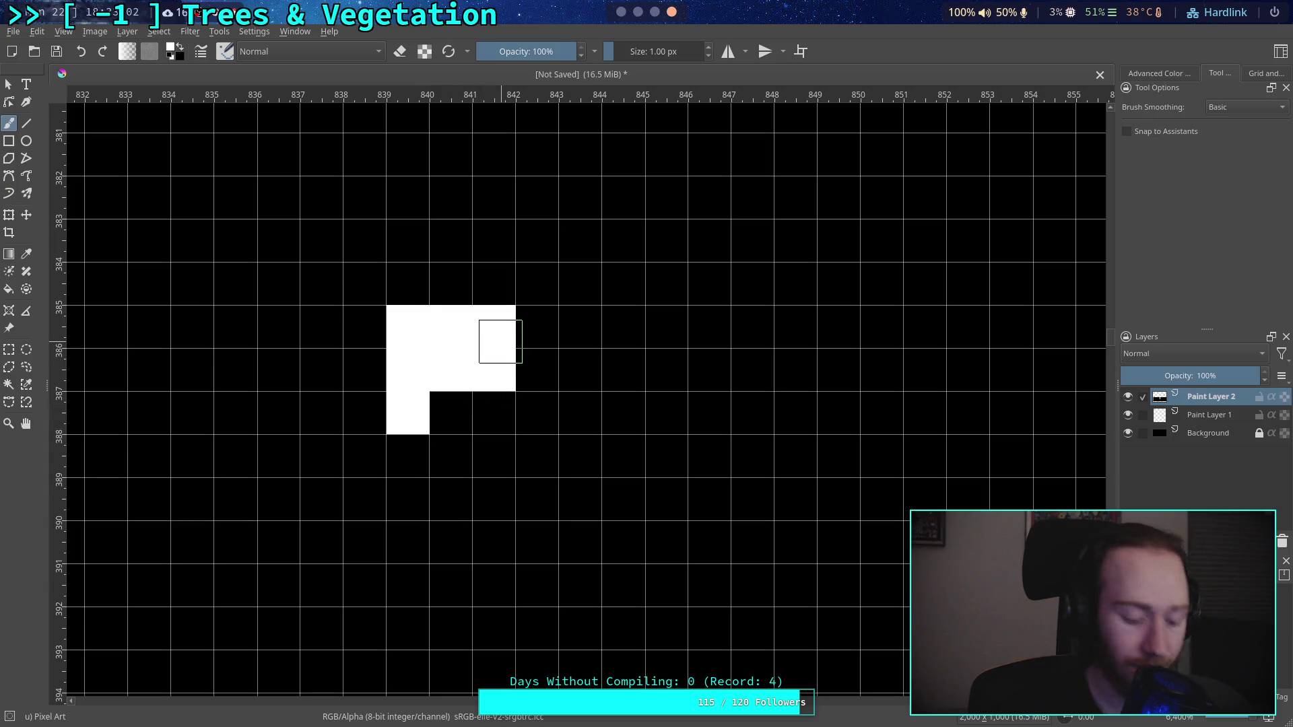
key("ctrl+z")
key("ctrl+z")
key("ctrl+z")
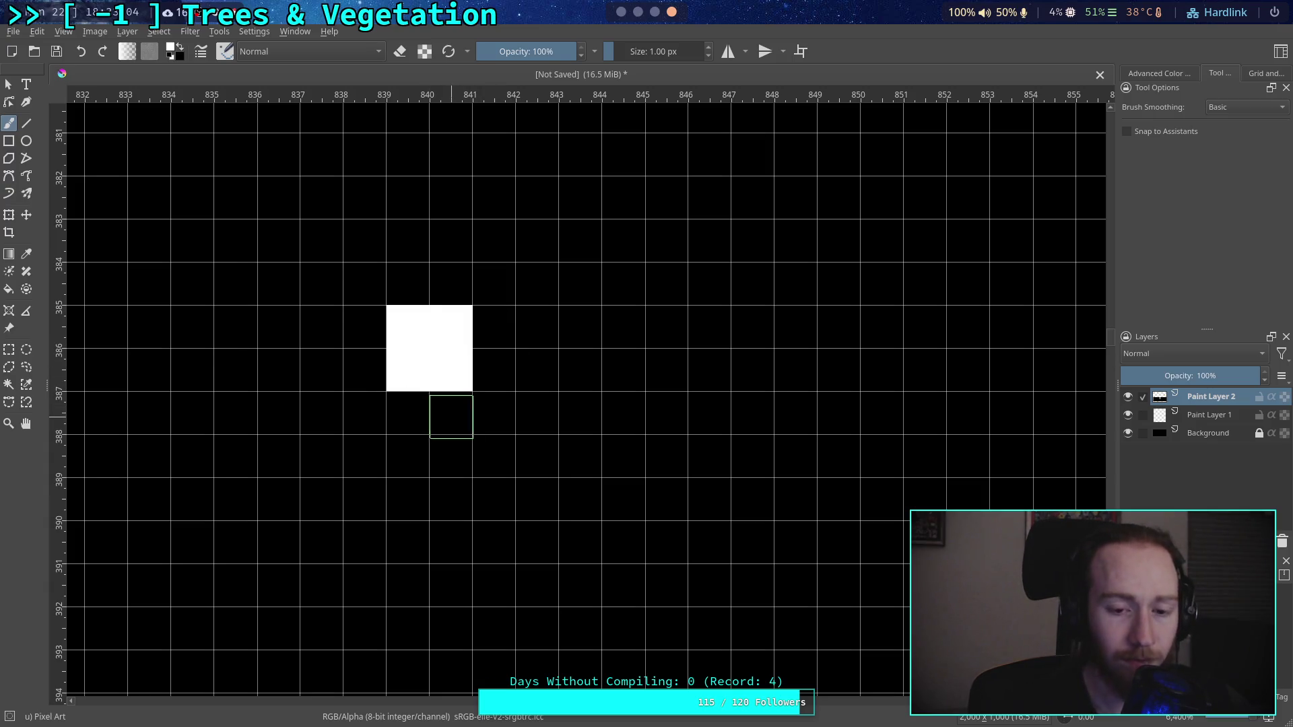
key("ctrl+z")
key("ctrl+z")
key("ctrl+z")
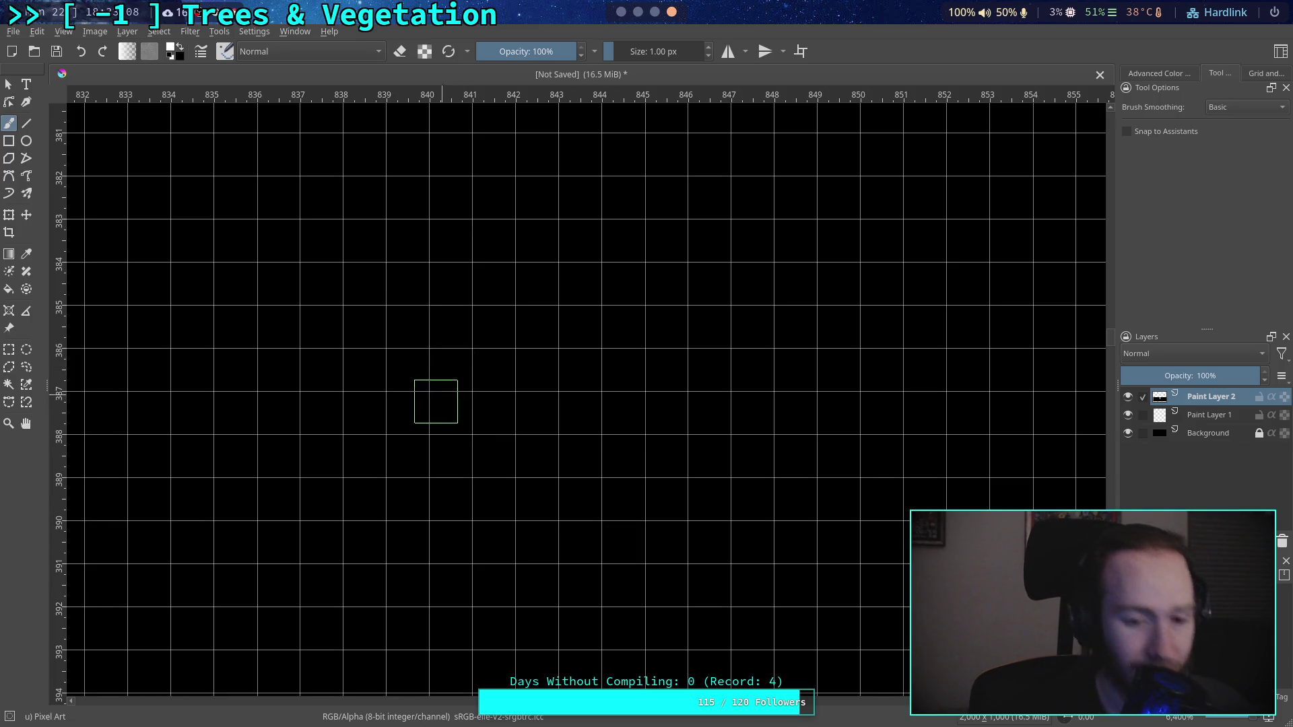
Step: Paint a white L-shape with diagonal staircase edges, then undo the whole shape
left_click(363, 342)
left_click(364, 371)
left_click(408, 329)
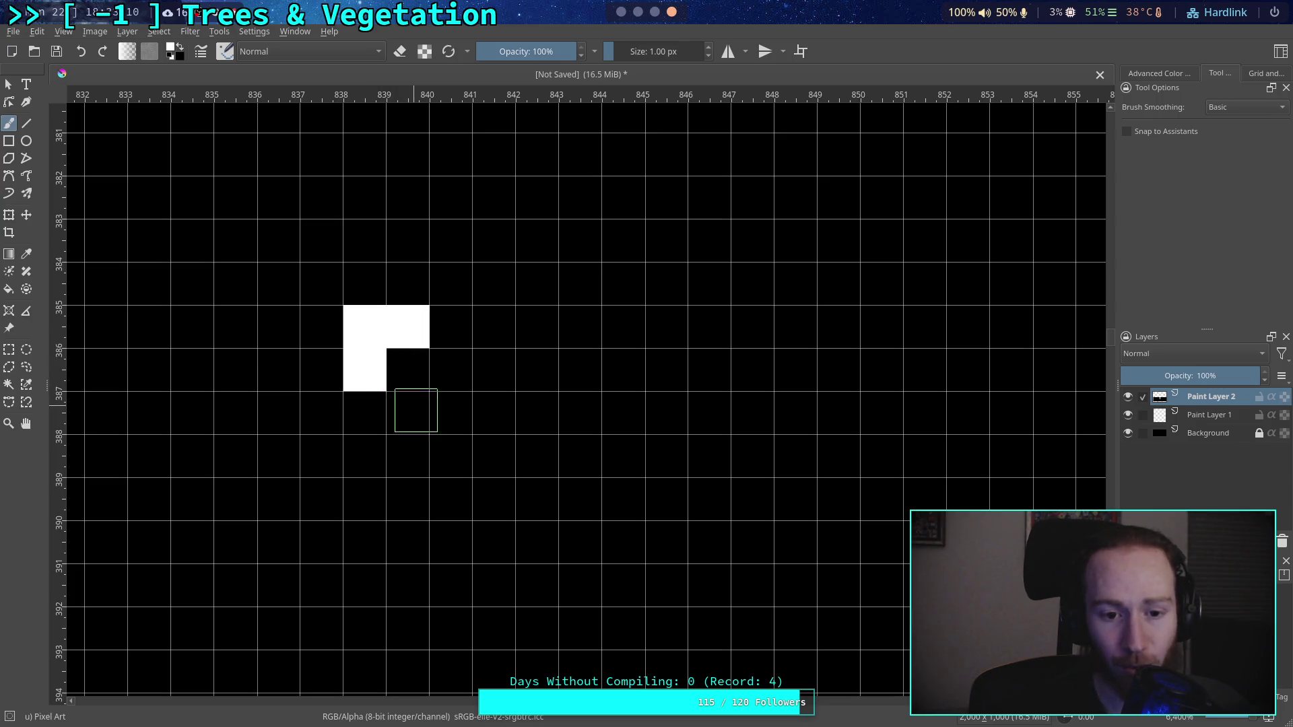
left_click_drag(363, 413, 408, 369)
left_click(451, 326)
left_click(365, 455)
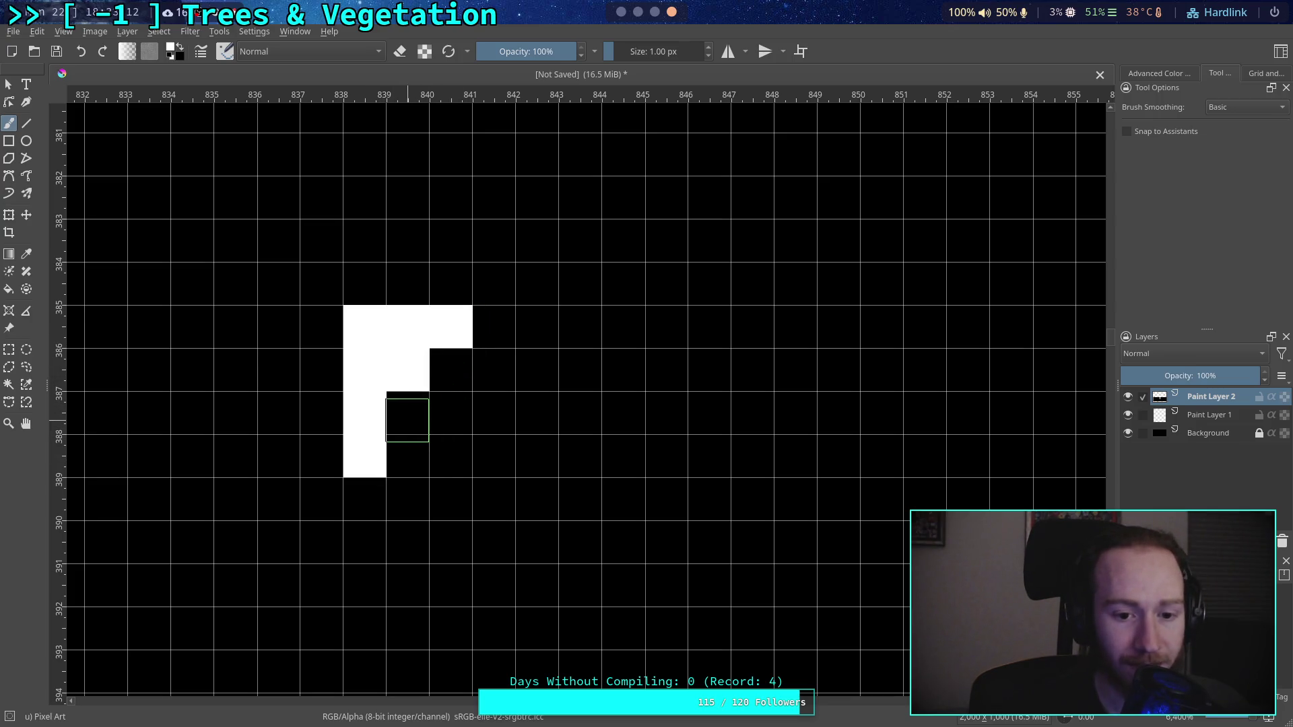
left_click_drag(407, 421, 494, 326)
left_click_drag(361, 496, 535, 336)
left_click_drag(369, 548, 532, 376)
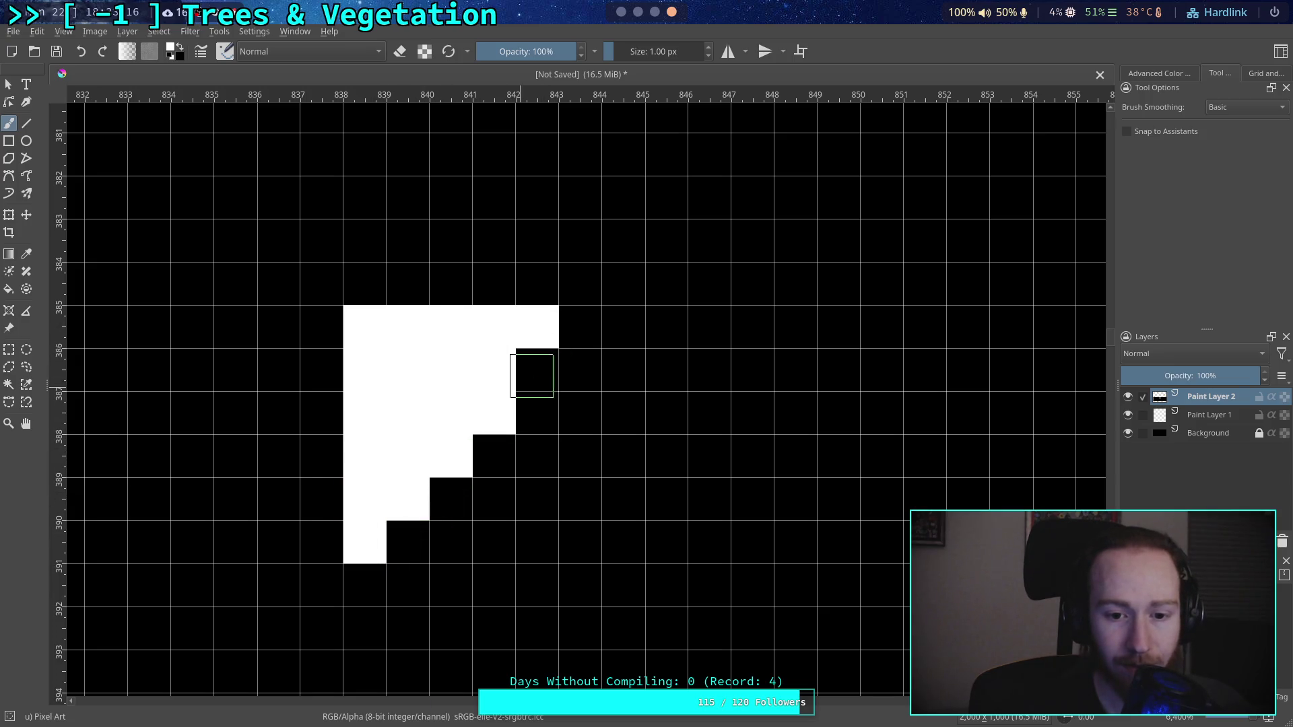
left_click(581, 326)
key("ctrl+z")
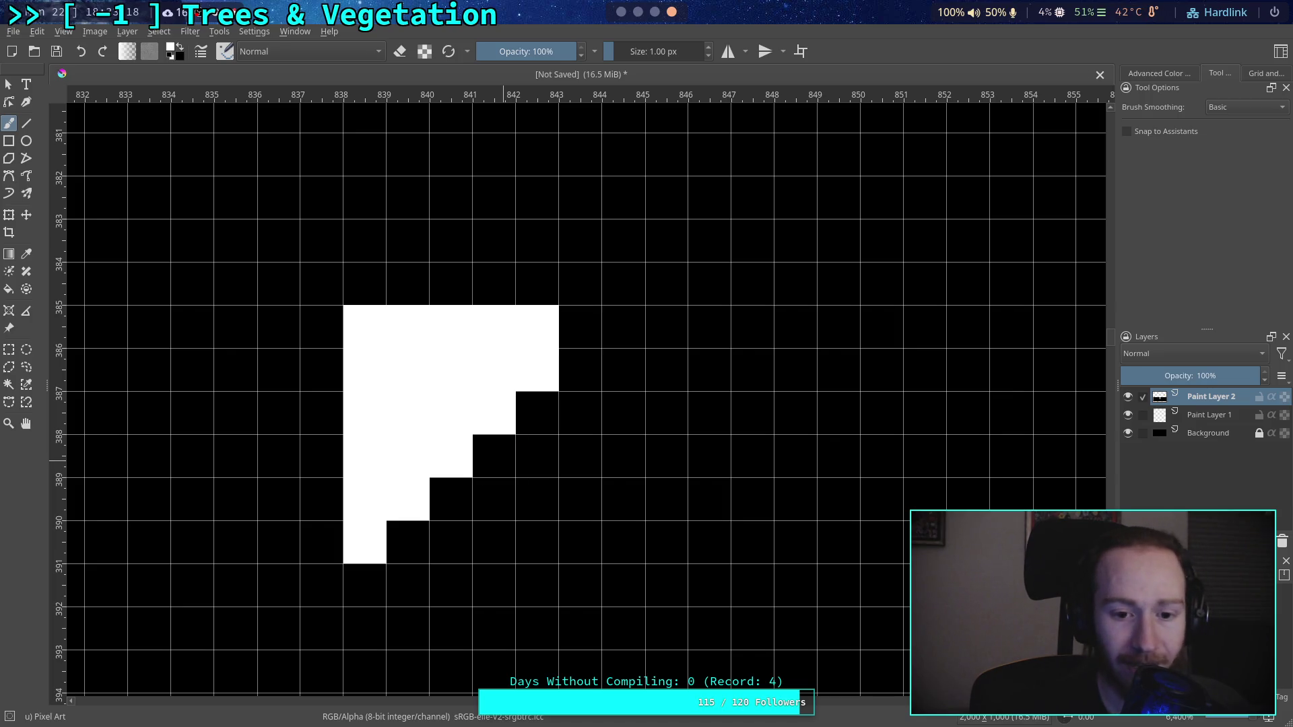
key("ctrl+z")
key("ctrl+z")
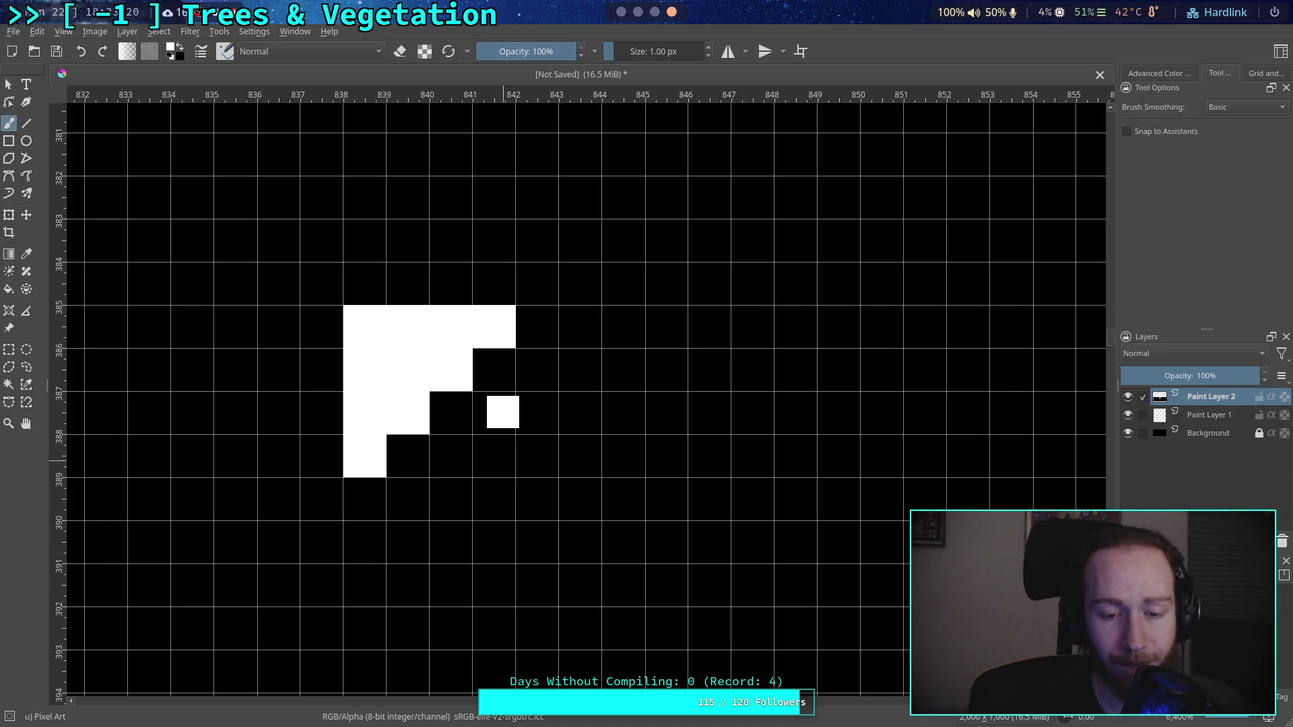
key("ctrl+z")
key("ctrl+z")
key("ctrl+z")
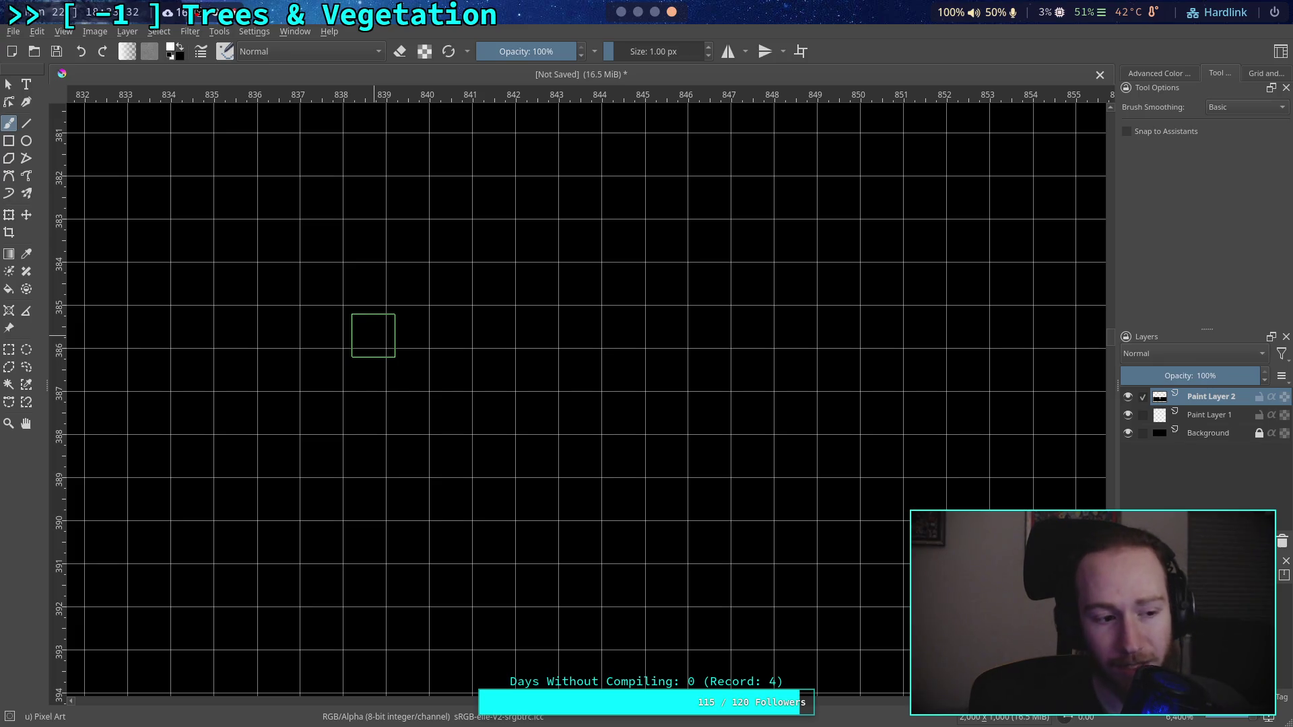
Step: Paint and undo a white diagonal test line, leaving the grid empty with the colour selector up
left_click_drag(536, 327, 451, 412)
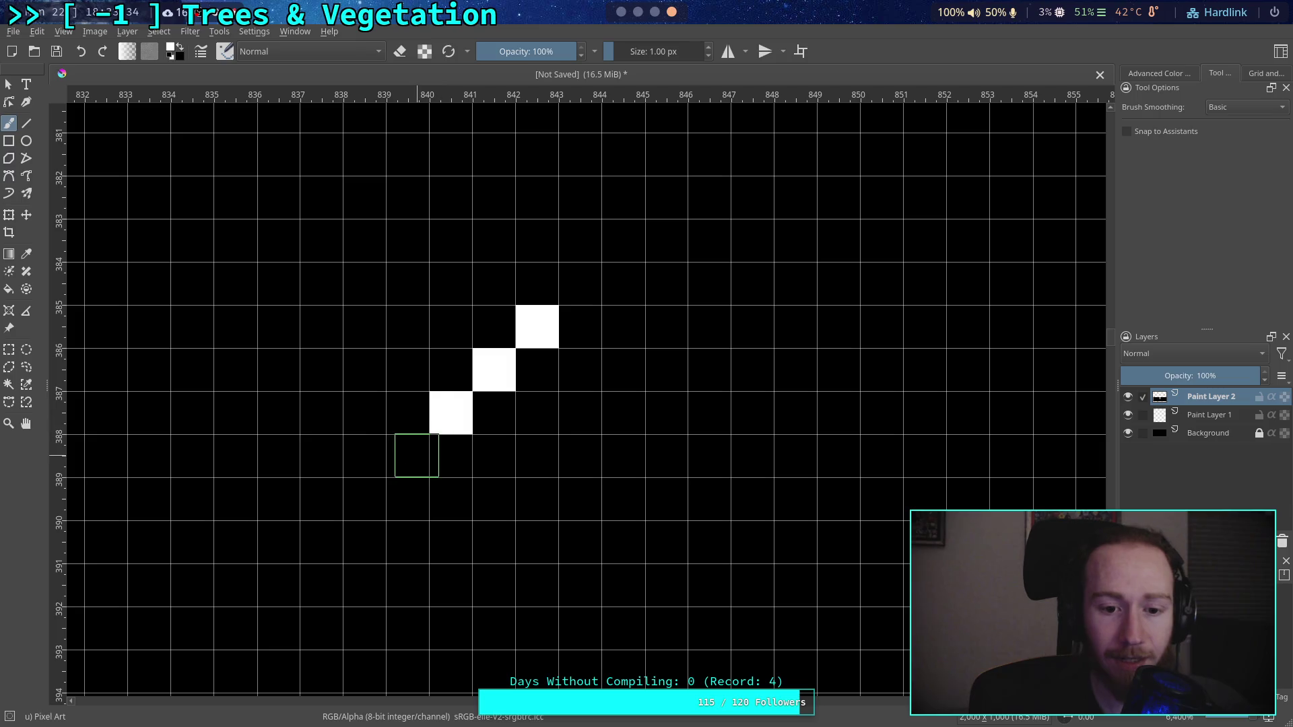
left_click_drag(416, 455, 321, 542)
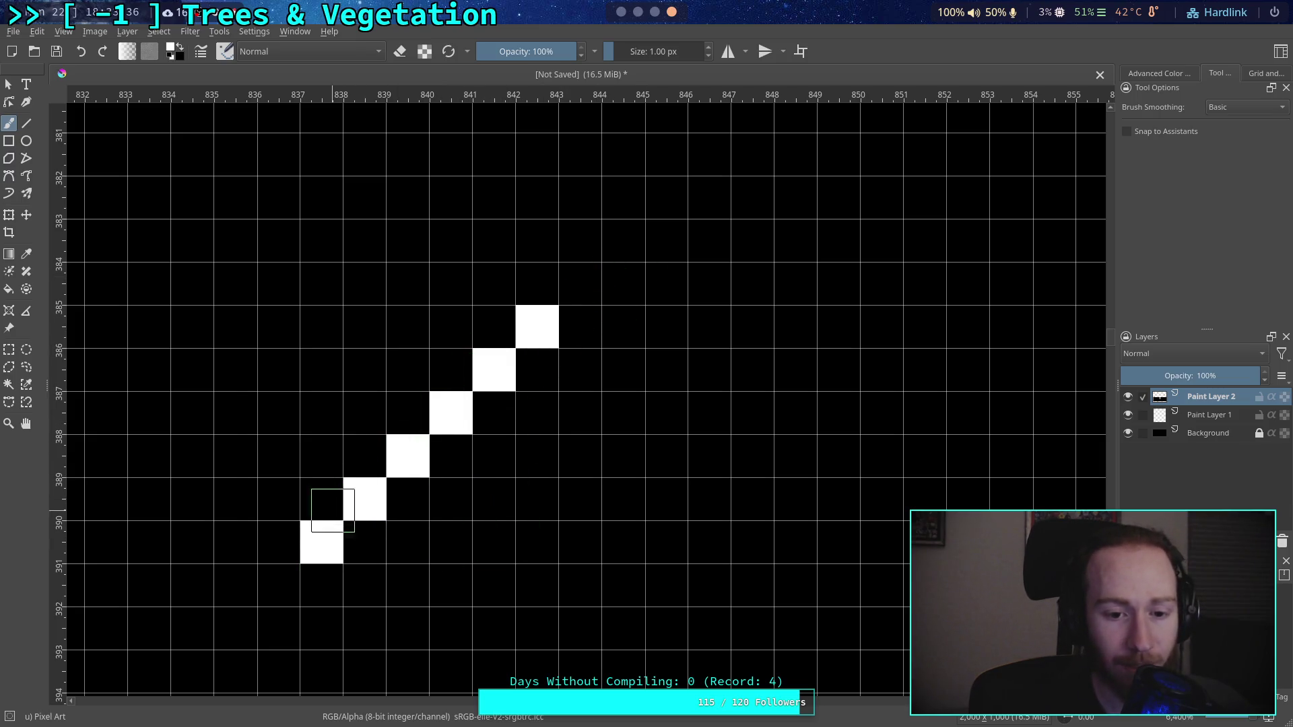
key("ctrl+z")
key("ctrl+z")
key("ctrl+z")
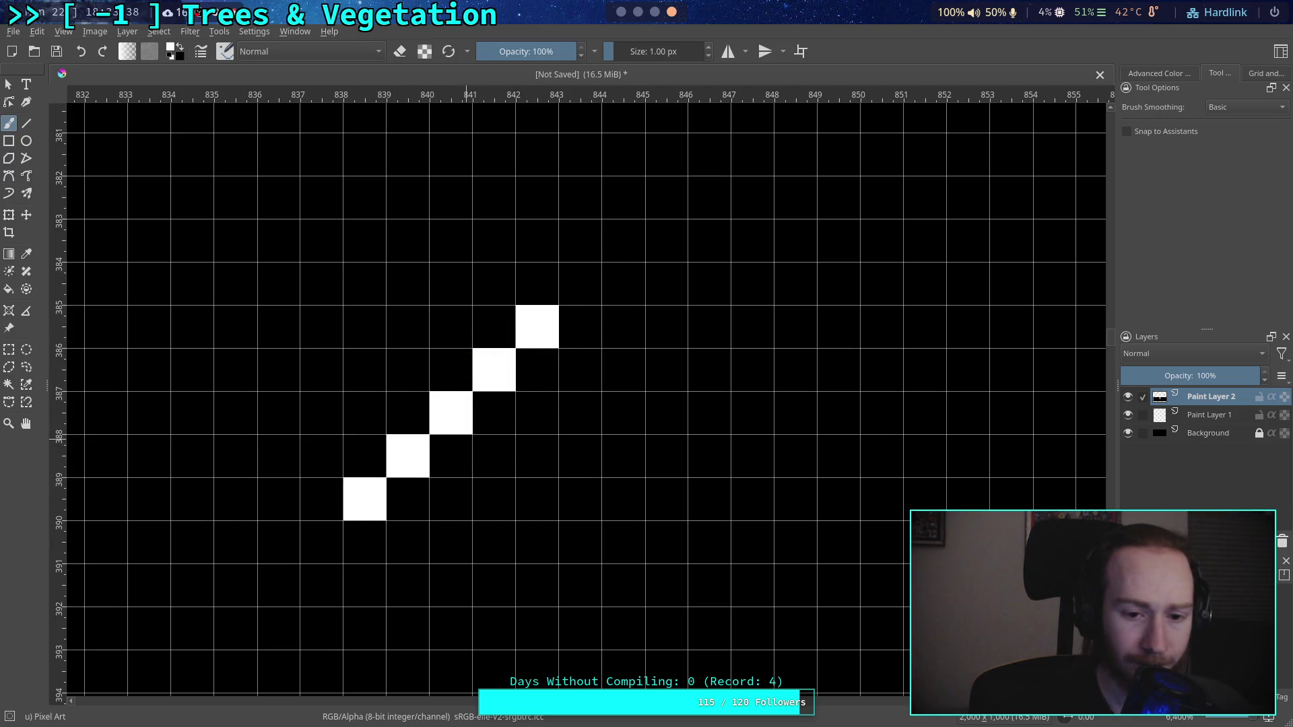
left_click(173, 48)
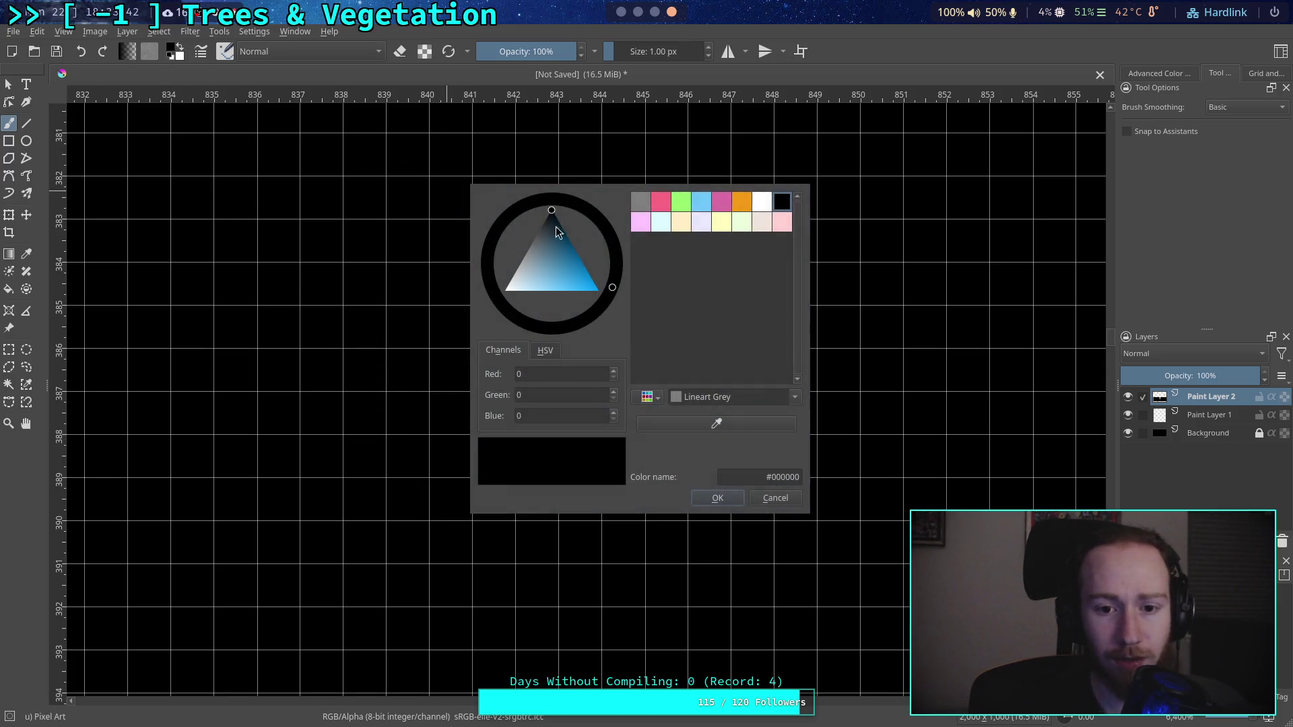
Step: Try a grey pixel at column 840, row 381, then undo it
left_click(645, 203)
left_click(717, 498)
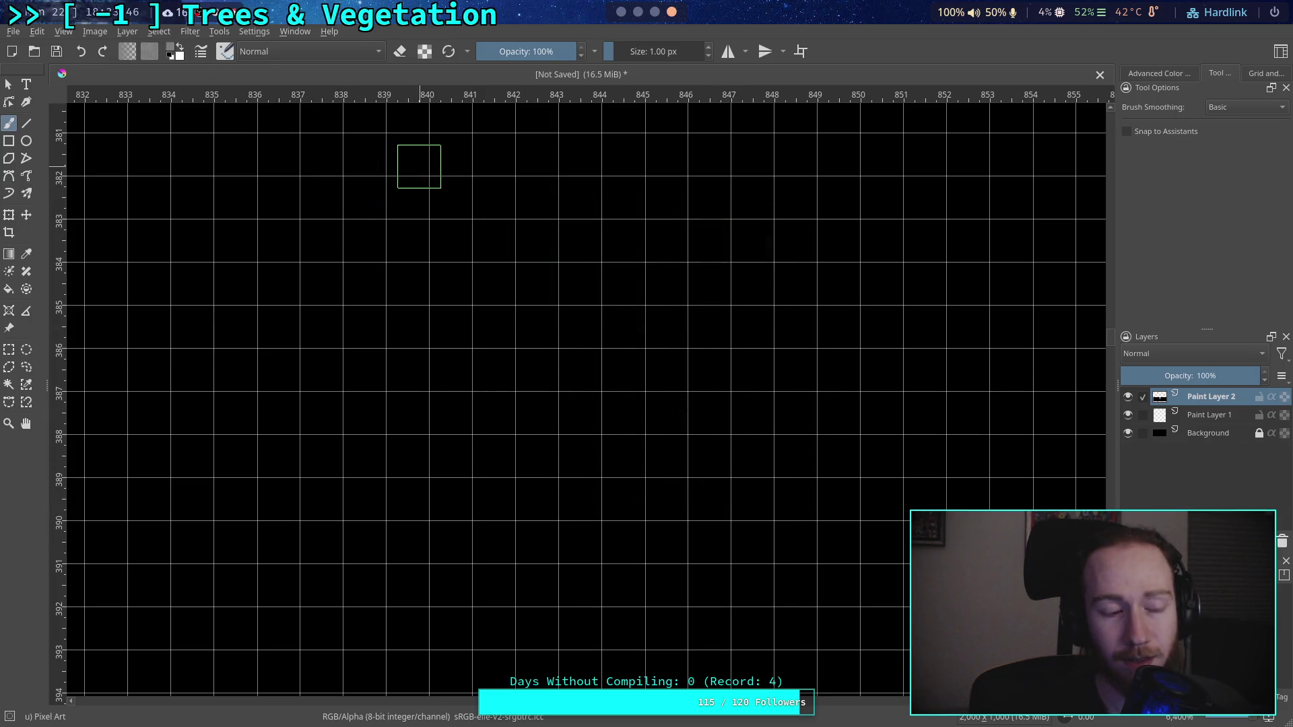
left_click(445, 163)
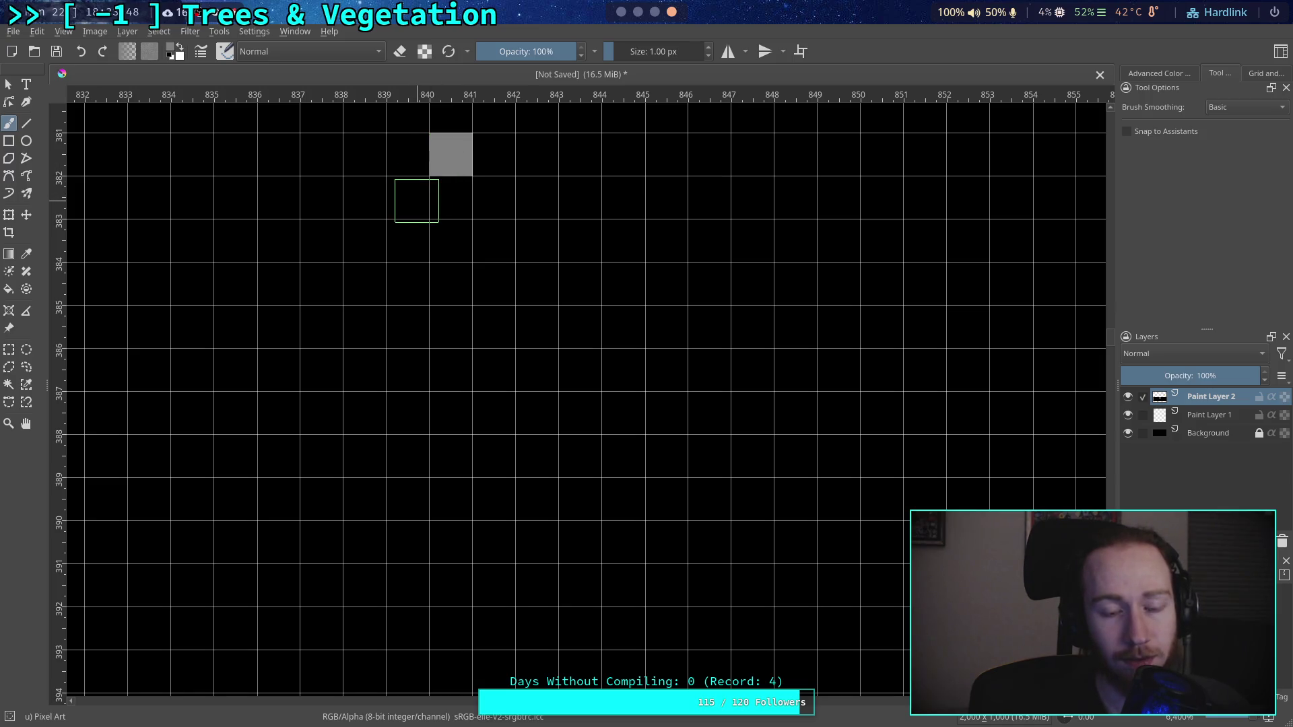
key("ctrl+z")
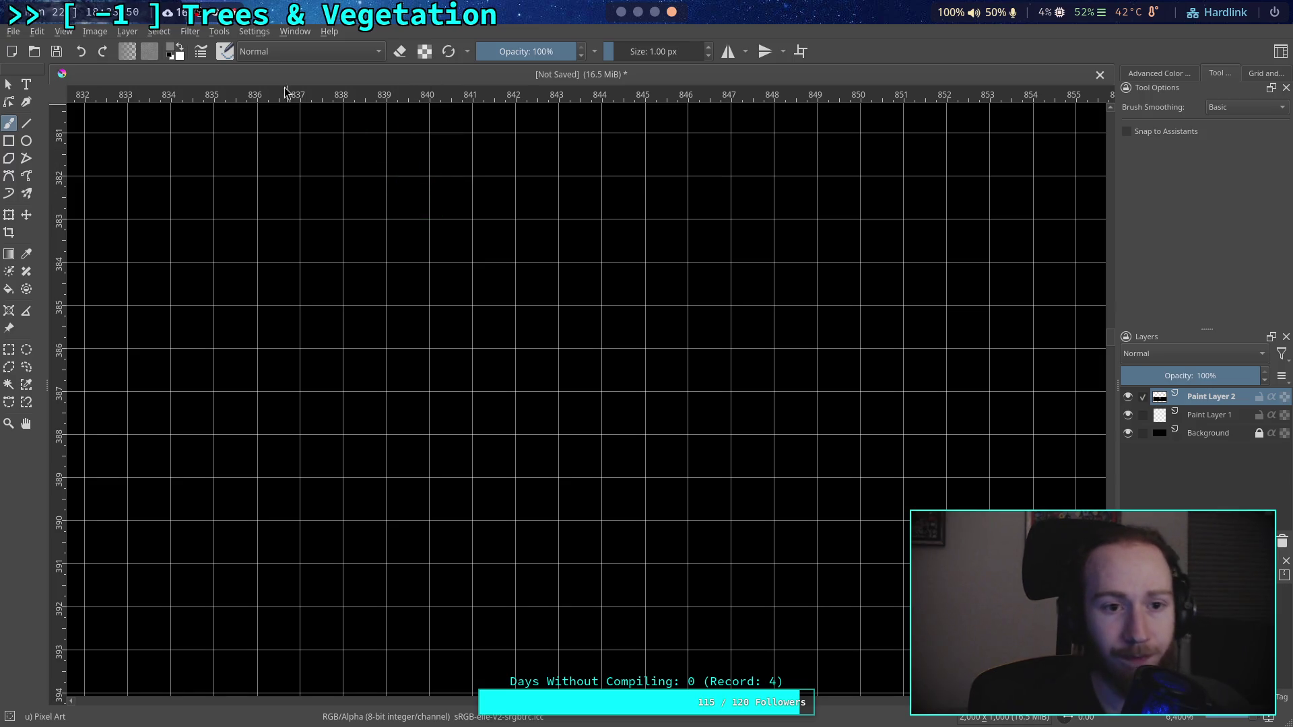
Step: Switch to Lineart Red pink (#fa6982) and place a pink pixel at column 840, row 381
left_click(165, 54)
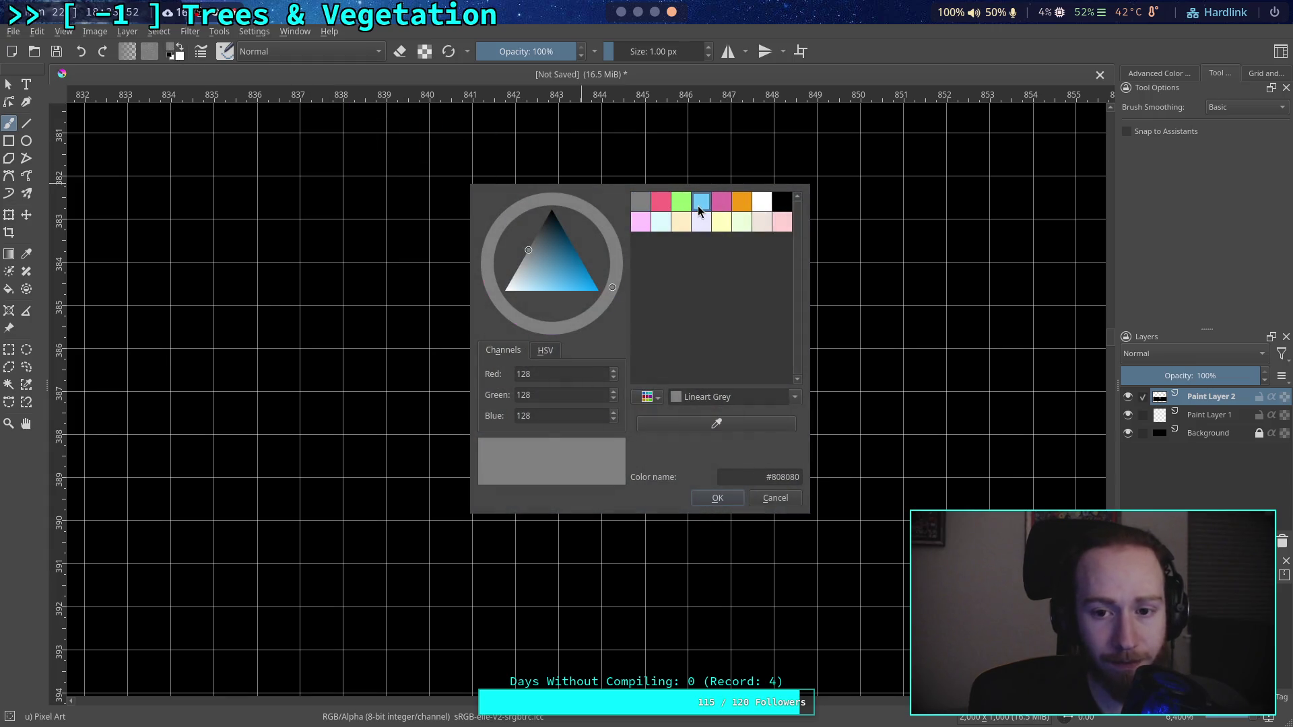
left_click(701, 202)
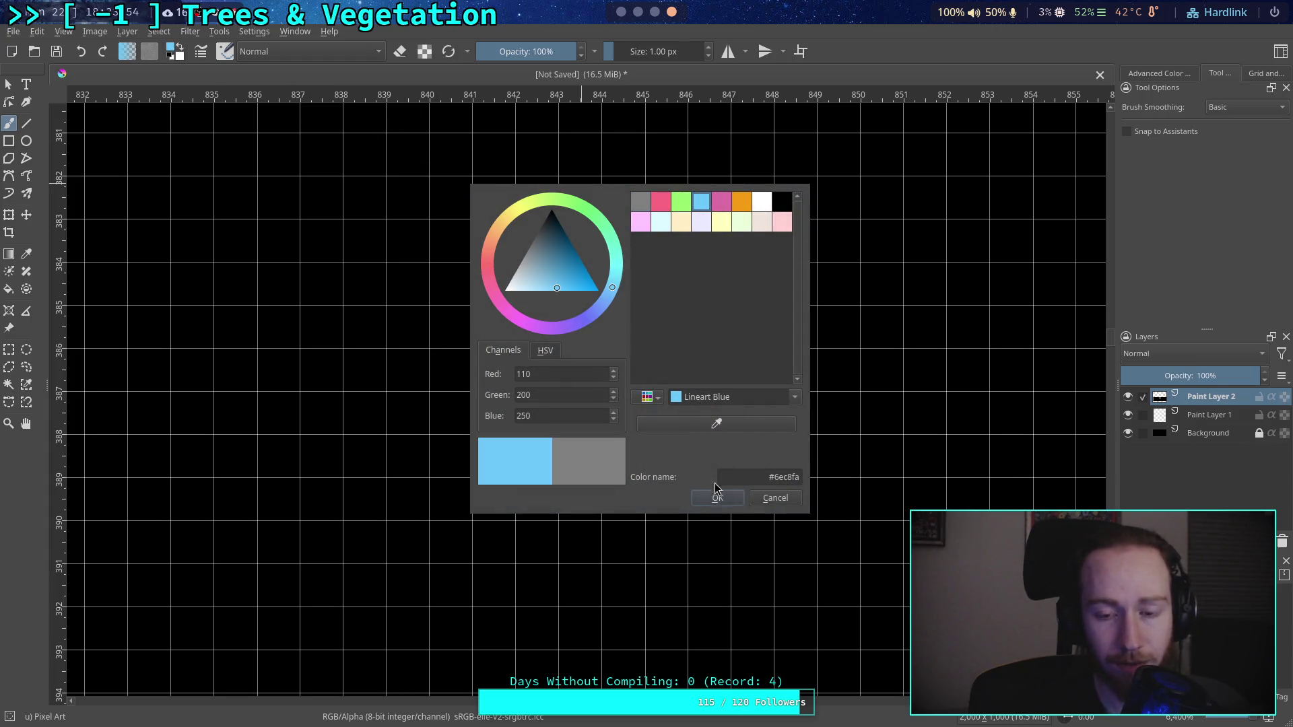
left_click(660, 201)
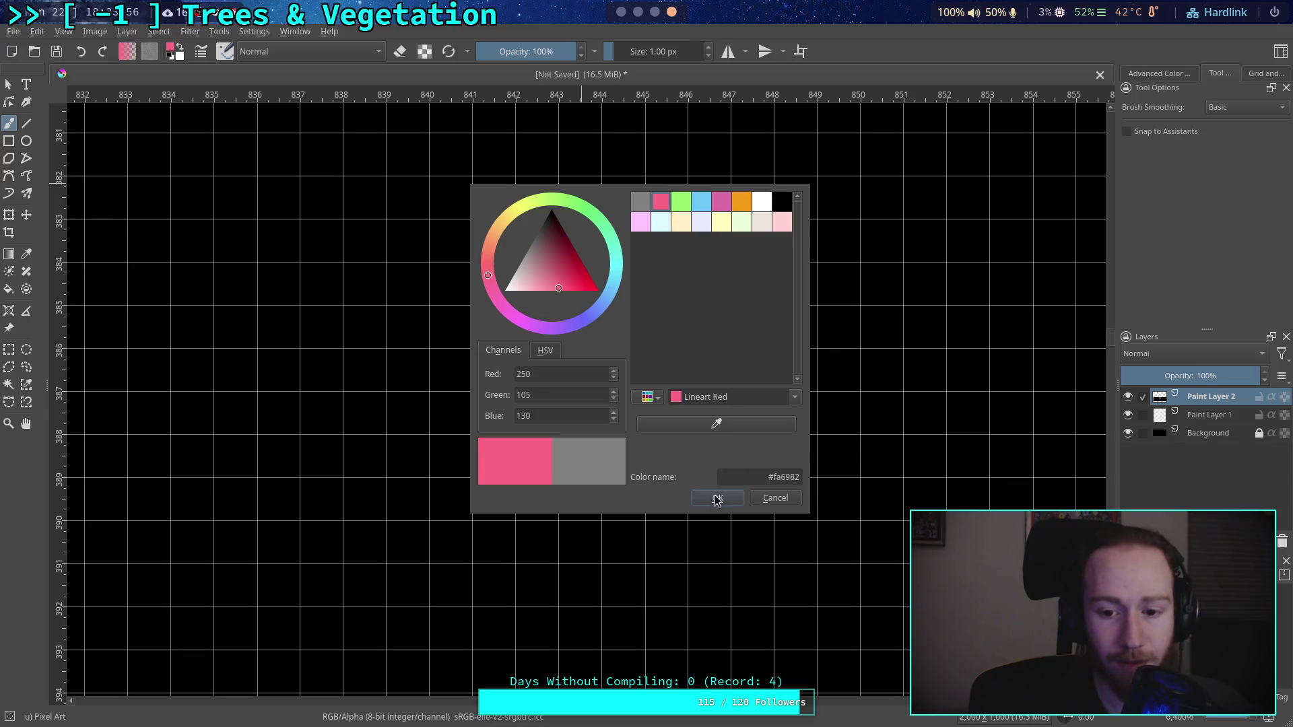
left_click(717, 498)
left_click(451, 154)
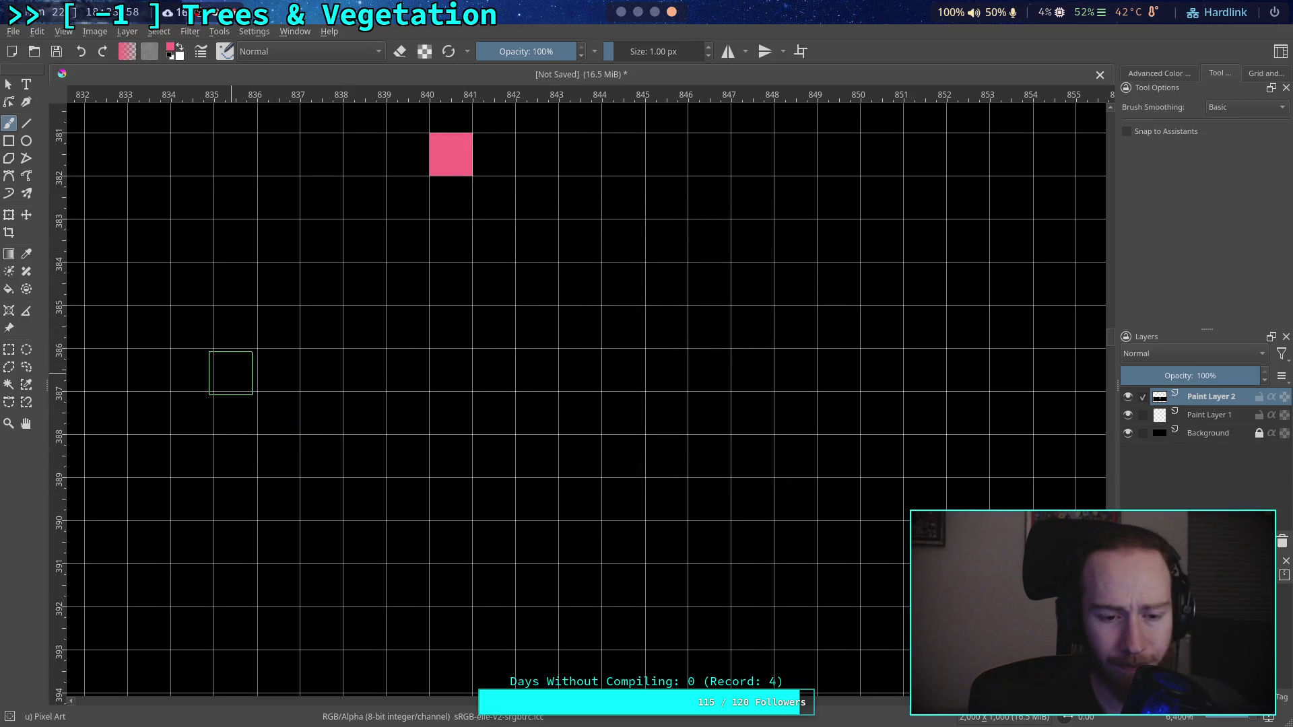
Step: Place pink marker pixels at 835/386, 840/392 and 849/385
left_click(231, 373)
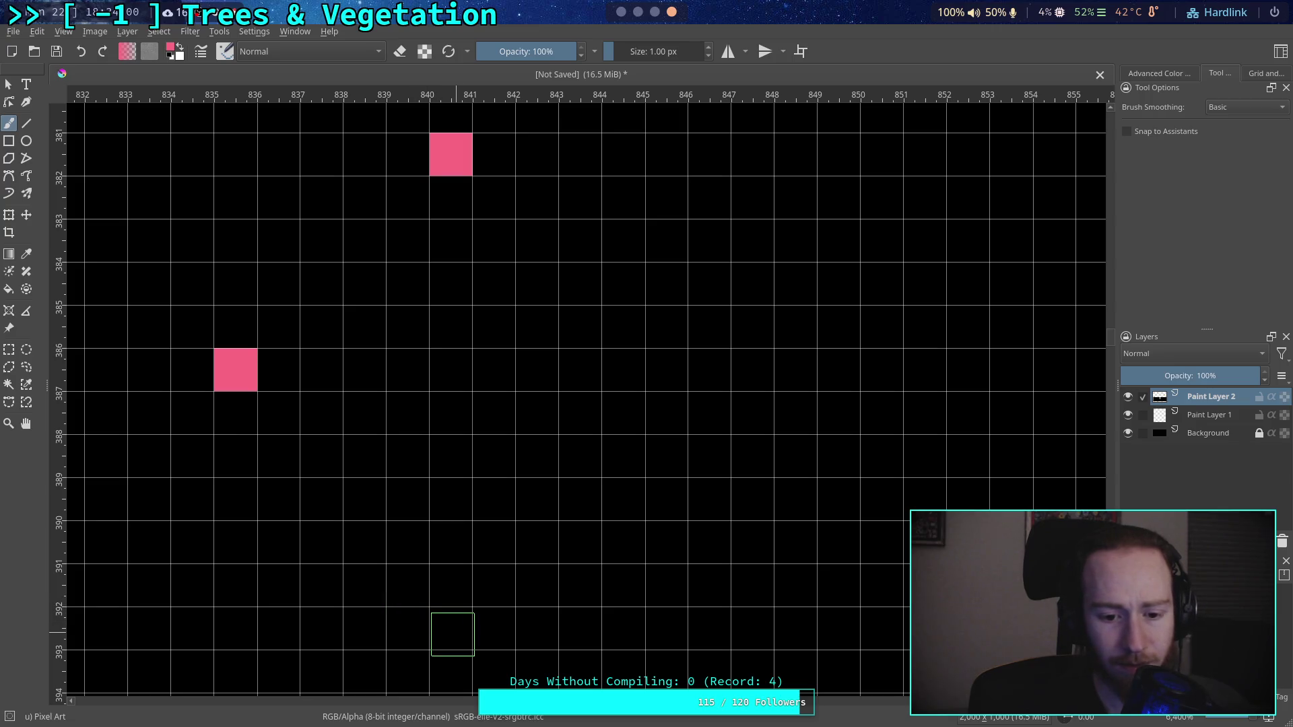
left_click(452, 634)
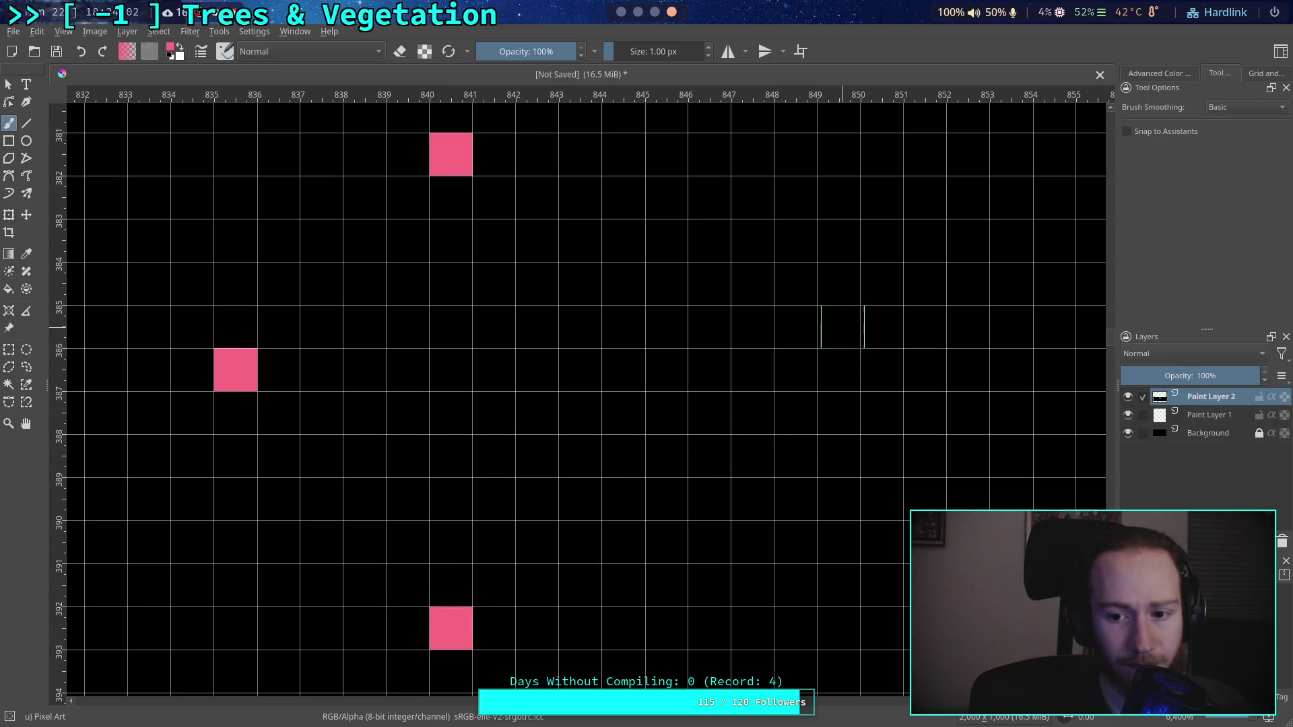
left_click(842, 327)
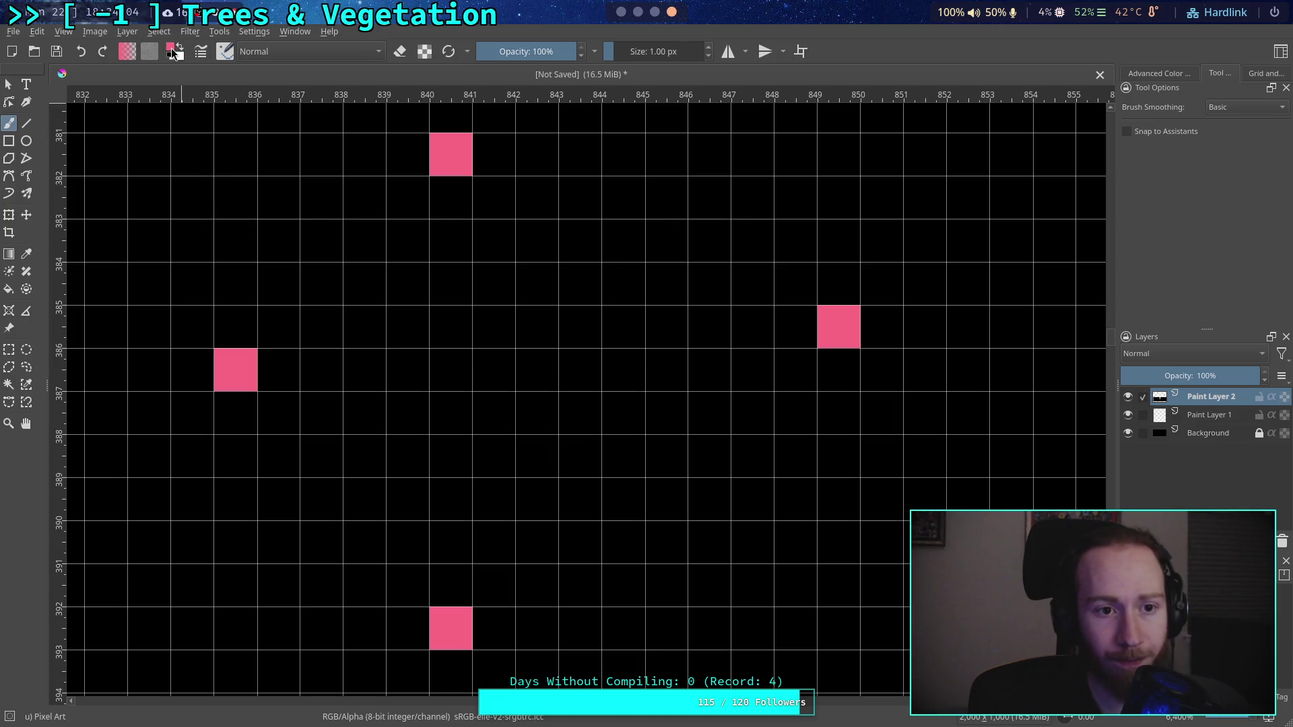
Step: Set the paint colour back to grey #808080
left_click(173, 54)
left_click(639, 202)
left_click(729, 499)
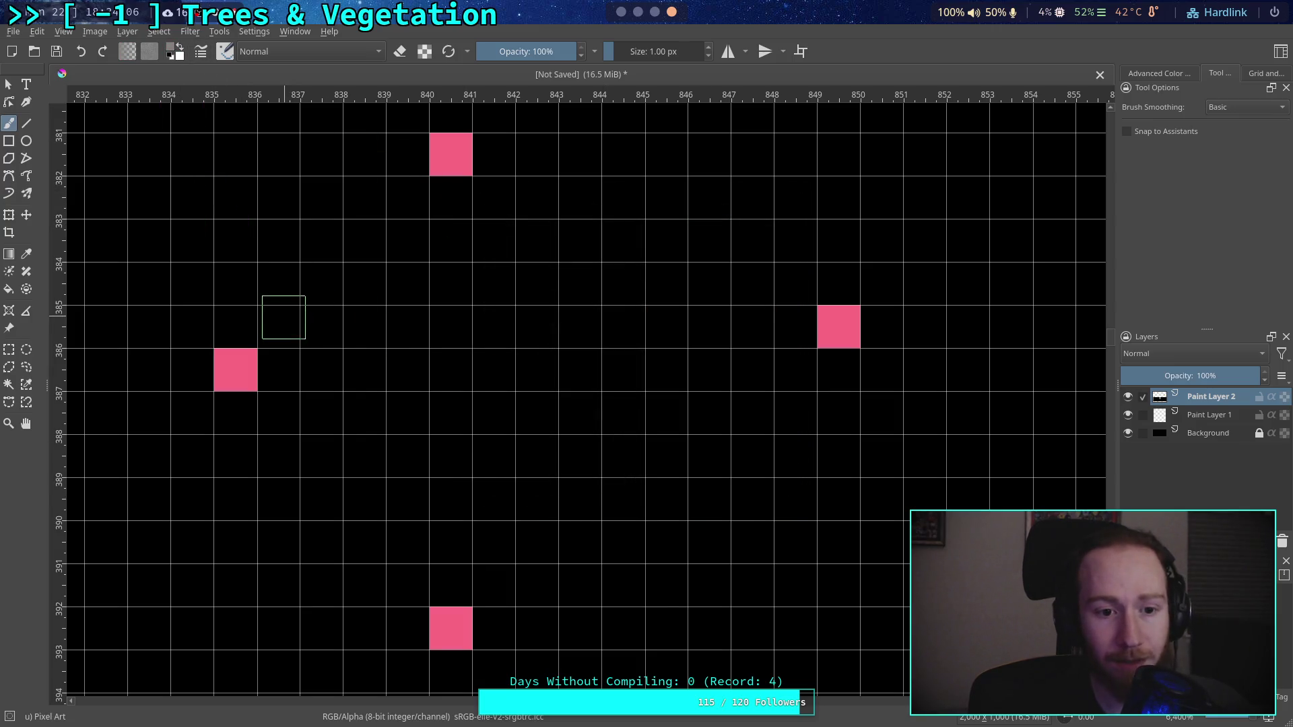
Step: Paint a grey diagonal up from the left marker to 839/382, then stair-steps along the upper right edge
left_click(278, 327)
left_click(321, 284)
left_click(364, 240)
left_click(397, 204)
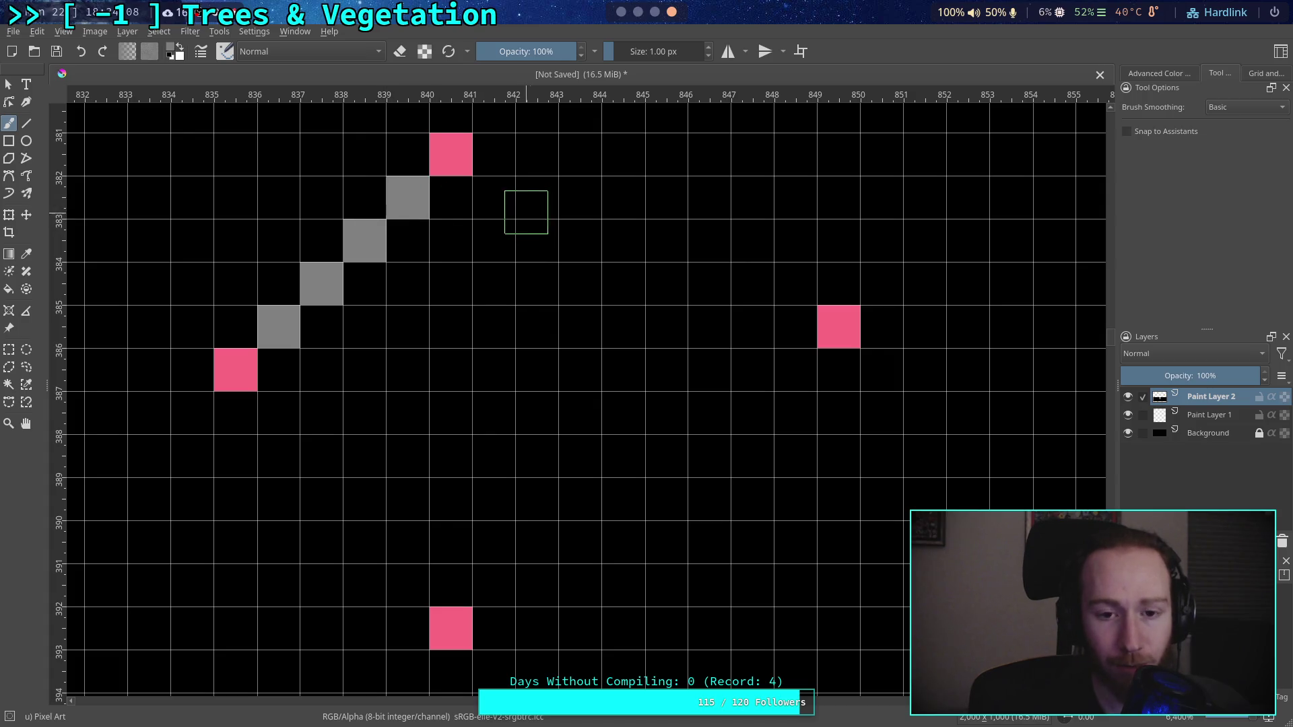
left_click(497, 194)
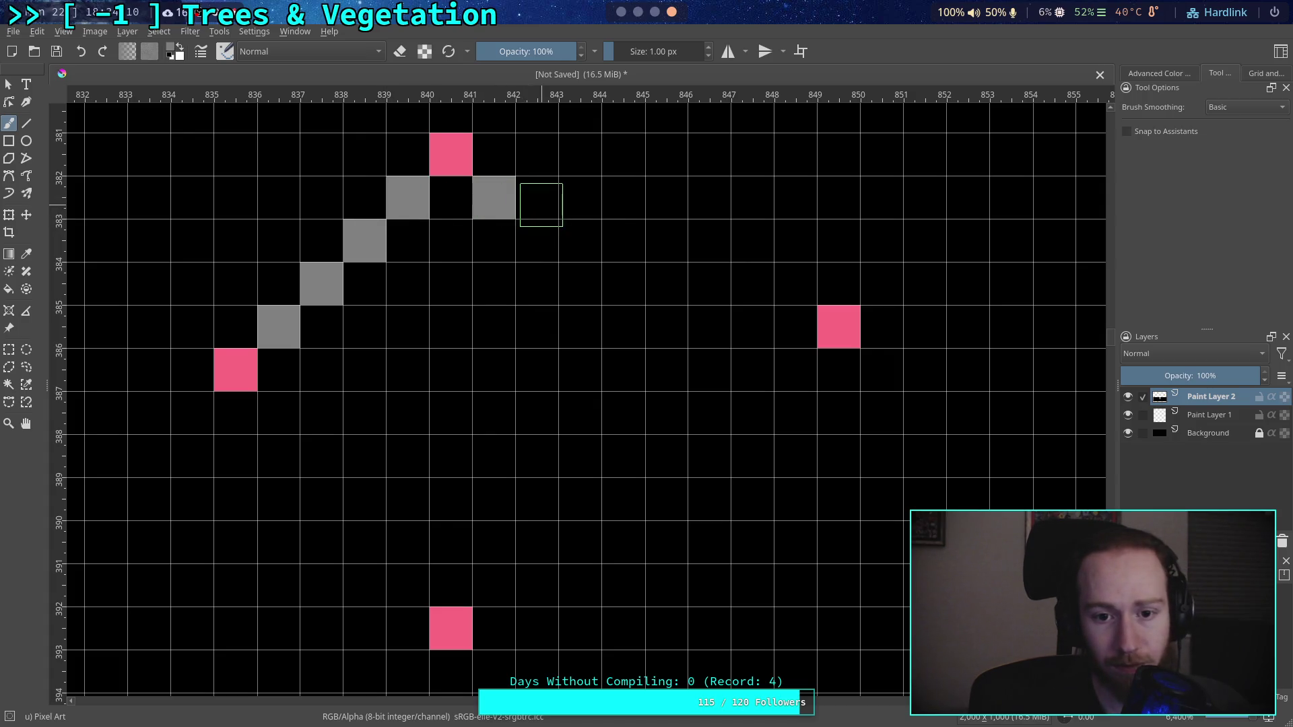
left_click(537, 195)
left_click(580, 239)
left_click(624, 239)
left_click(666, 283)
left_click(703, 286)
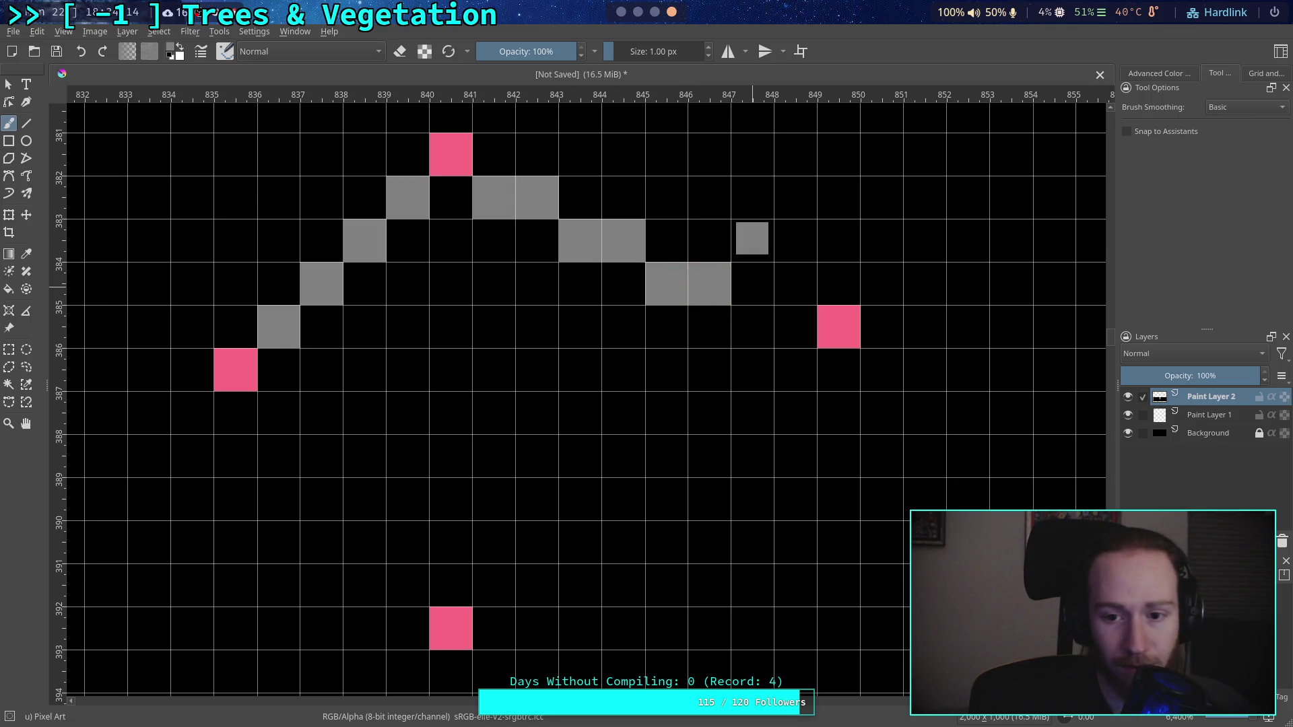
key("ctrl+z")
key("ctrl+z")
Step: Fill in grey outline pixels along the upper edge toward the right pink marker
left_click(795, 284)
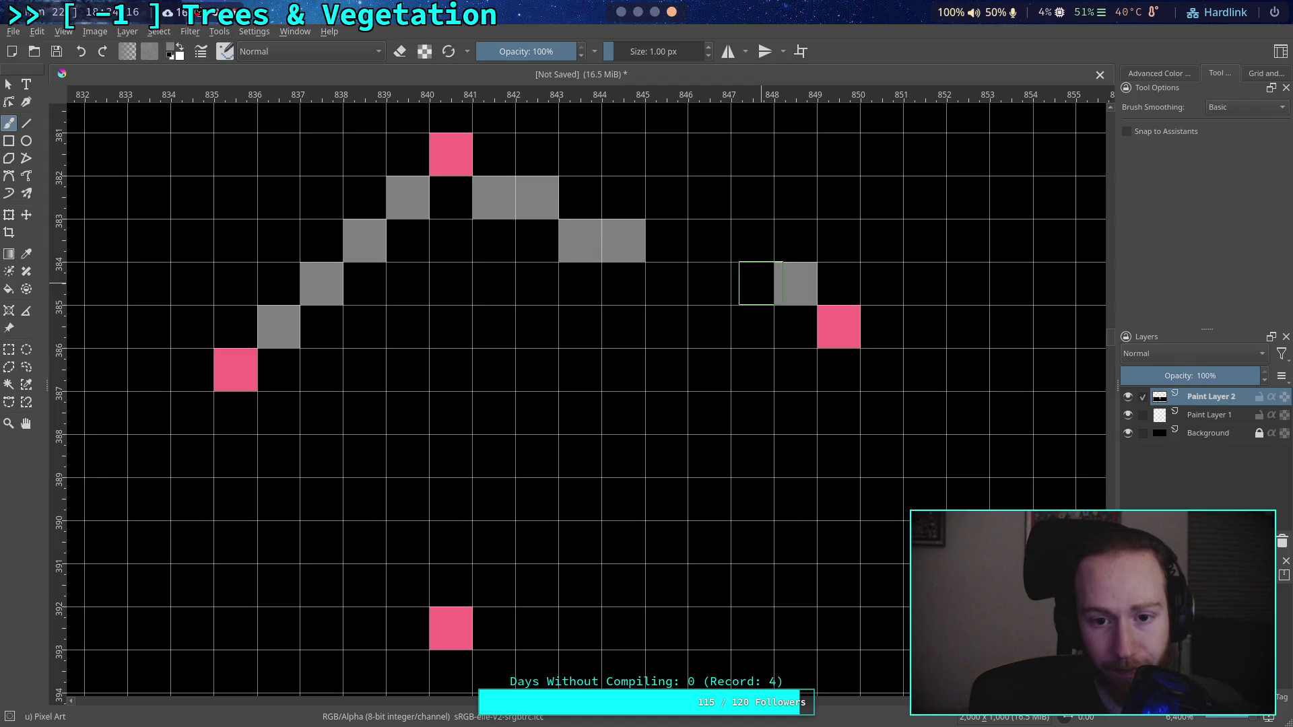
left_click(752, 283)
left_click(666, 241)
left_click(707, 240)
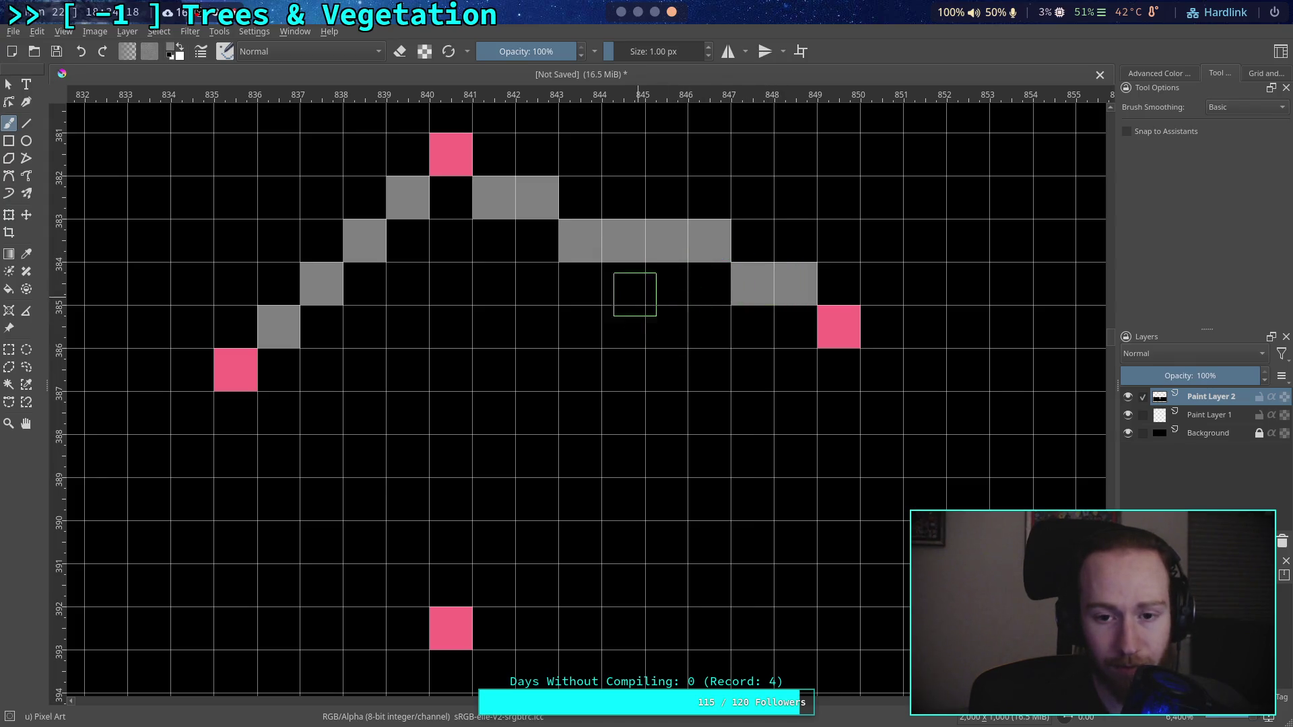
left_click(579, 197)
left_click(709, 283)
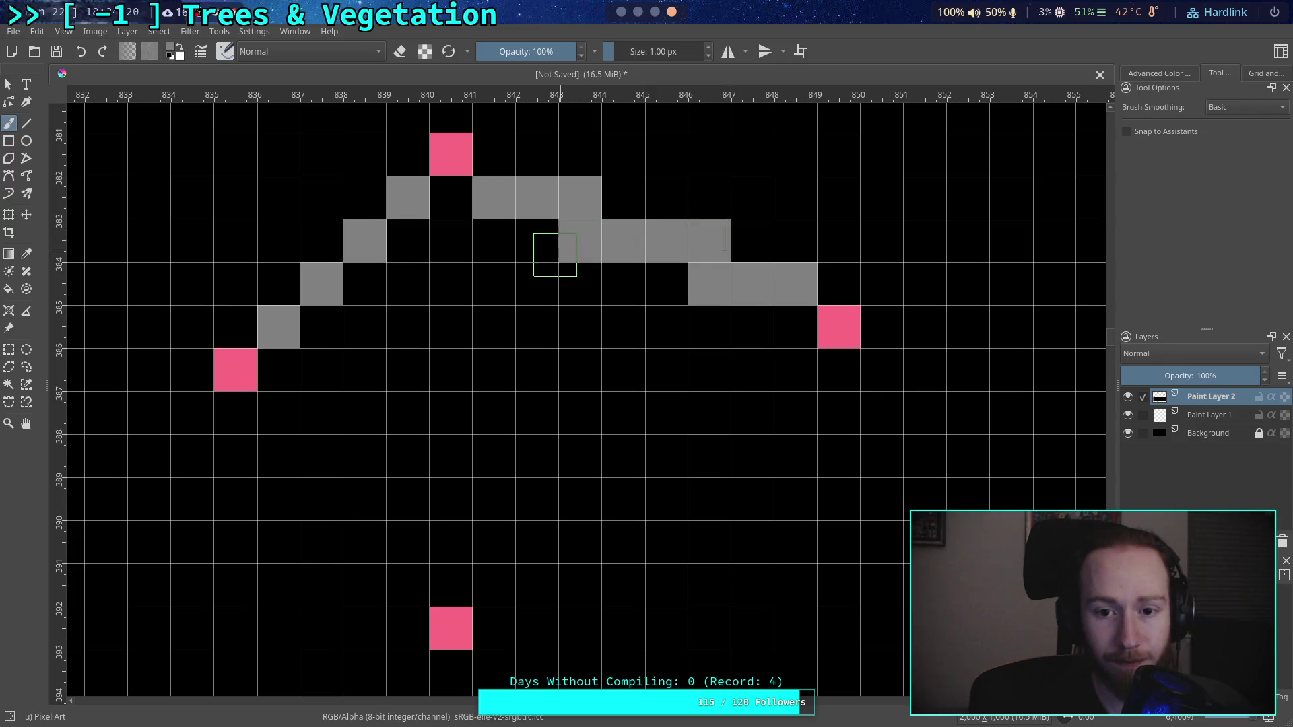
Step: Paint over two stray grey pixels with black, then set the colour back to grey #808080
left_click(172, 57)
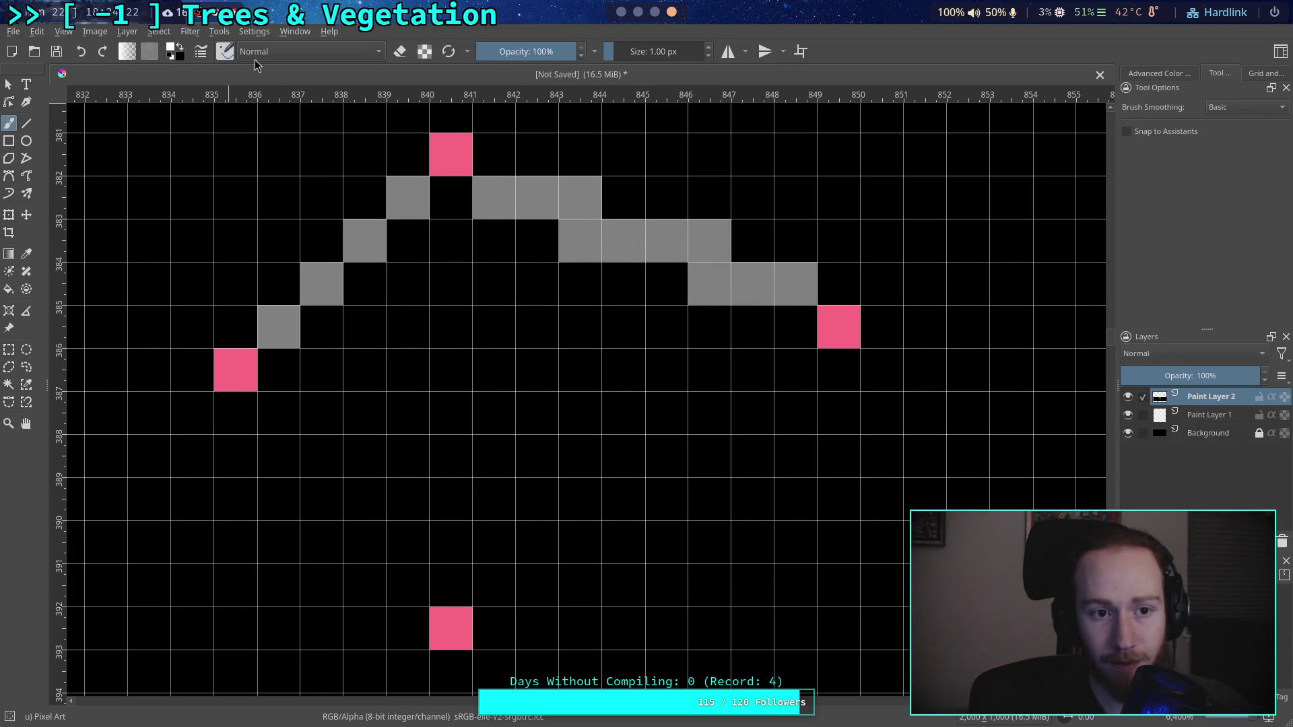
left_click(579, 240)
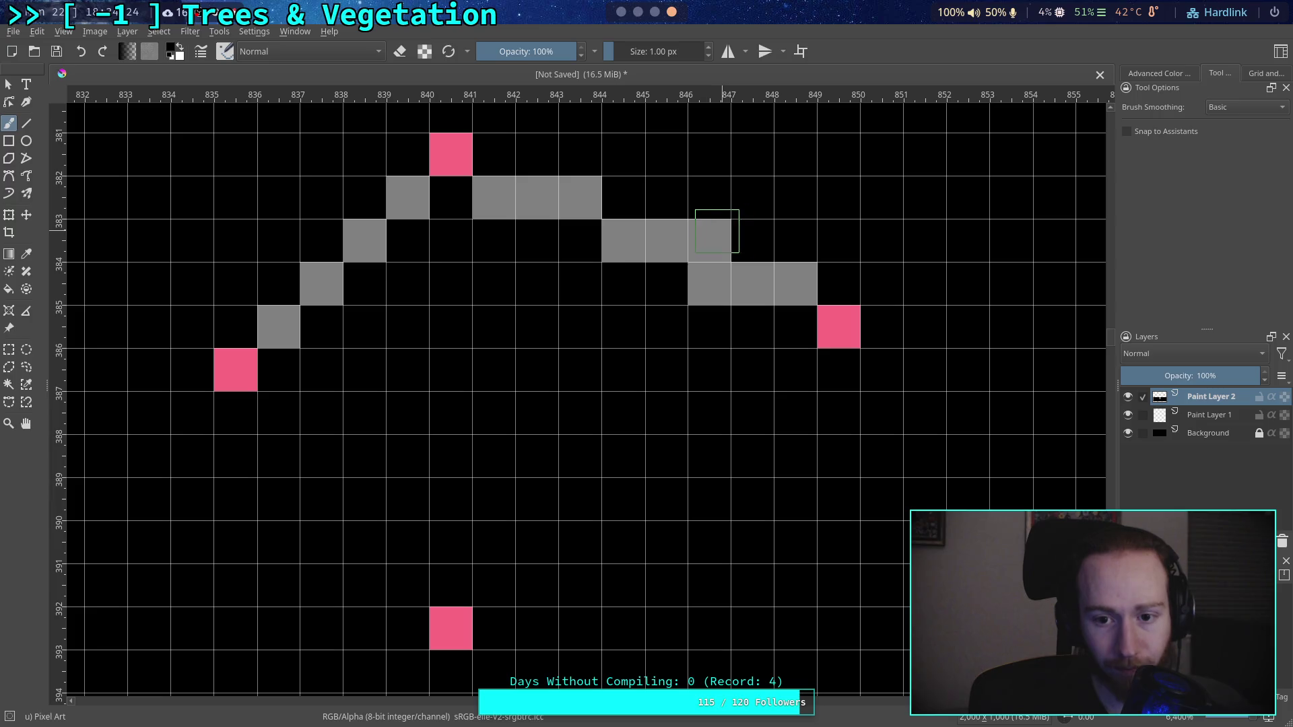
left_click(709, 241)
left_click(181, 55)
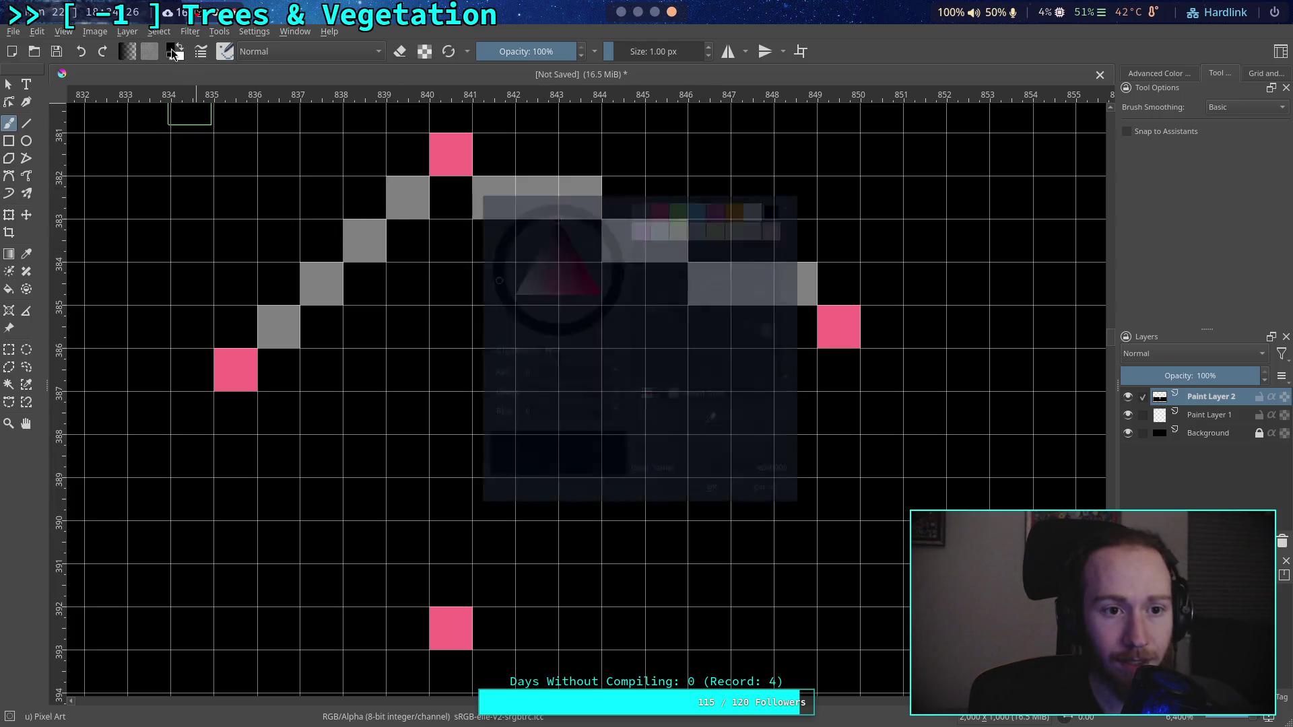
left_click(645, 204)
left_click(718, 498)
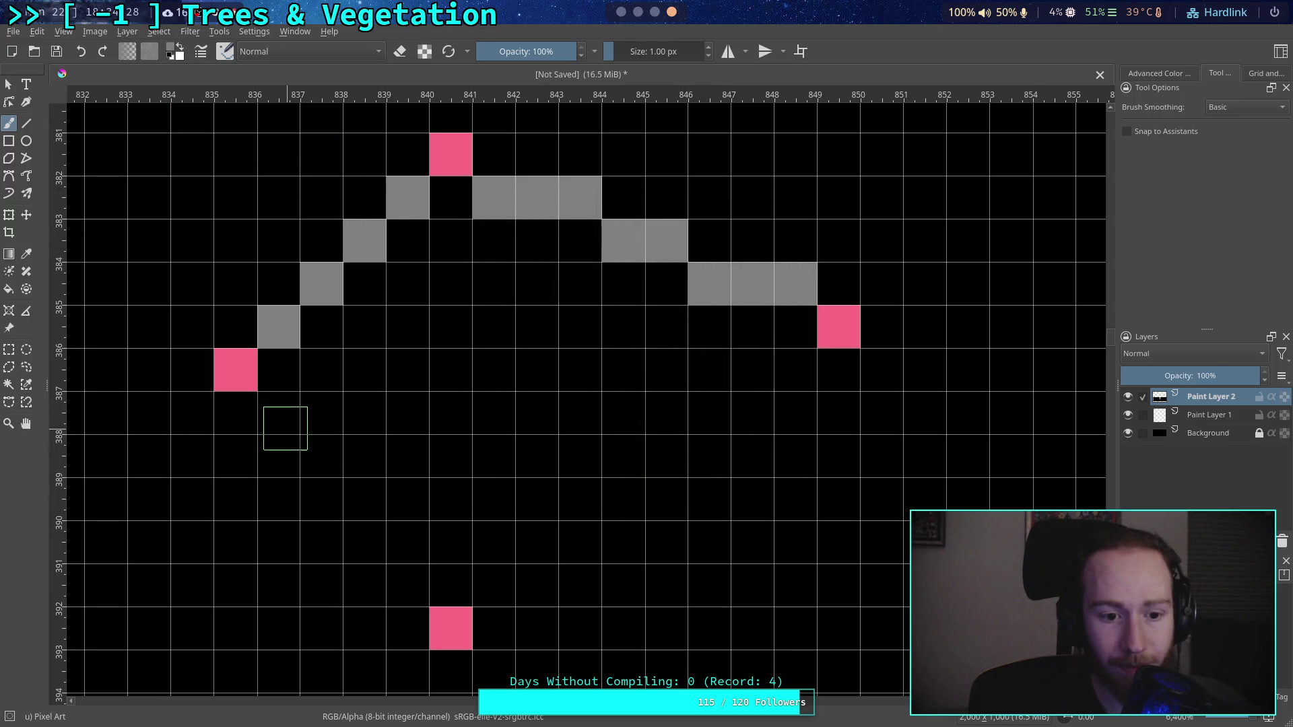
Step: Extend the grey outline down the left side toward the bottom pink marker
left_click(279, 413)
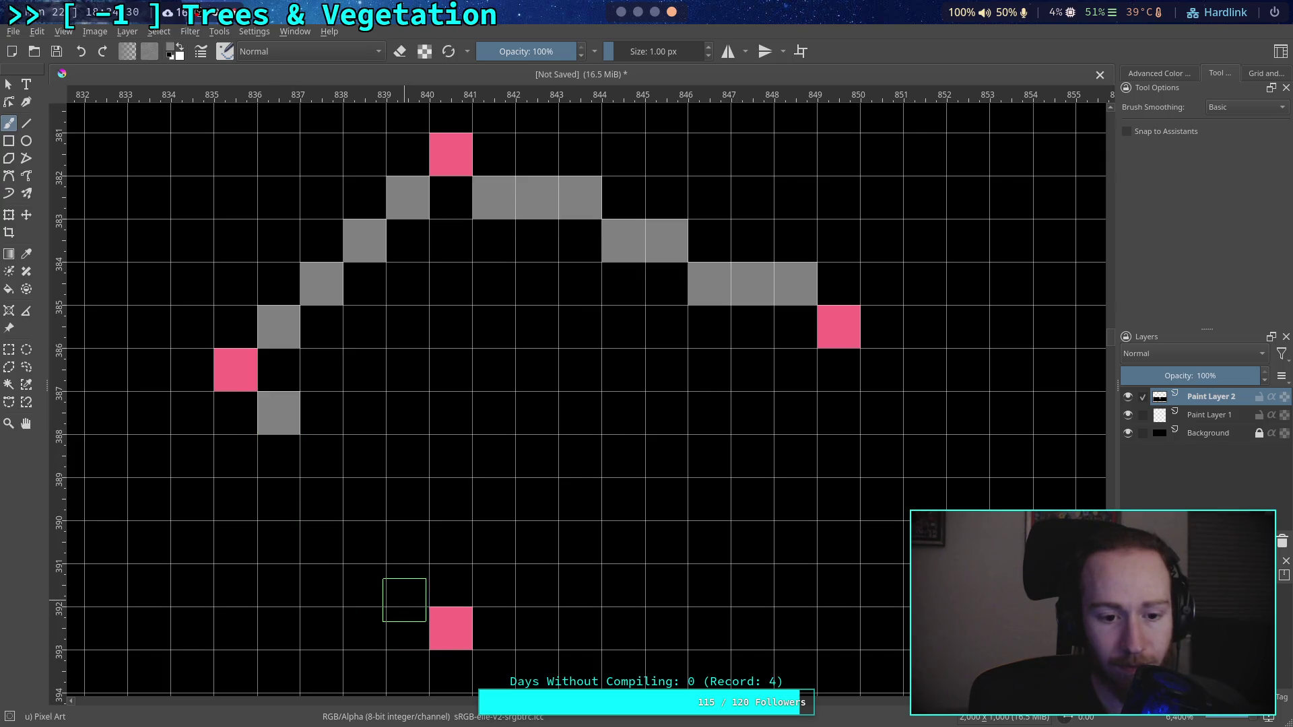
left_click(407, 585)
left_click(279, 456)
left_click(355, 556)
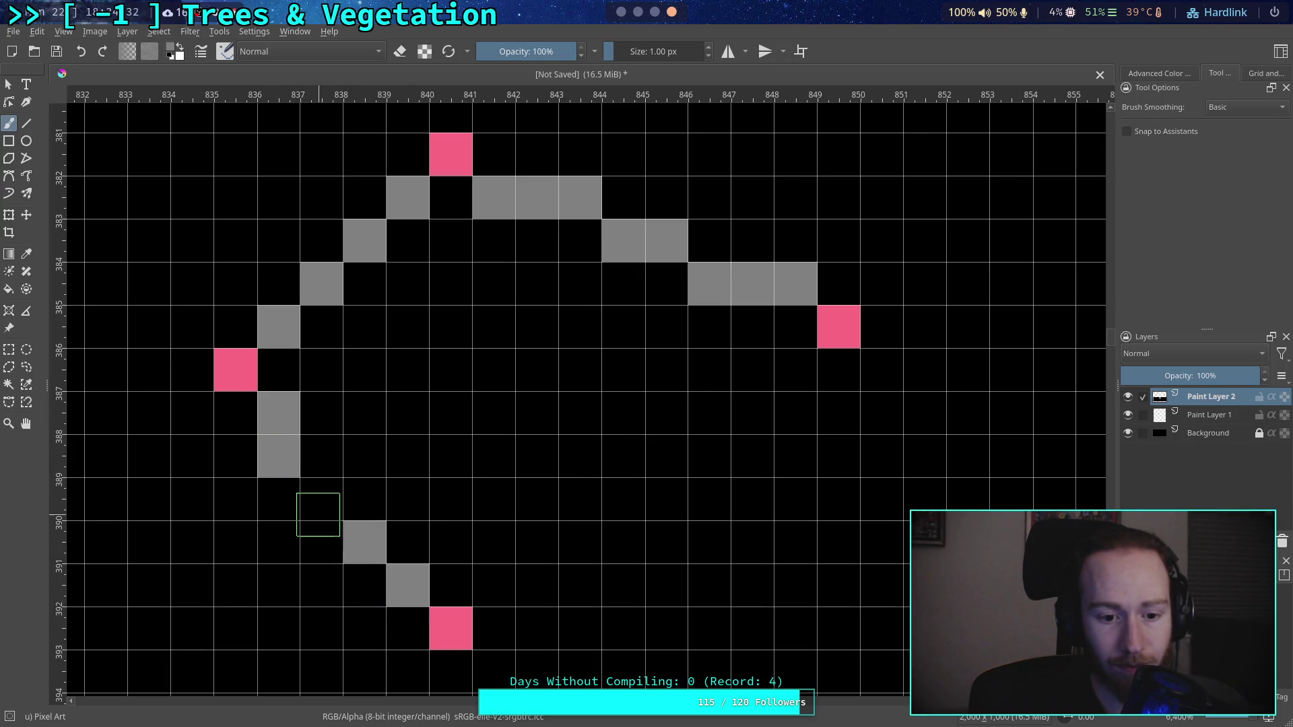
left_click(321, 512)
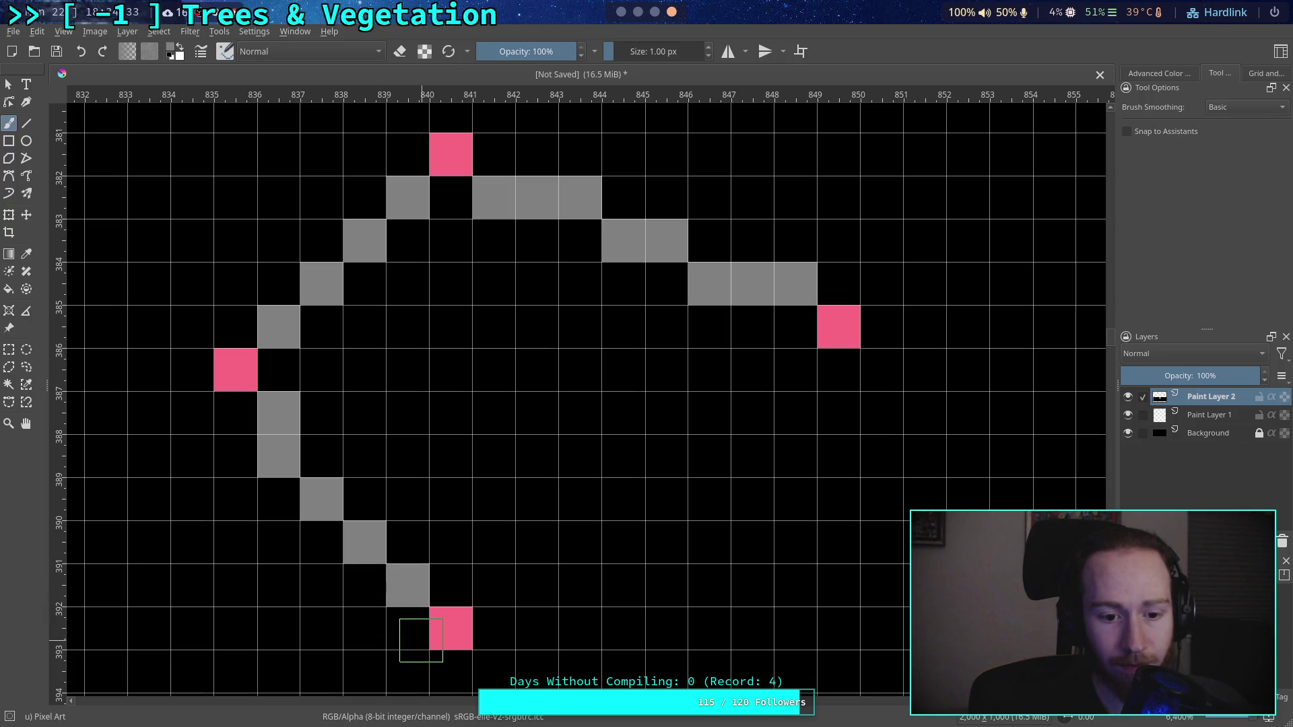
Step: Build the lower-right grey diagonals from the bottom and right markers toward each other
left_click(499, 589)
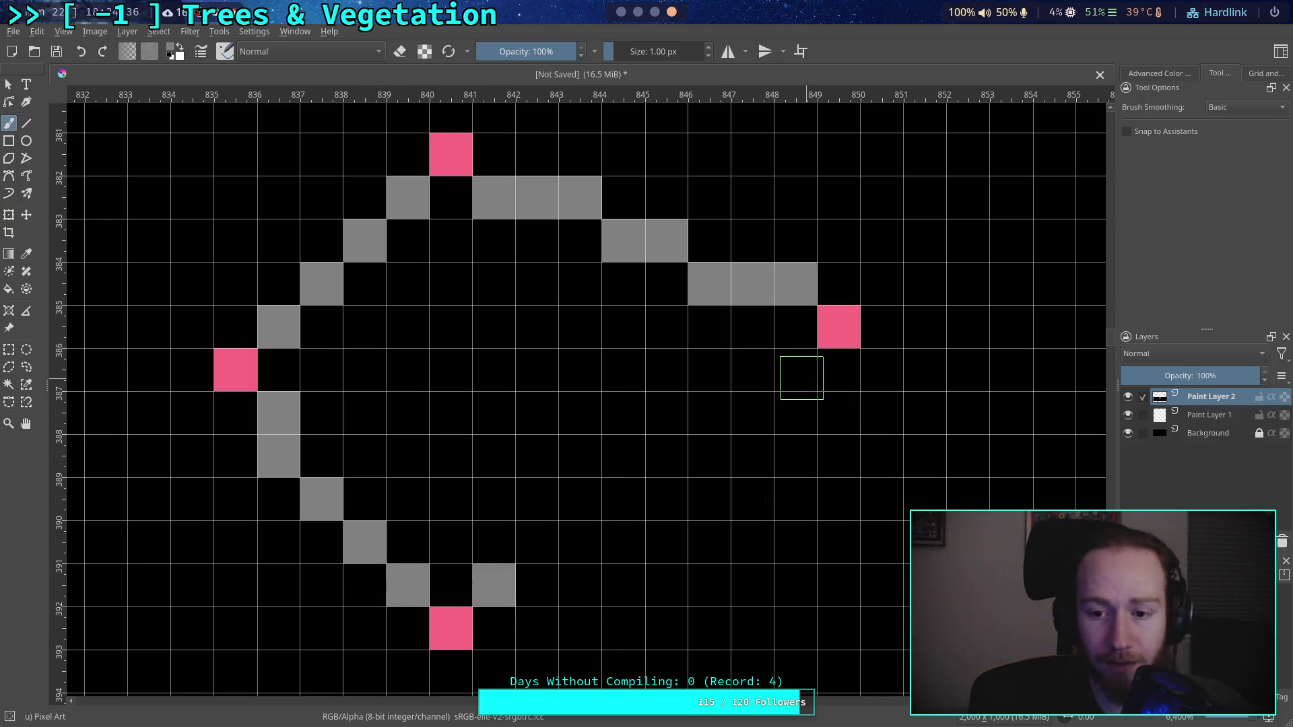
left_click(797, 372)
left_click(537, 542)
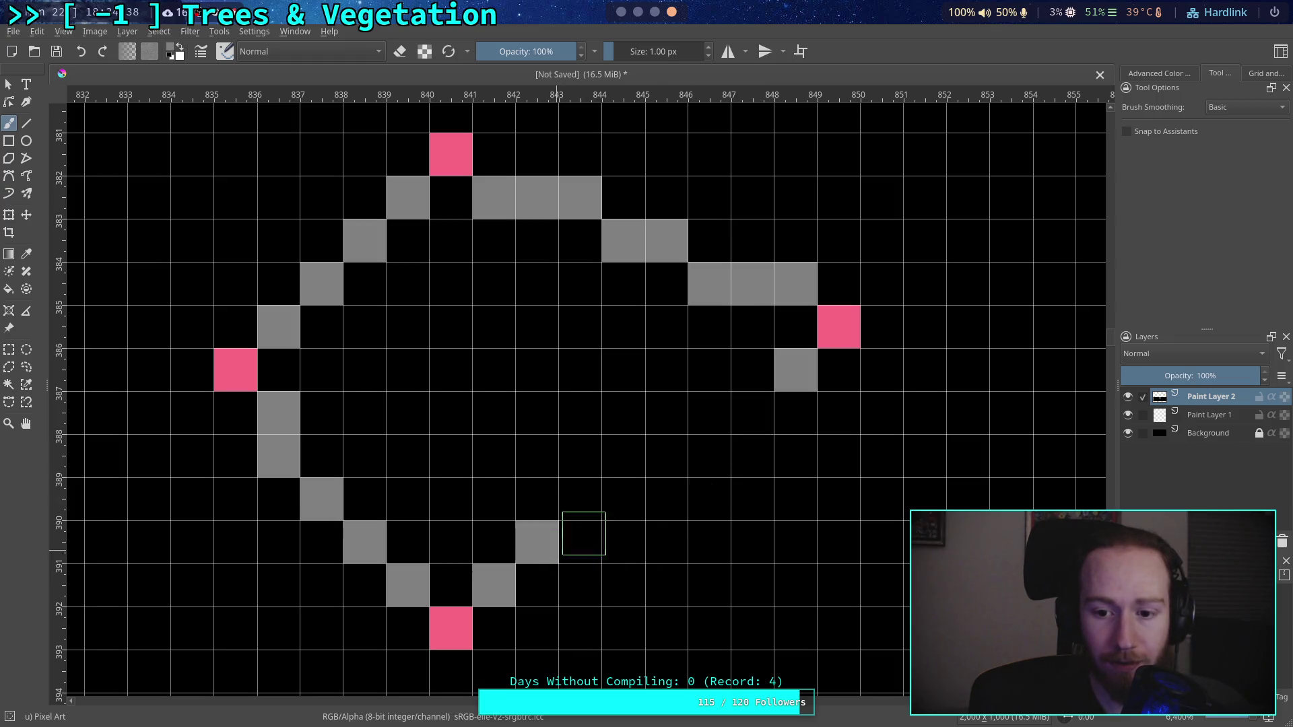
left_click(752, 413)
left_click(580, 499)
left_click(709, 456)
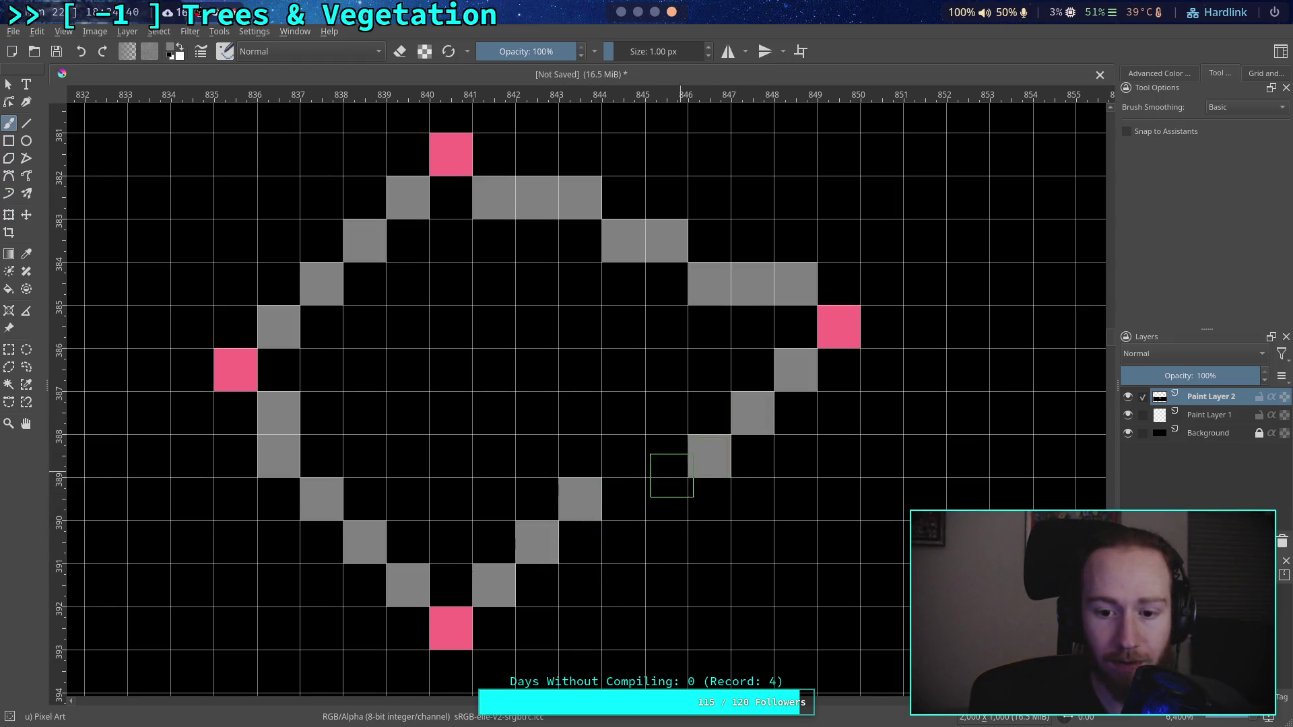
left_click(623, 499)
left_click(667, 456)
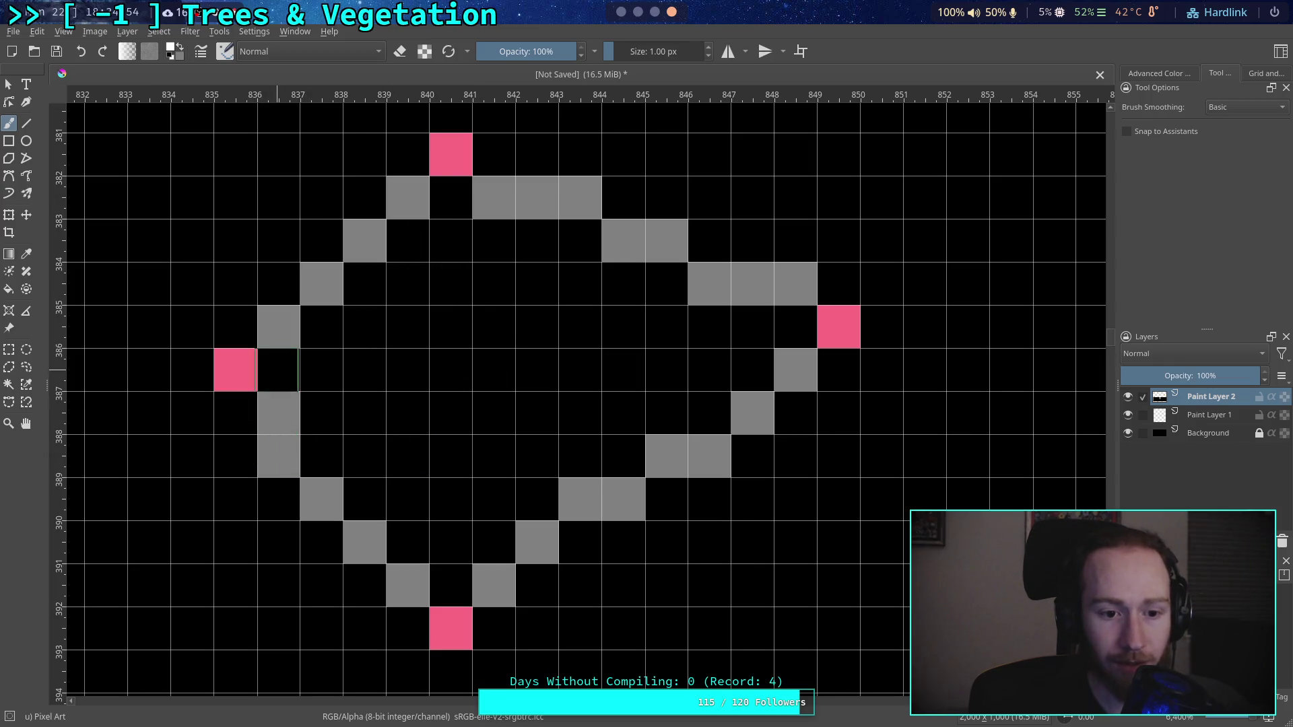
Step: Paint one white highlight pixel directly right of the left pink marker
left_click(279, 370)
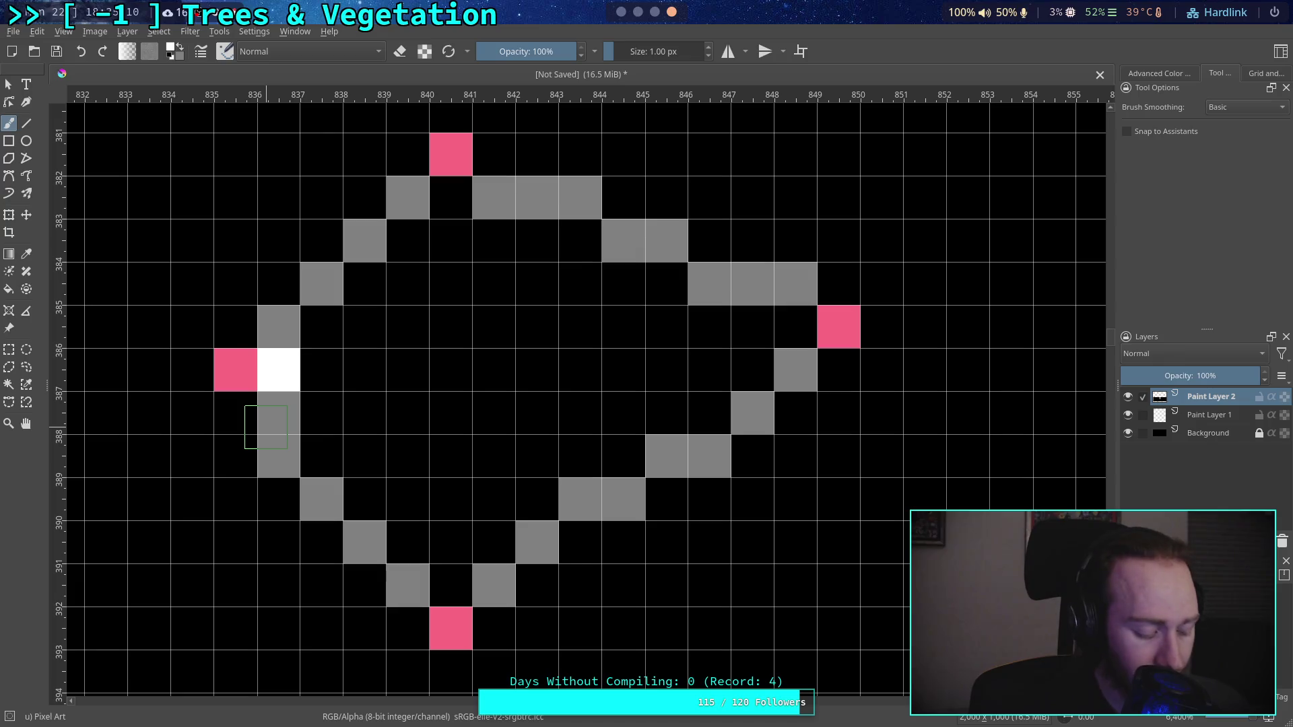
key("super+3")
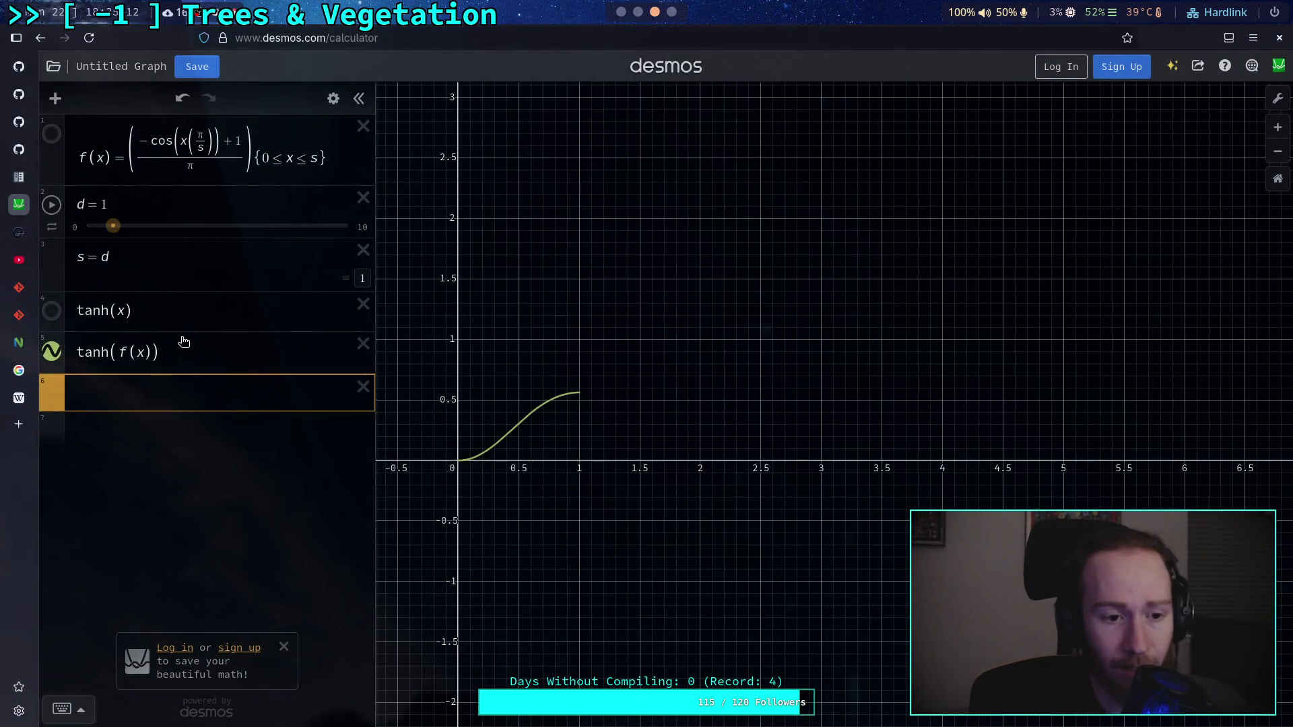
left_click(183, 144)
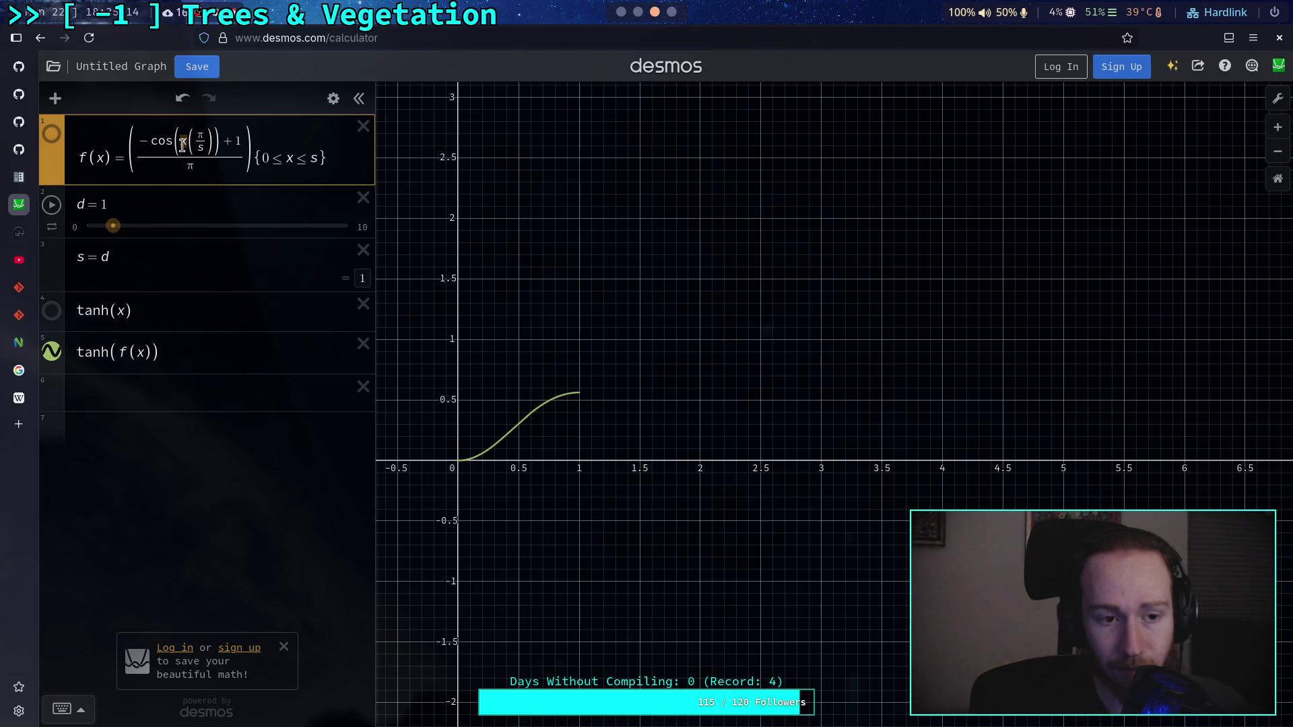
left_click_drag(525, 412, 582, 392)
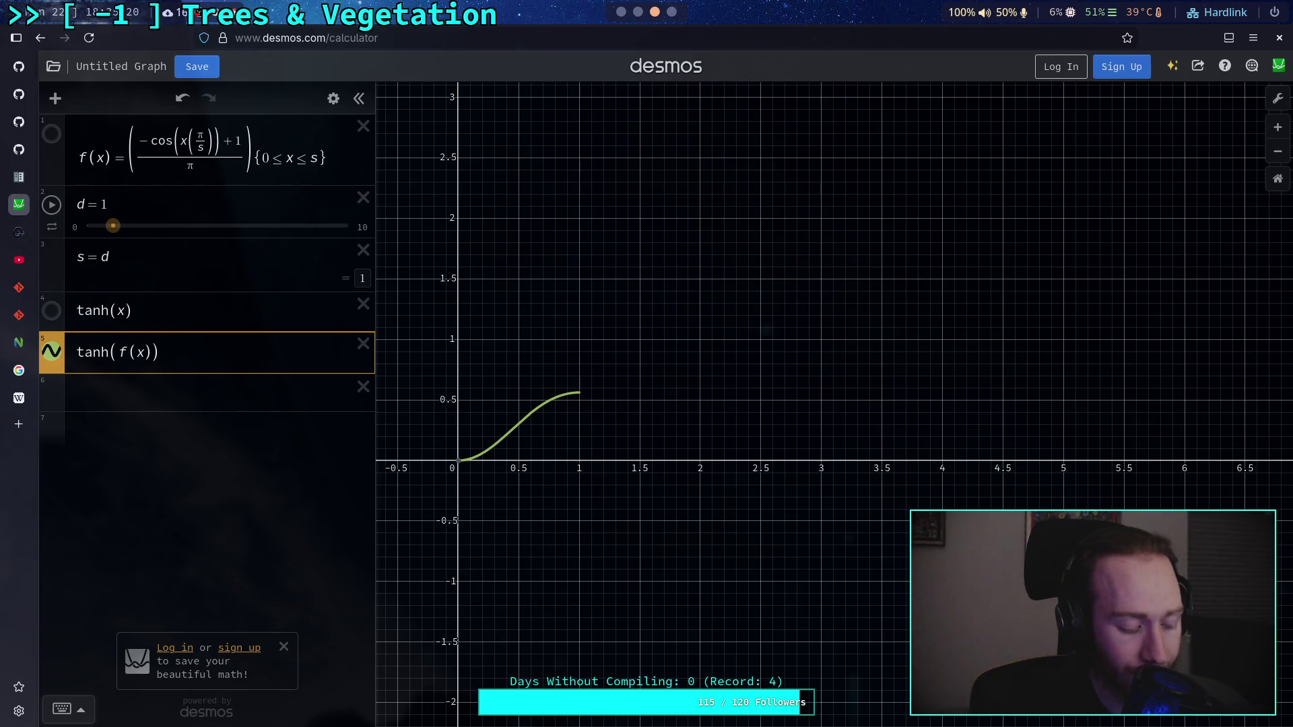
key("super+1")
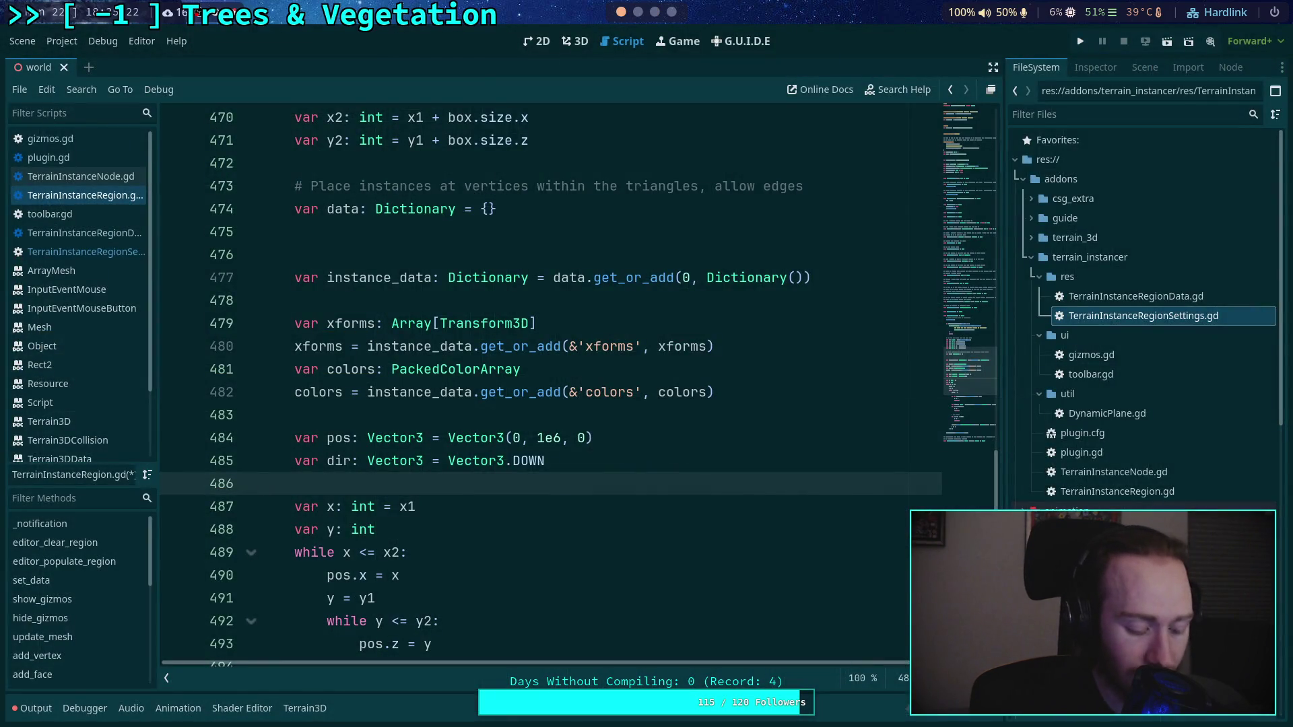
key("super+4")
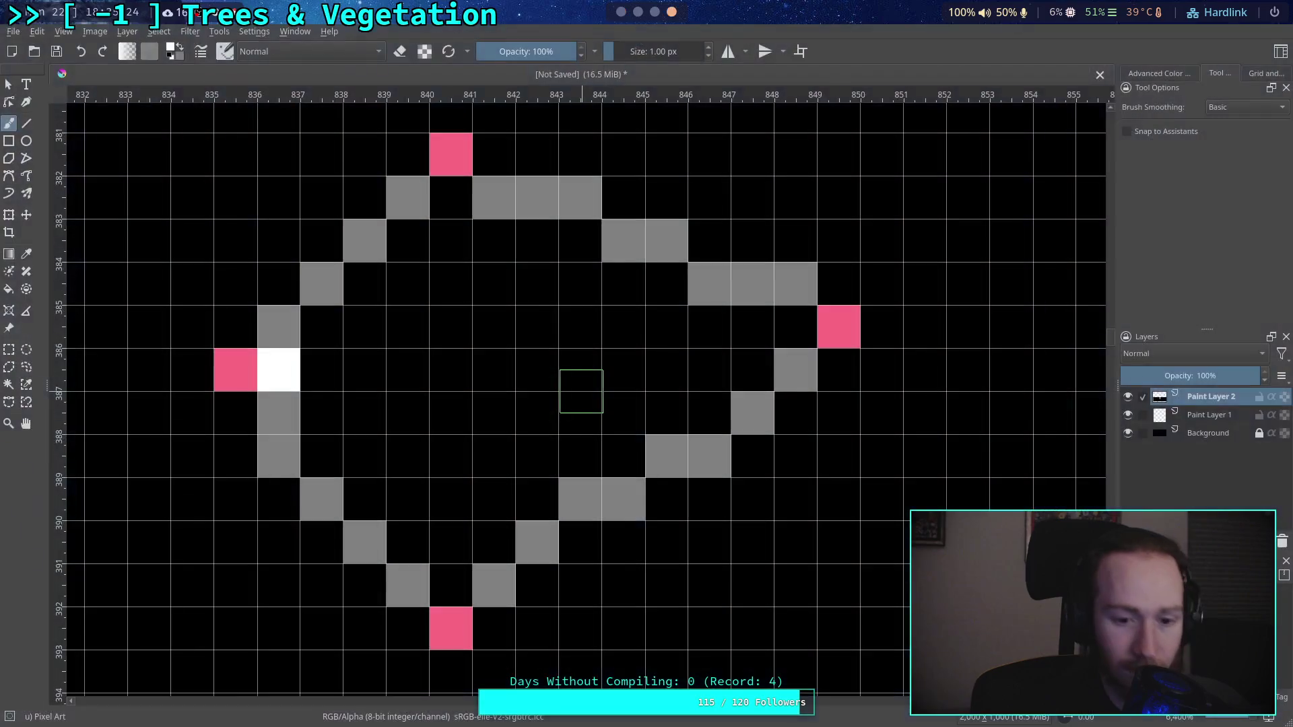
Step: Recolour the white highlight pixel Lineart Blue (#6ec8fa)
left_click(172, 51)
left_click(699, 206)
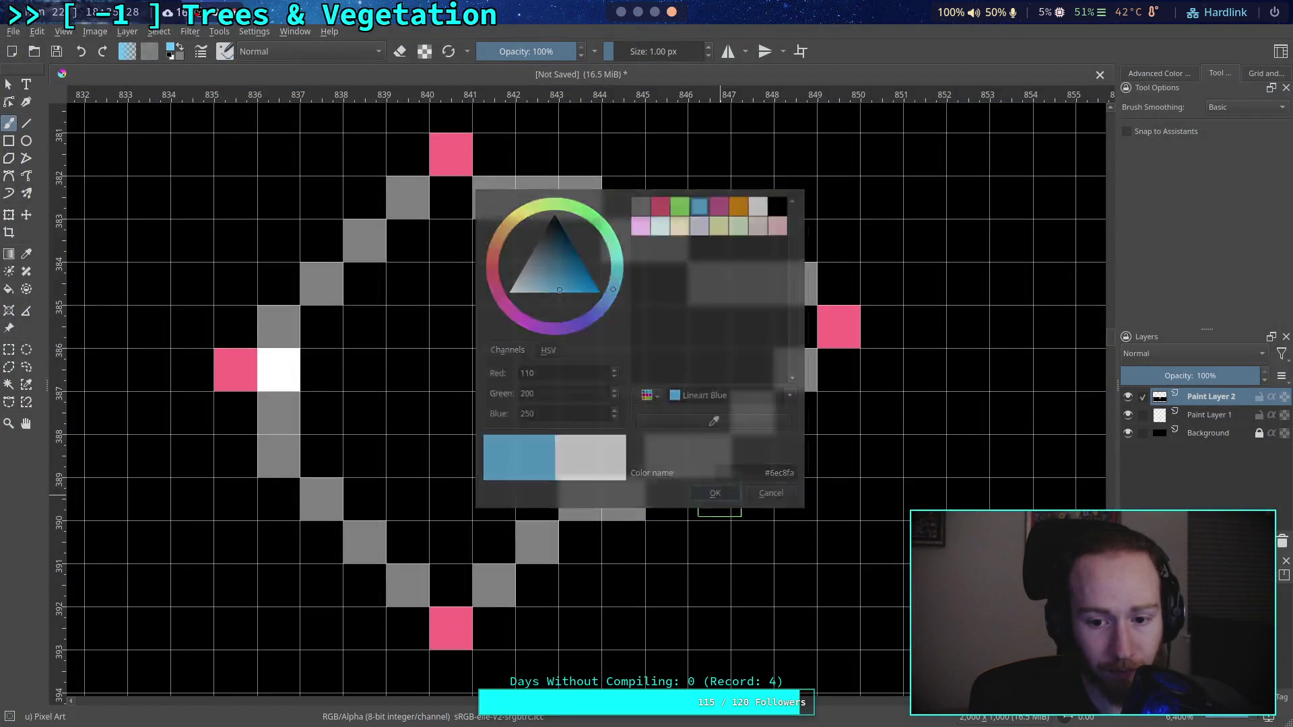
left_click(715, 492)
left_click(278, 369)
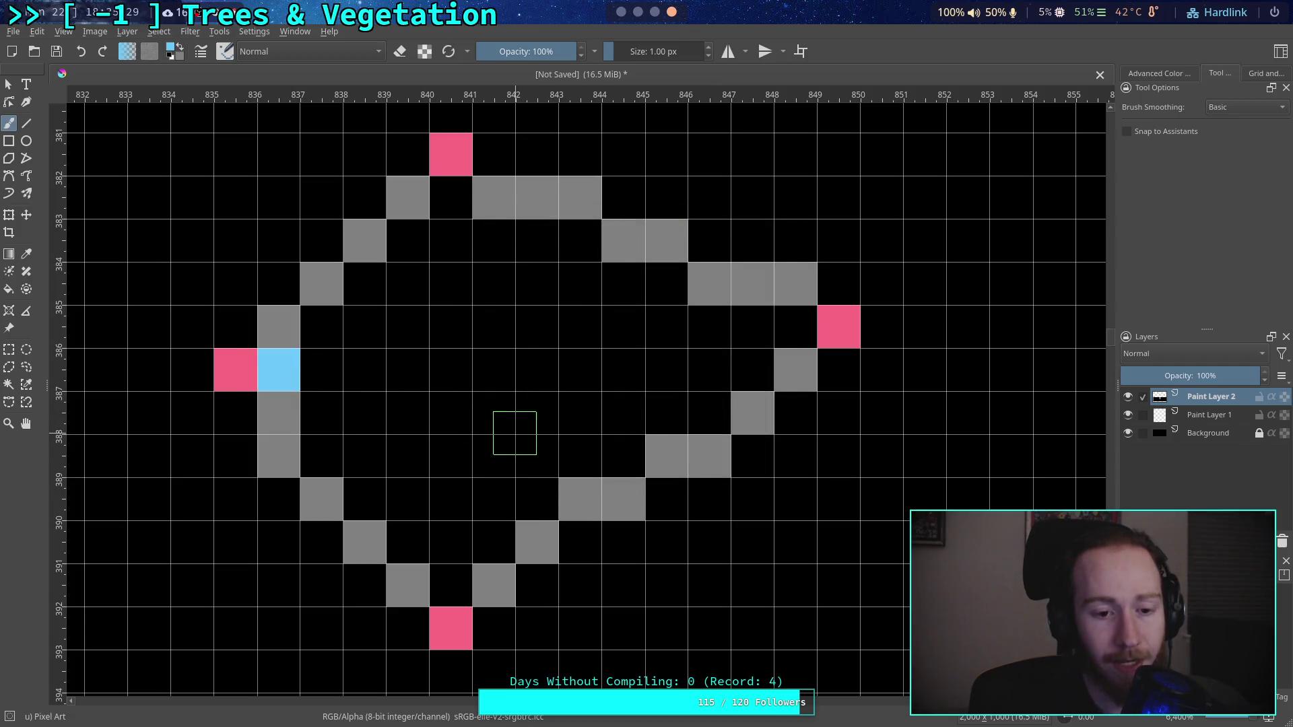
Step: Switch to white and paint a highlight column at column 837, rows 385–387
left_click(181, 46)
left_click(170, 48)
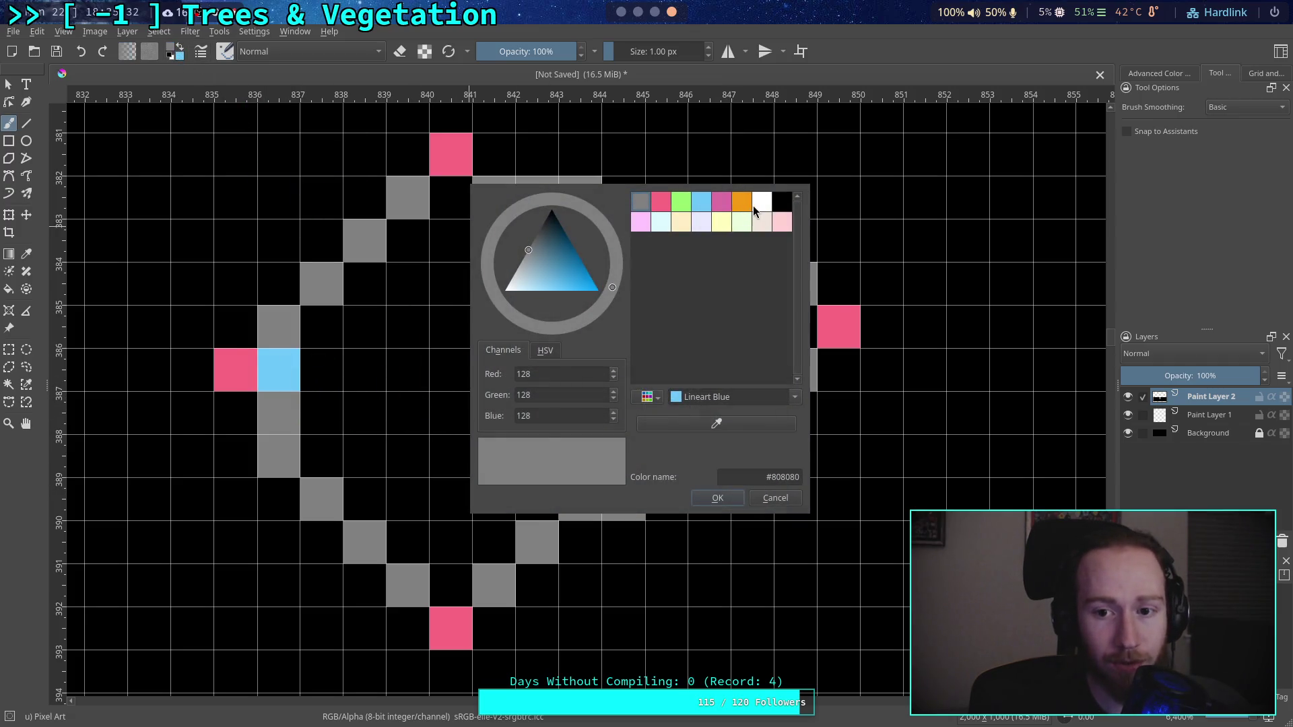
left_click(756, 206)
left_click(717, 497)
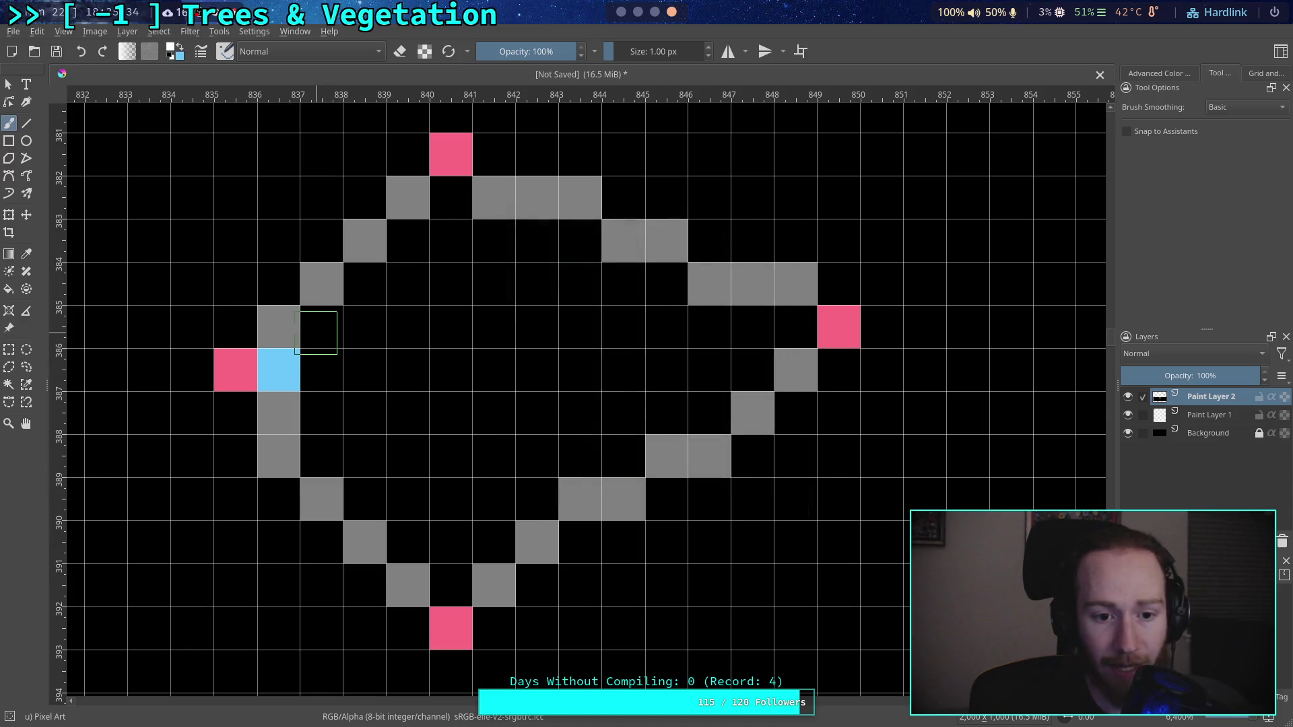
left_click_drag(318, 332, 321, 413)
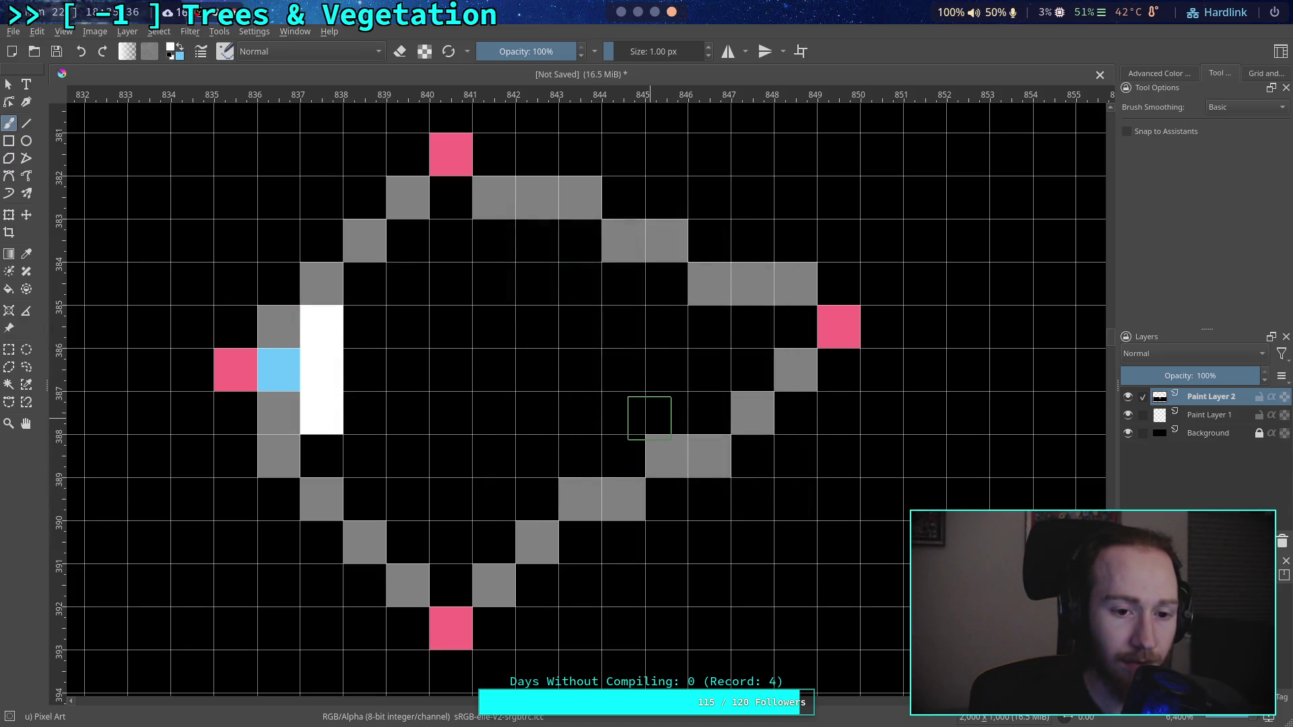
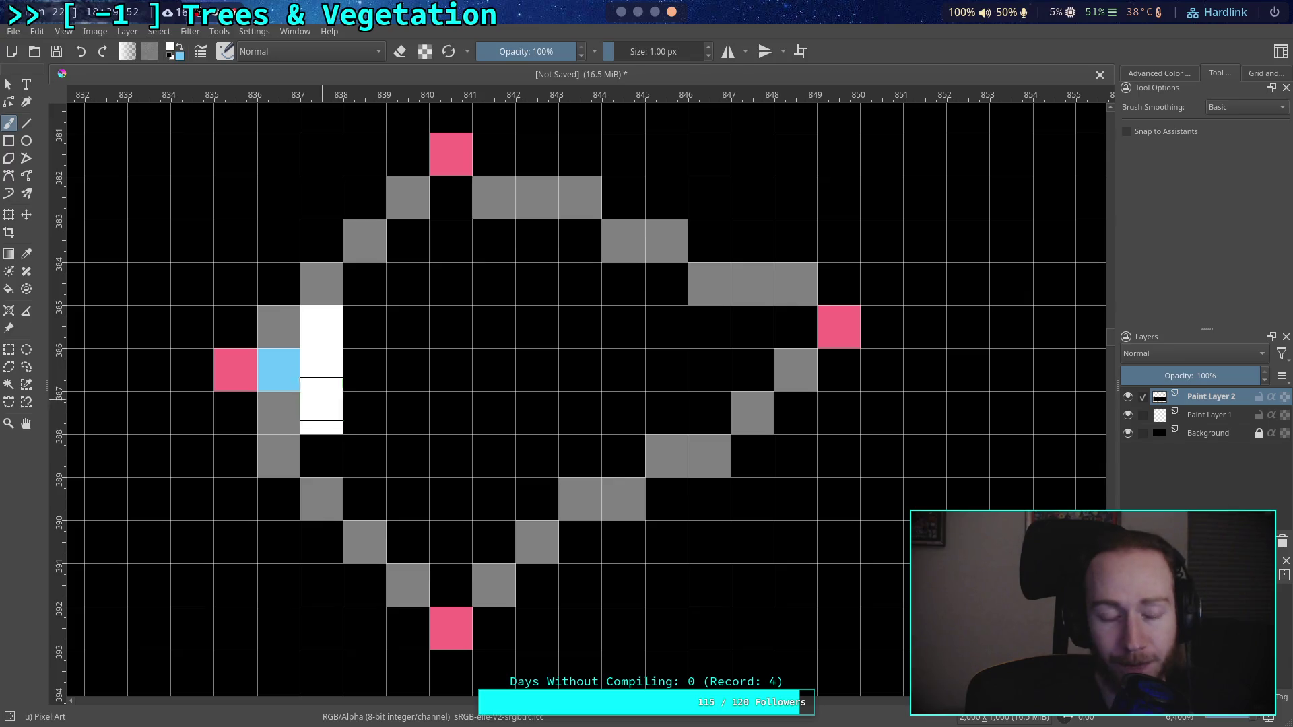
Step: Paint column 837, rows 385–387, grey #808080 beside the left blue pixel
left_click(173, 49)
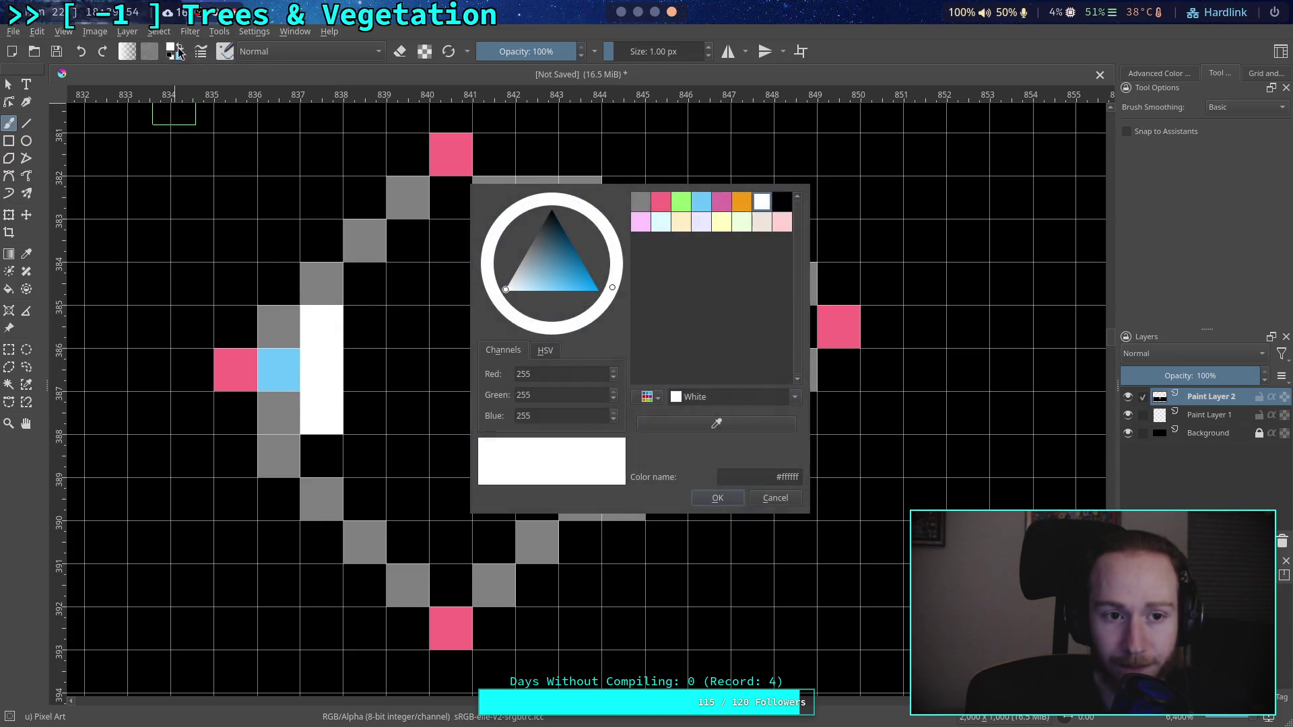
left_click(773, 499)
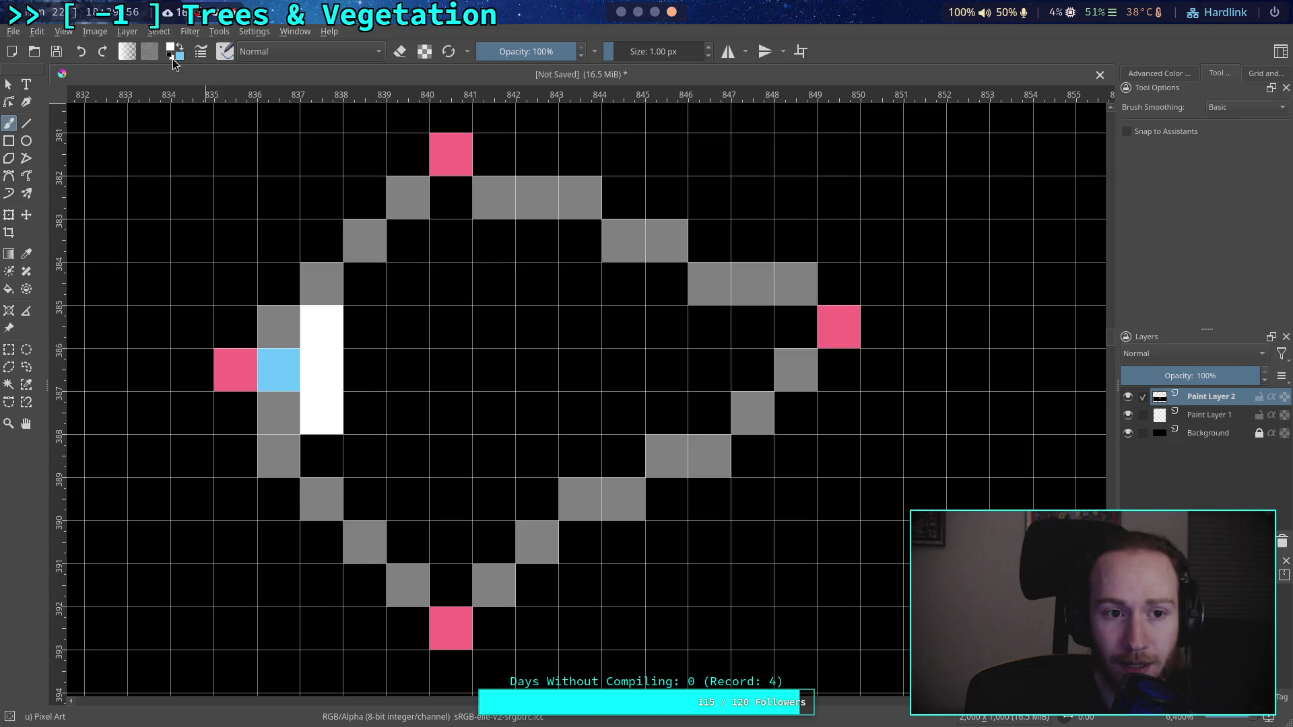
left_click_drag(326, 341, 327, 398)
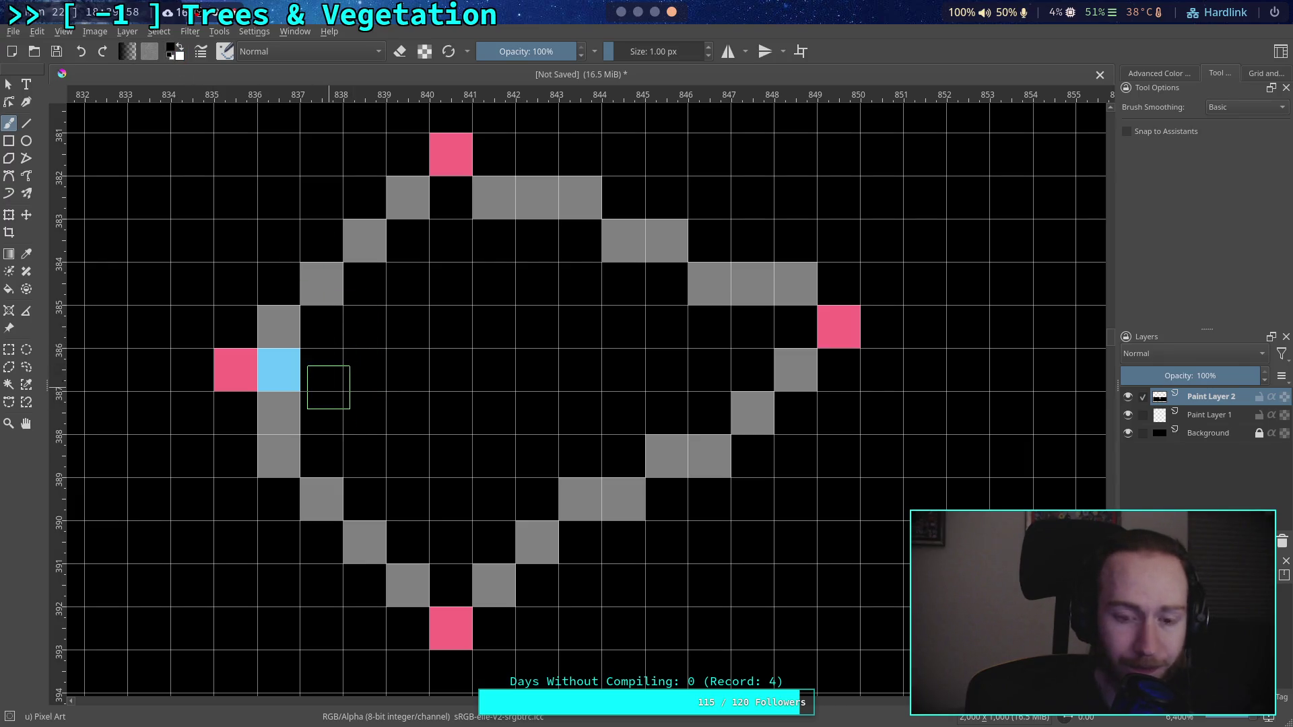
left_click(175, 53)
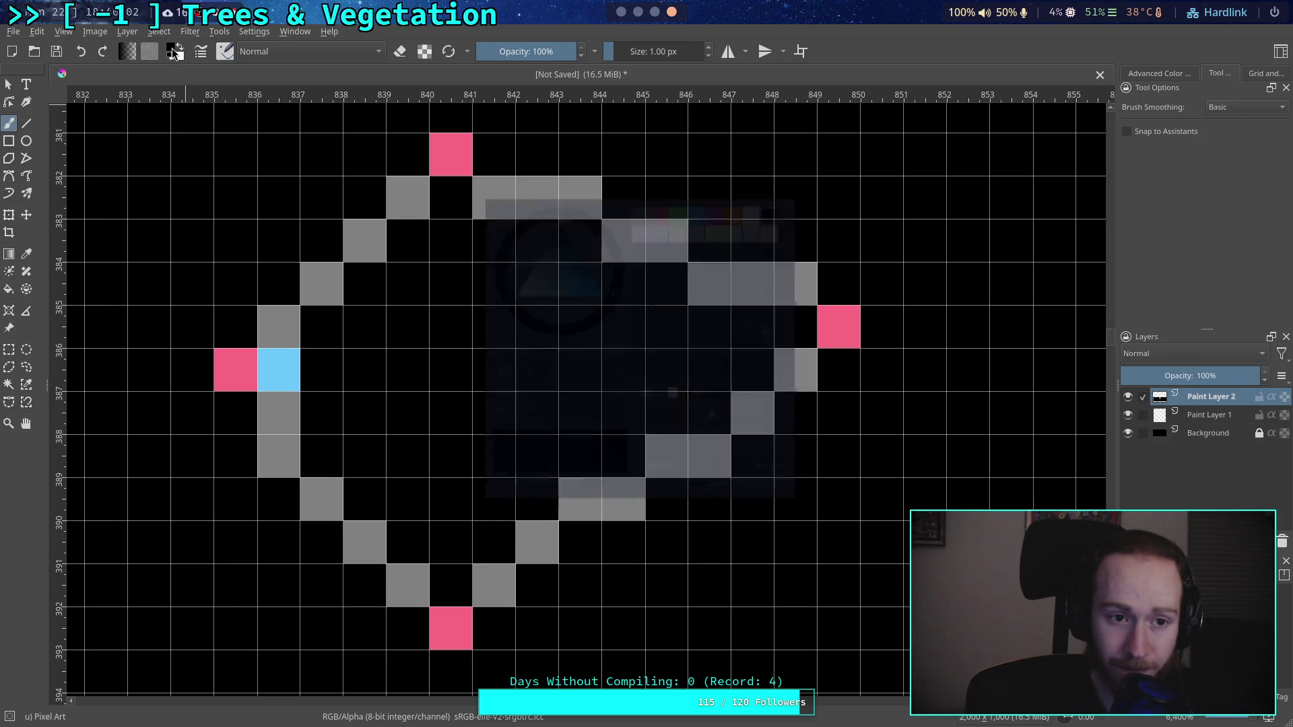
left_click(640, 200)
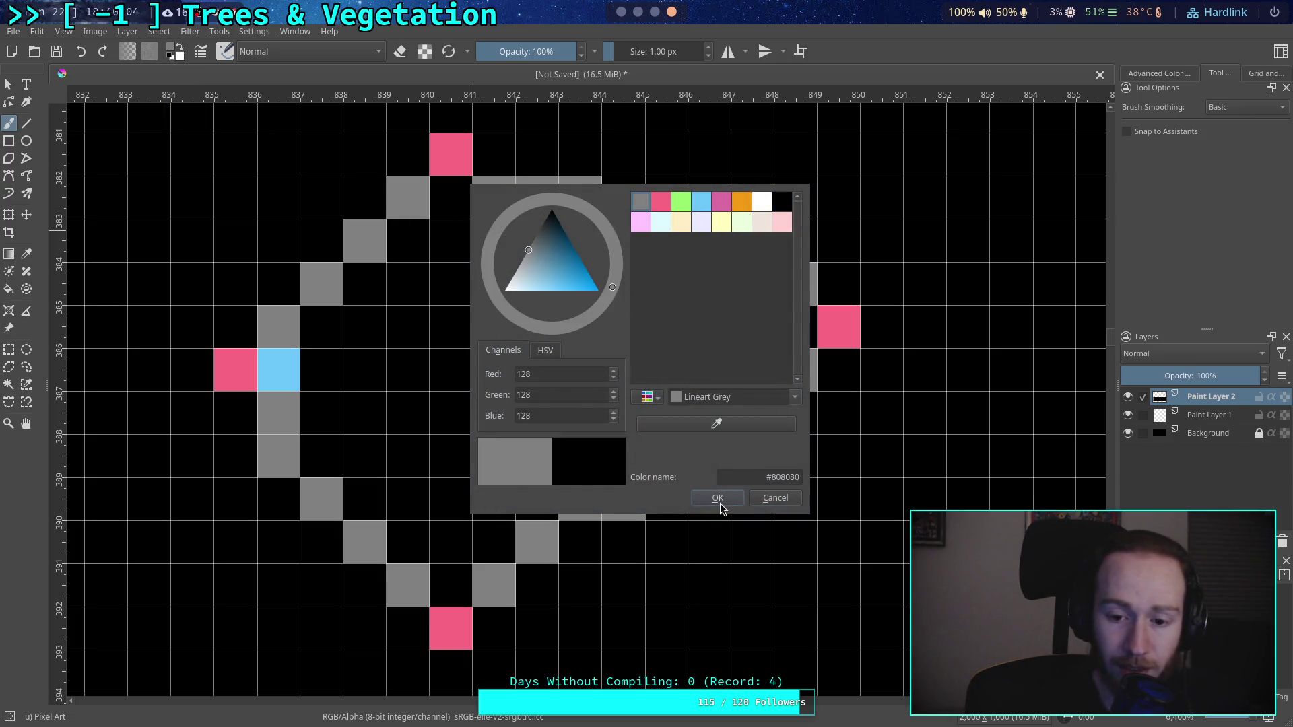
left_click(718, 498)
left_click_drag(323, 330, 322, 413)
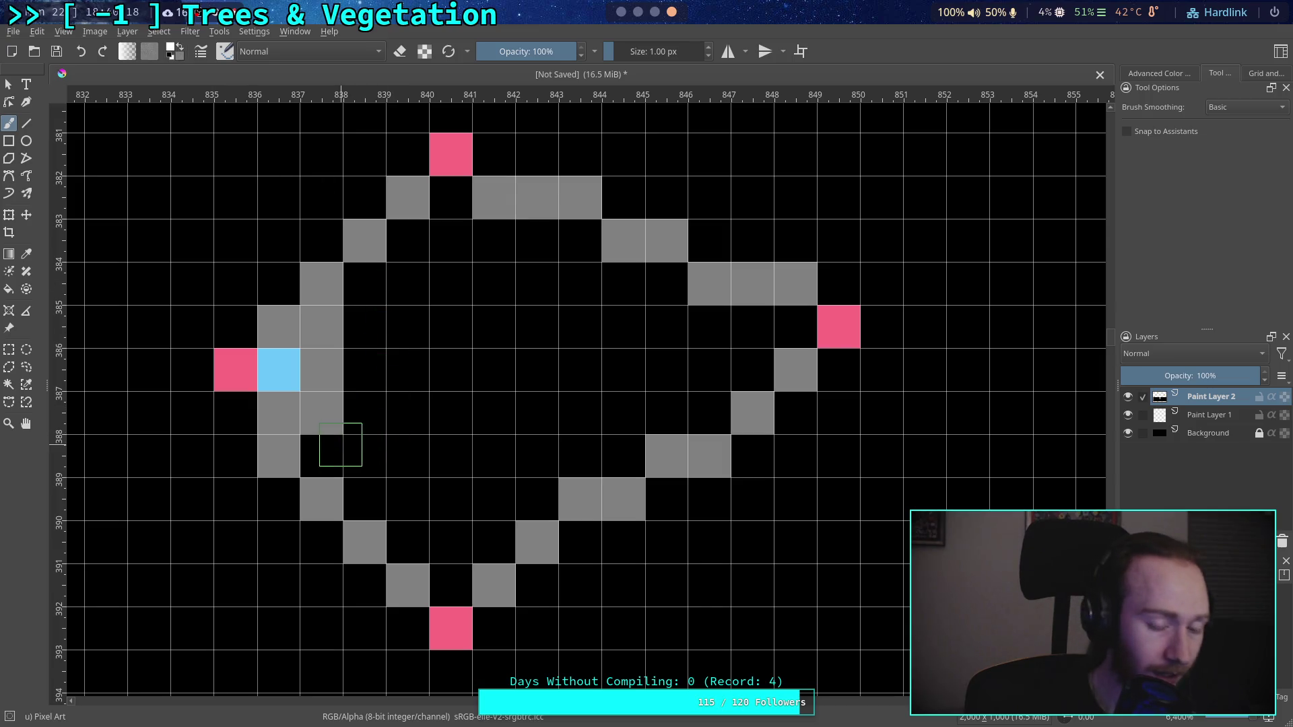
Step: Paint white at 837,388 and down column 838, then turn 838,385 light blue
left_click(338, 437)
left_click_drag(362, 418, 364, 280)
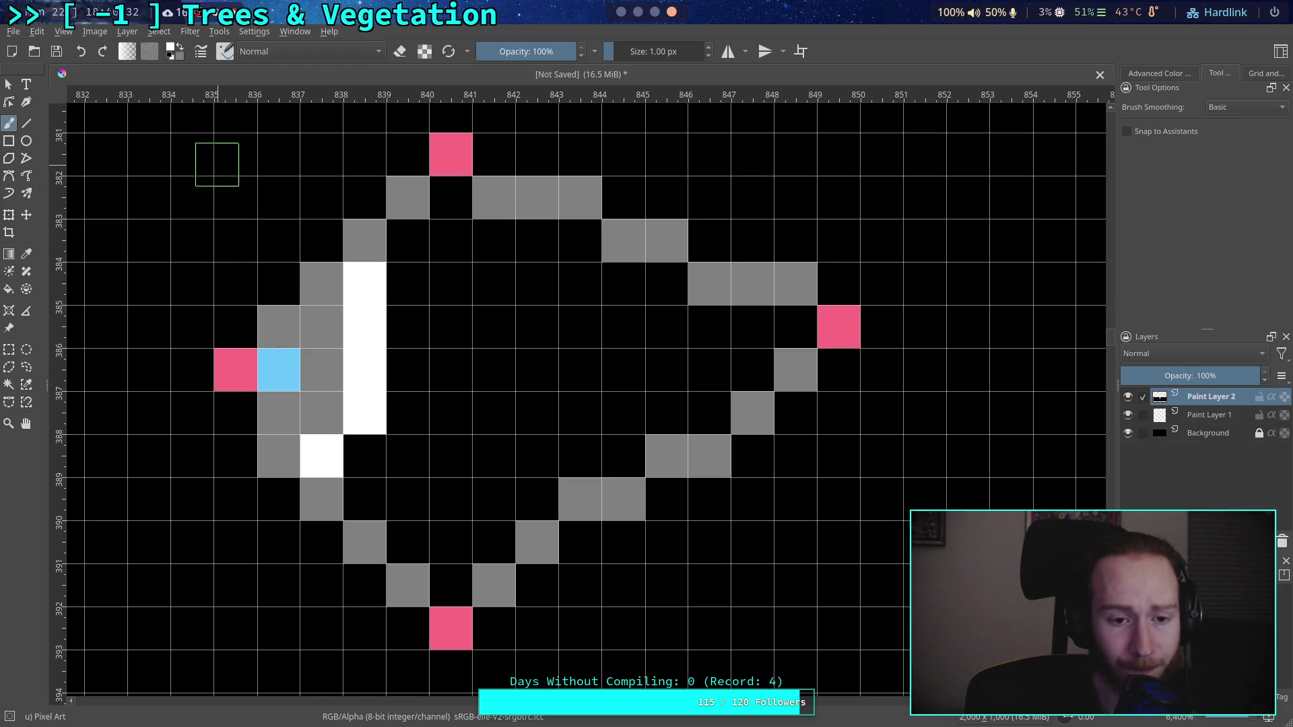
left_click(174, 51)
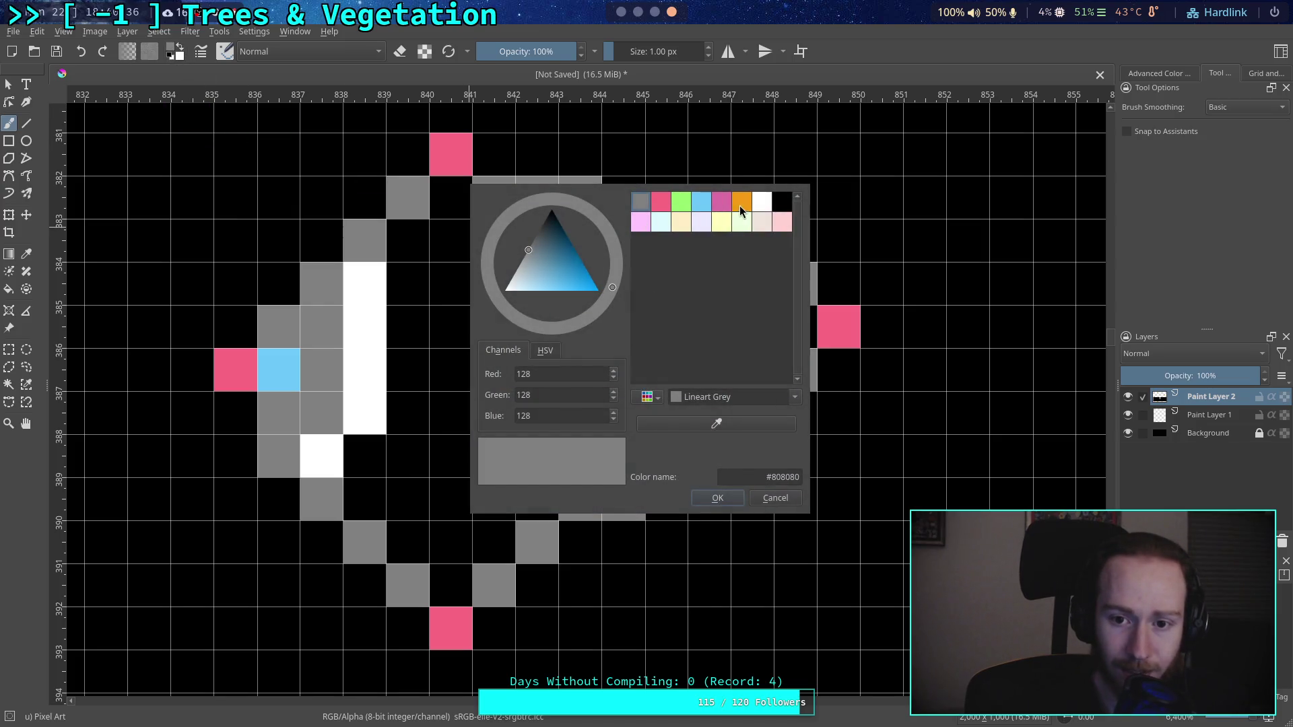
left_click(701, 202)
left_click(719, 499)
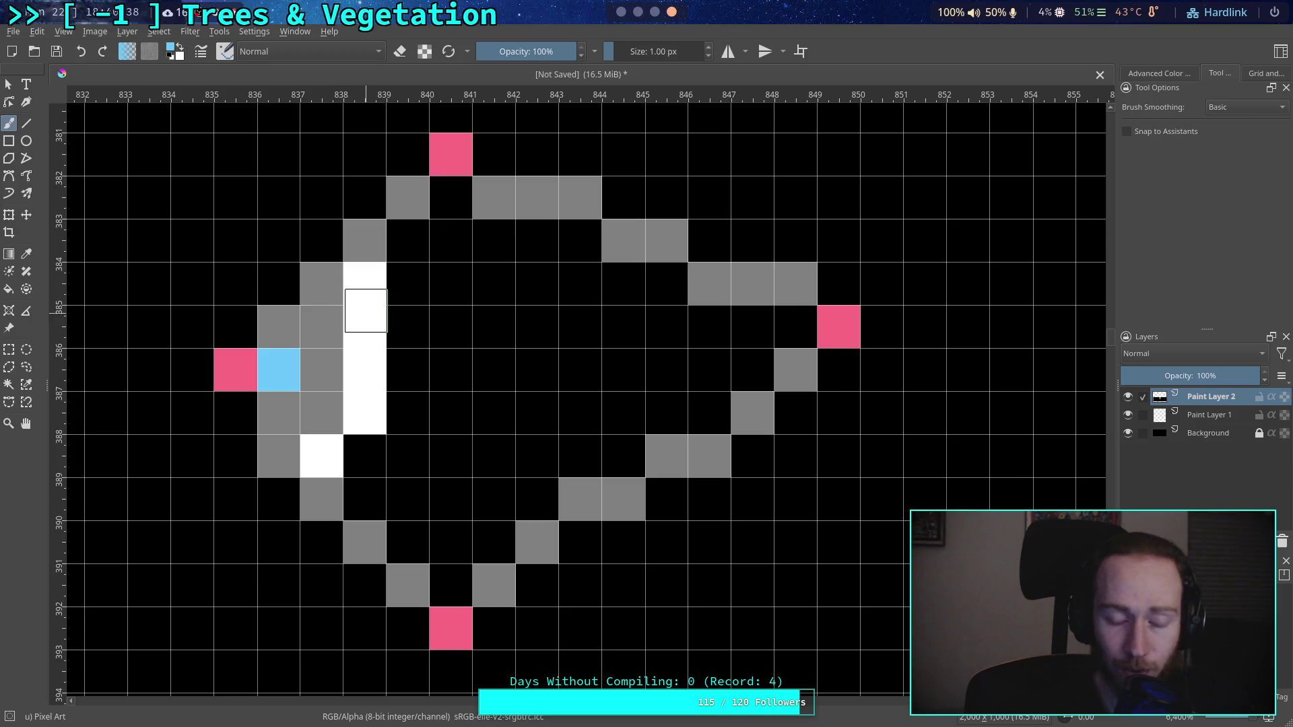
left_click(367, 320)
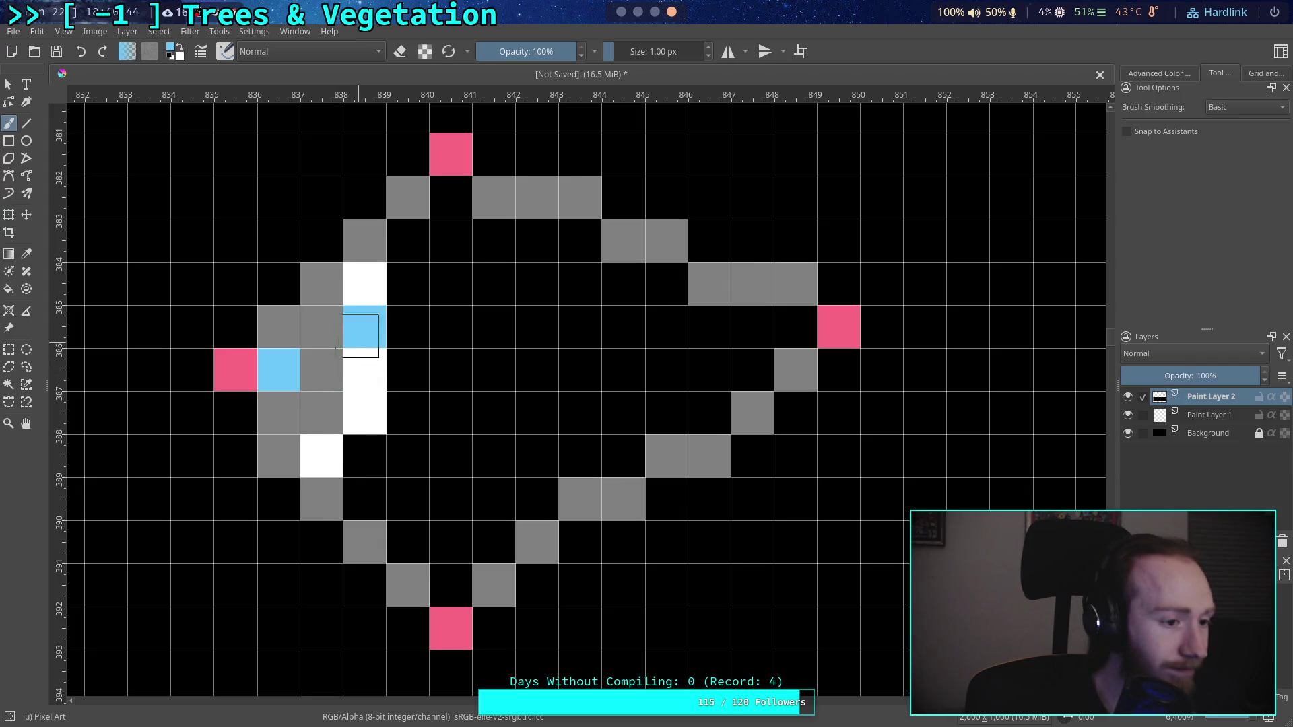
Step: Cap the highlight strip by painting pixel 838,384 grey
left_click(173, 54)
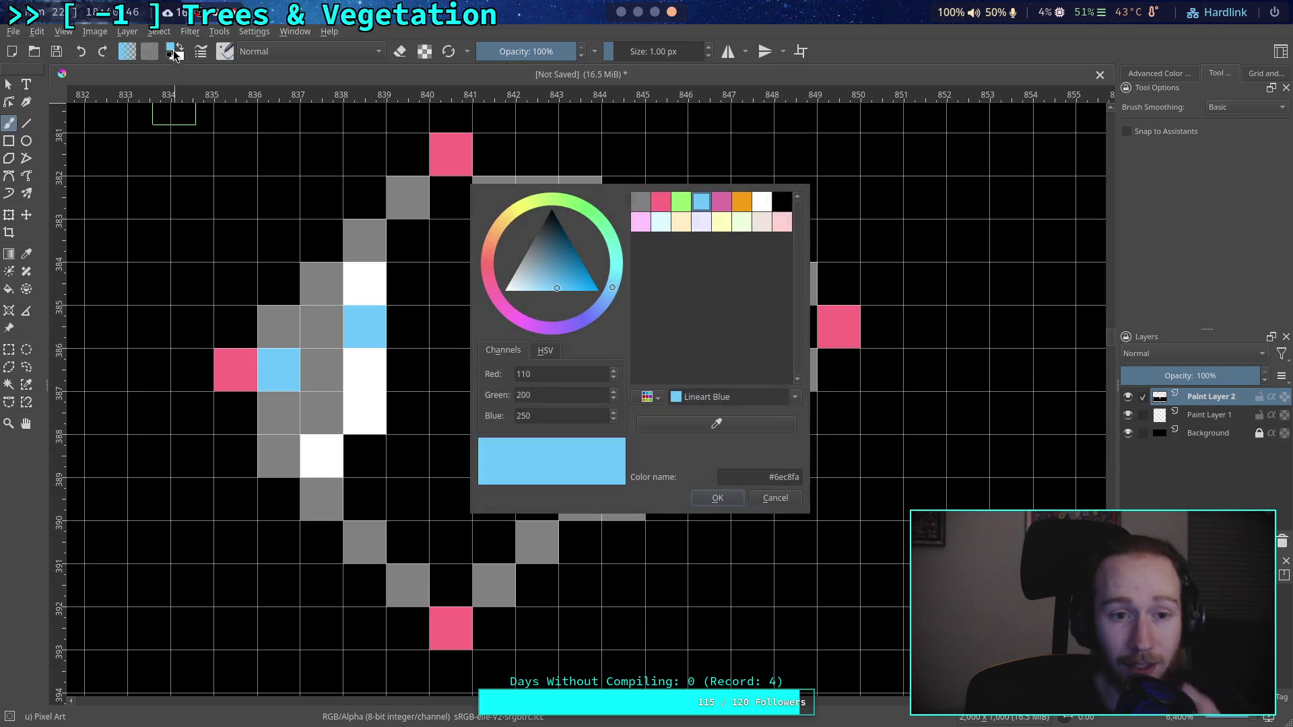
left_click(774, 496)
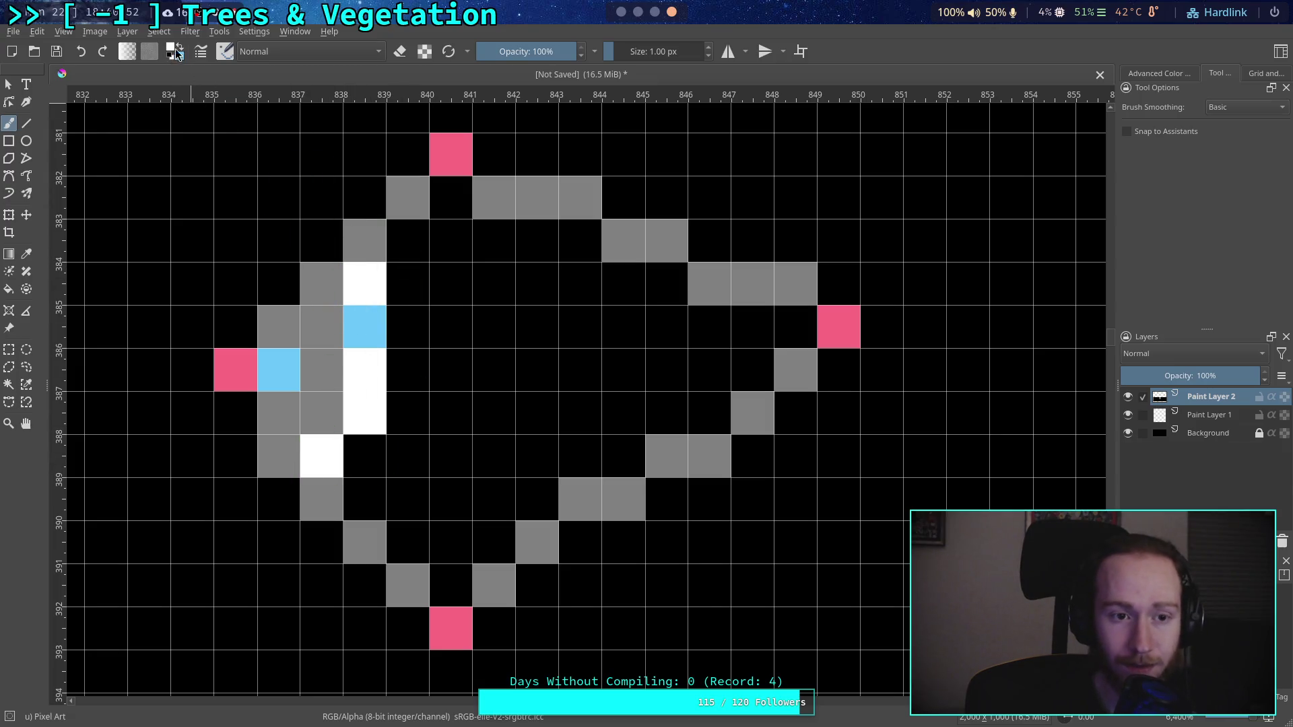
left_click(174, 53)
left_click(640, 201)
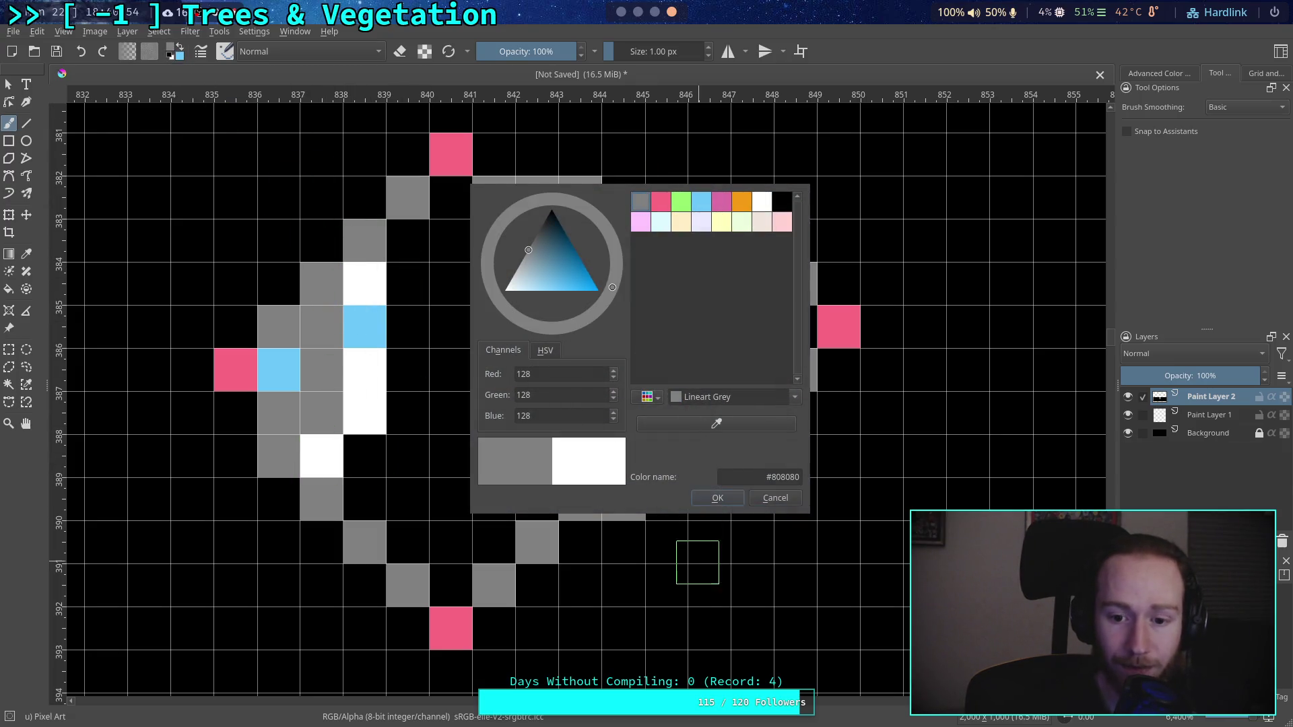
left_click(717, 498)
left_click(364, 286)
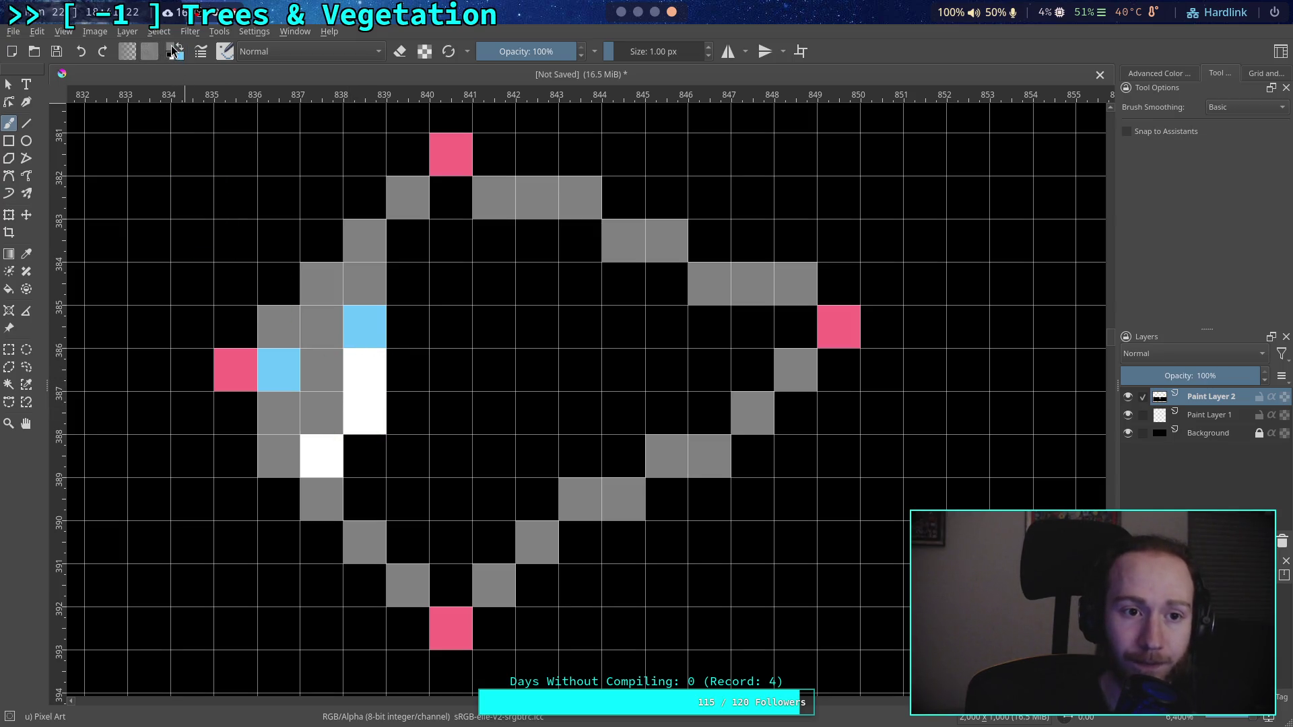
Step: Paint pixels 837,388, 838,387 and 838,386 cream
left_click(173, 51)
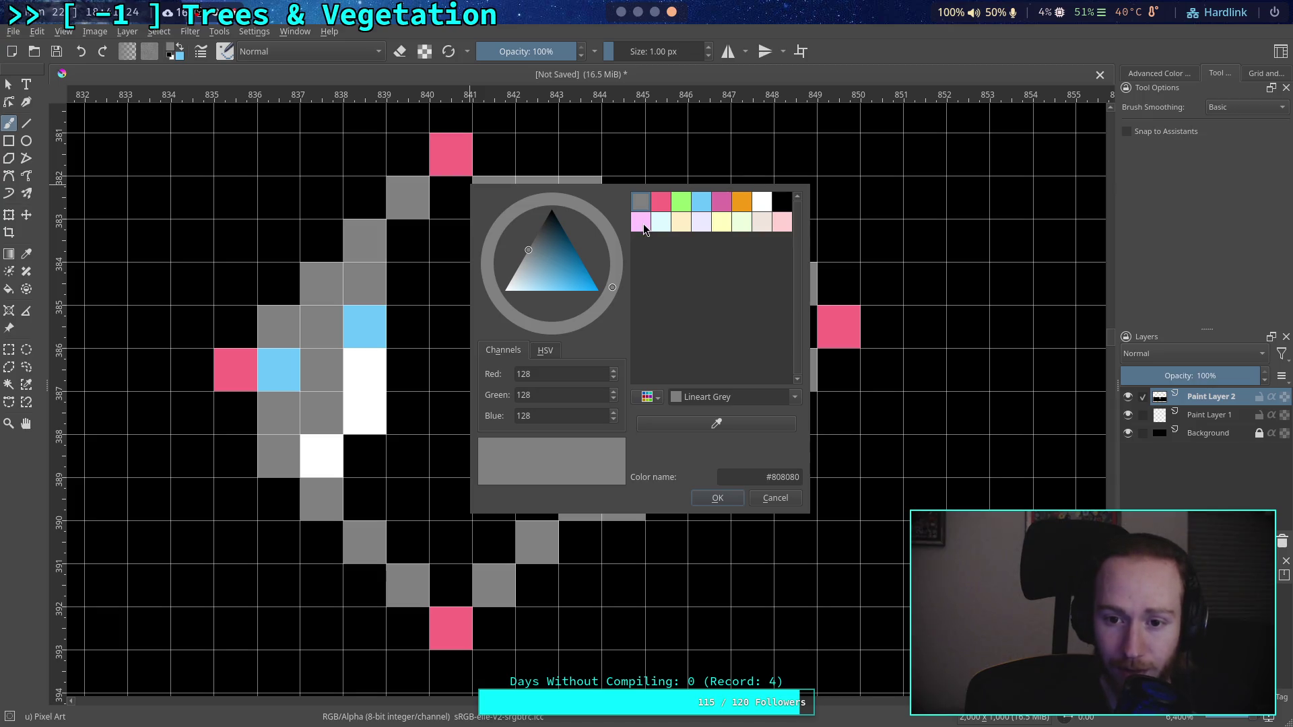
left_click(640, 224)
left_click(717, 499)
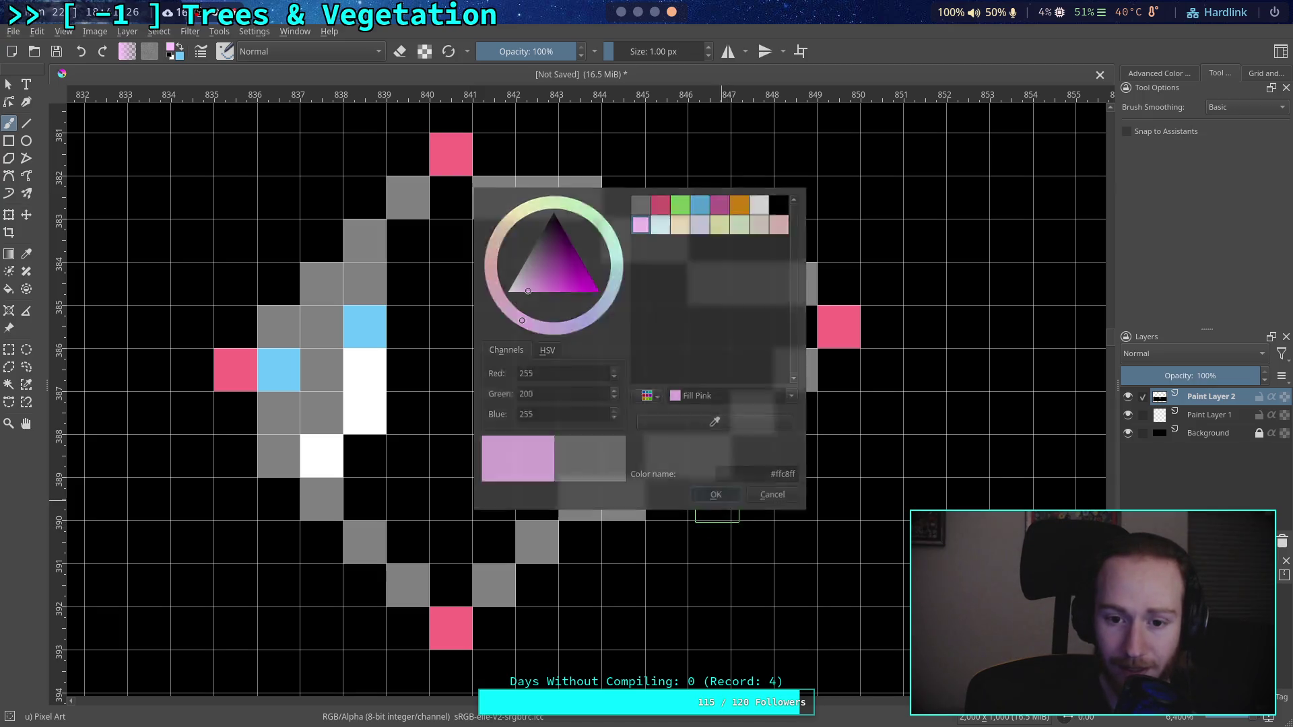
left_click(321, 456)
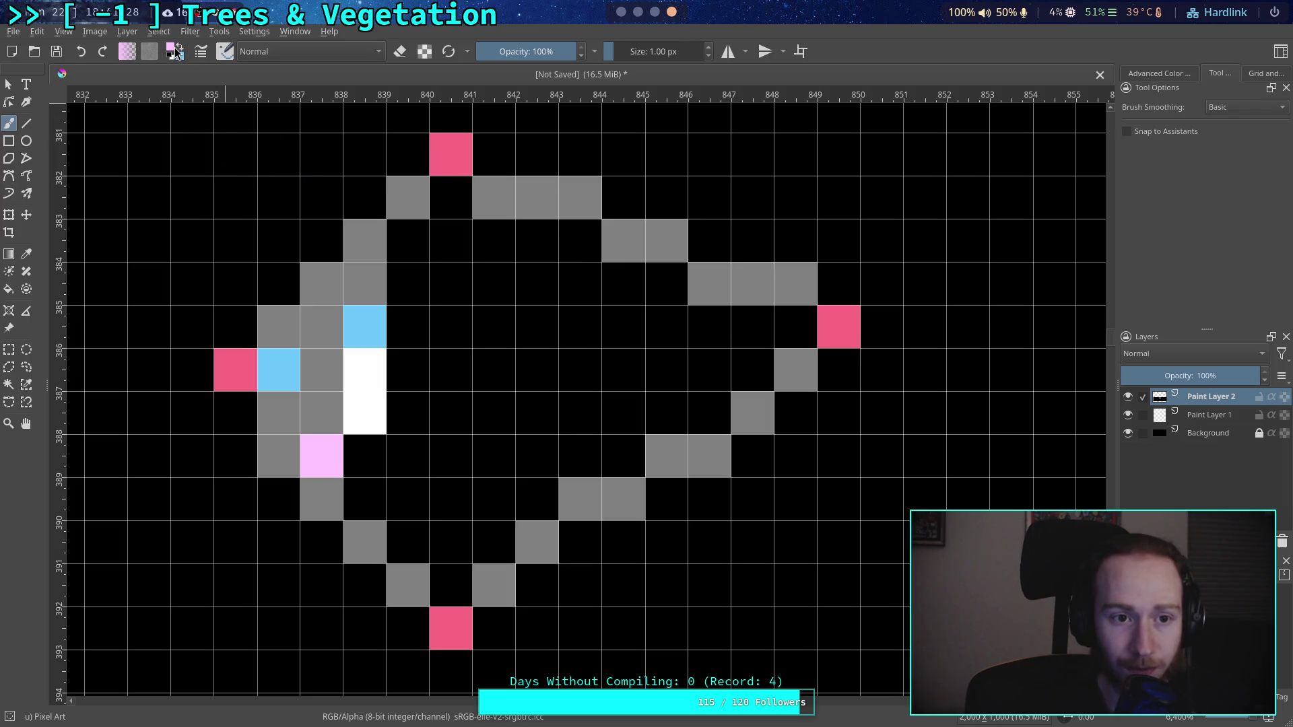
left_click(173, 51)
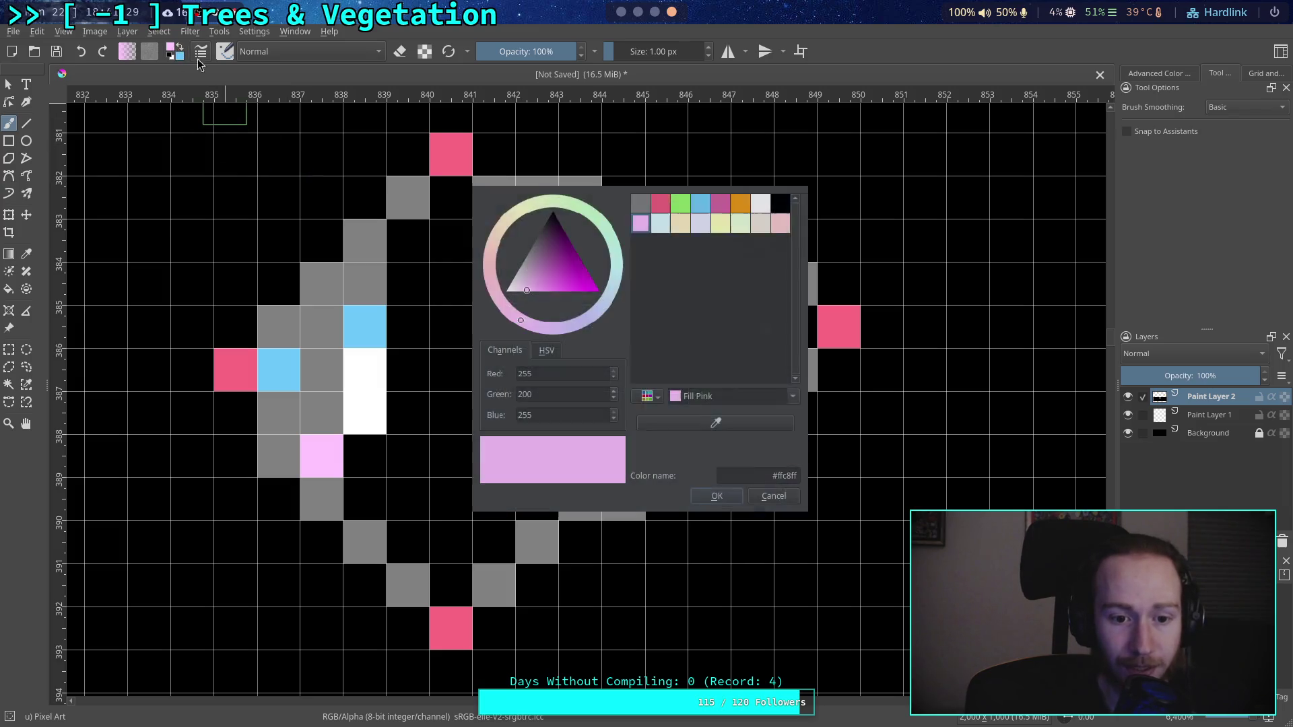
left_click(676, 225)
left_click(716, 498)
left_click(321, 455)
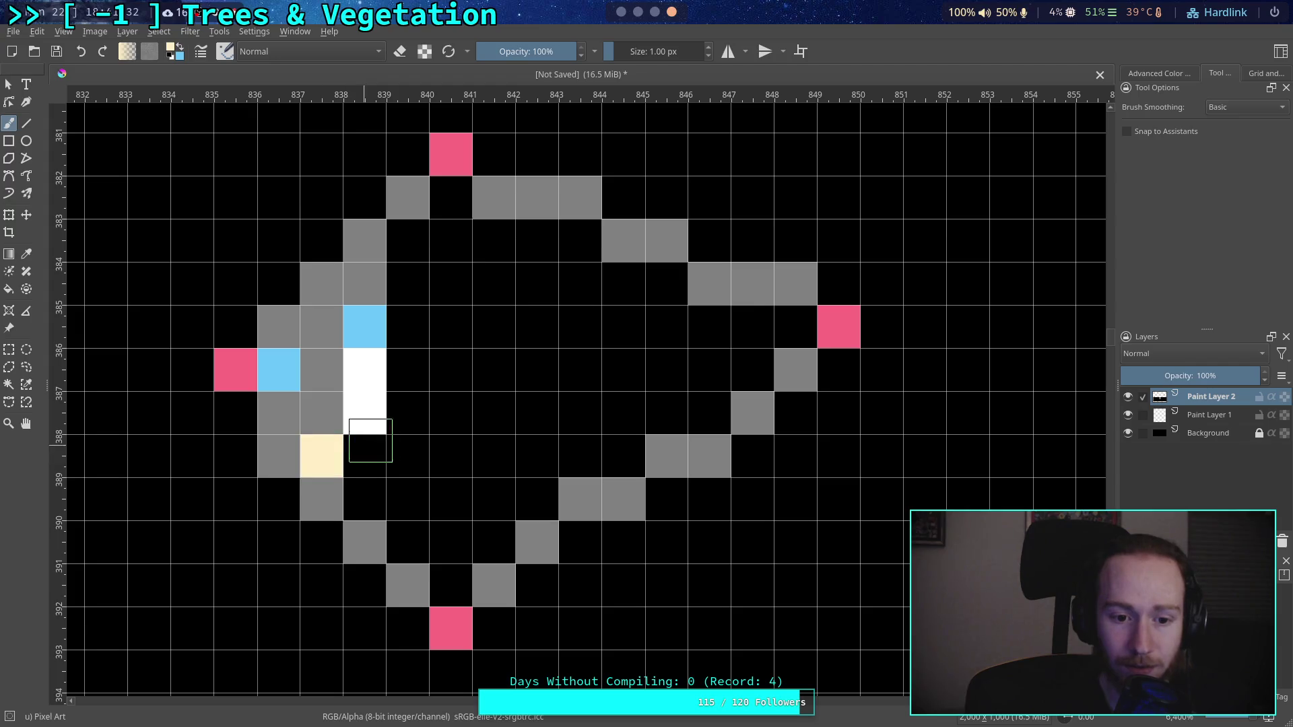
left_click(364, 412)
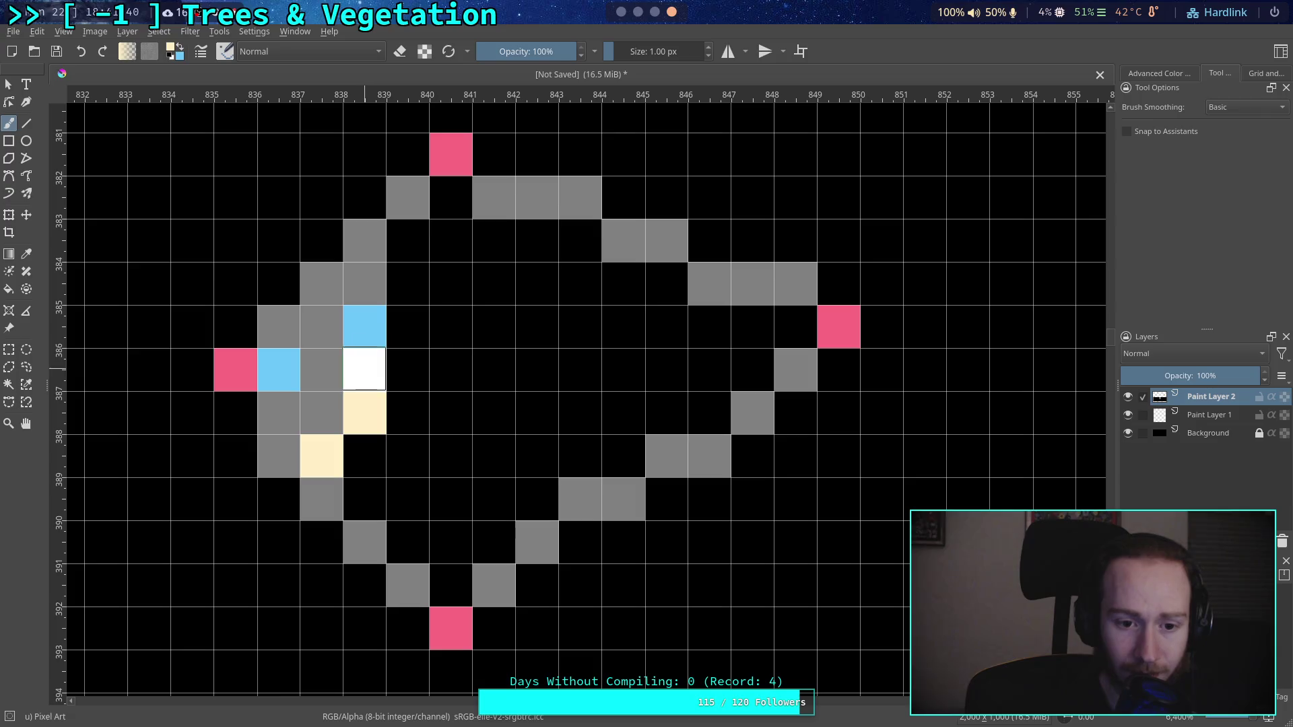
left_click(365, 370)
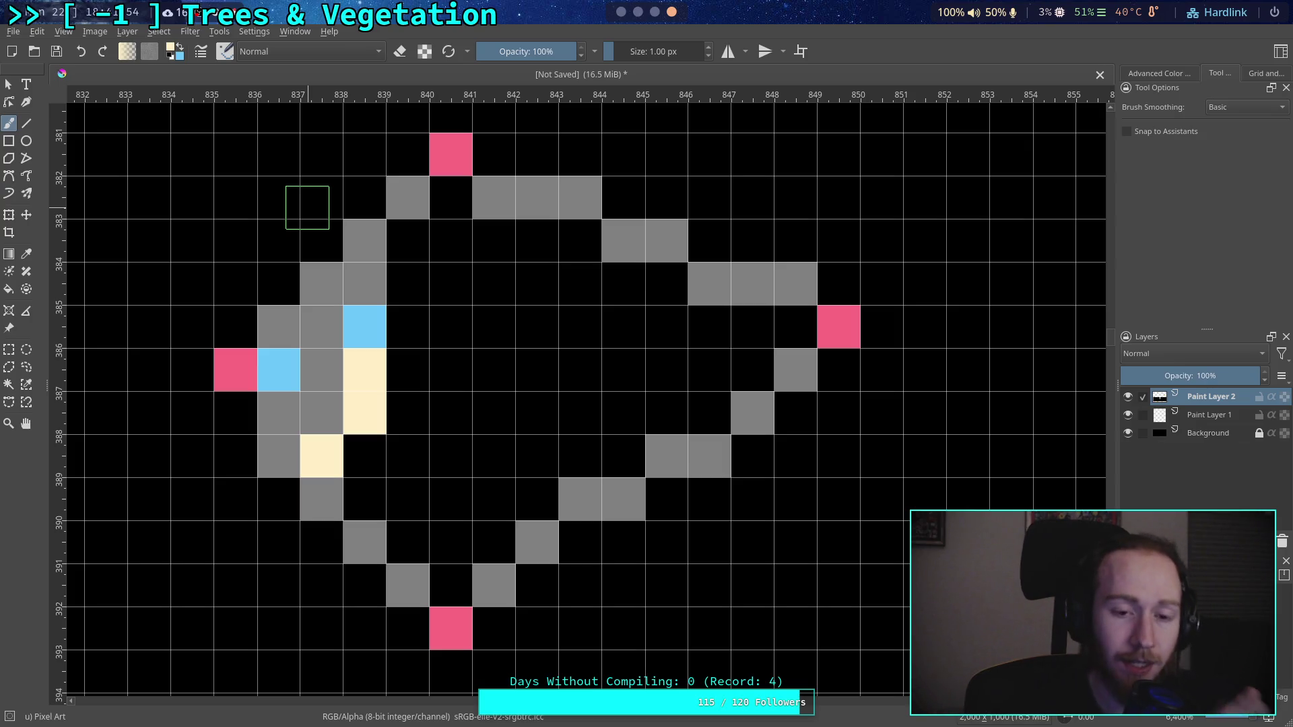
Step: Paint column 839, rows 384–386, and pixel 838,386 white
left_click(169, 57)
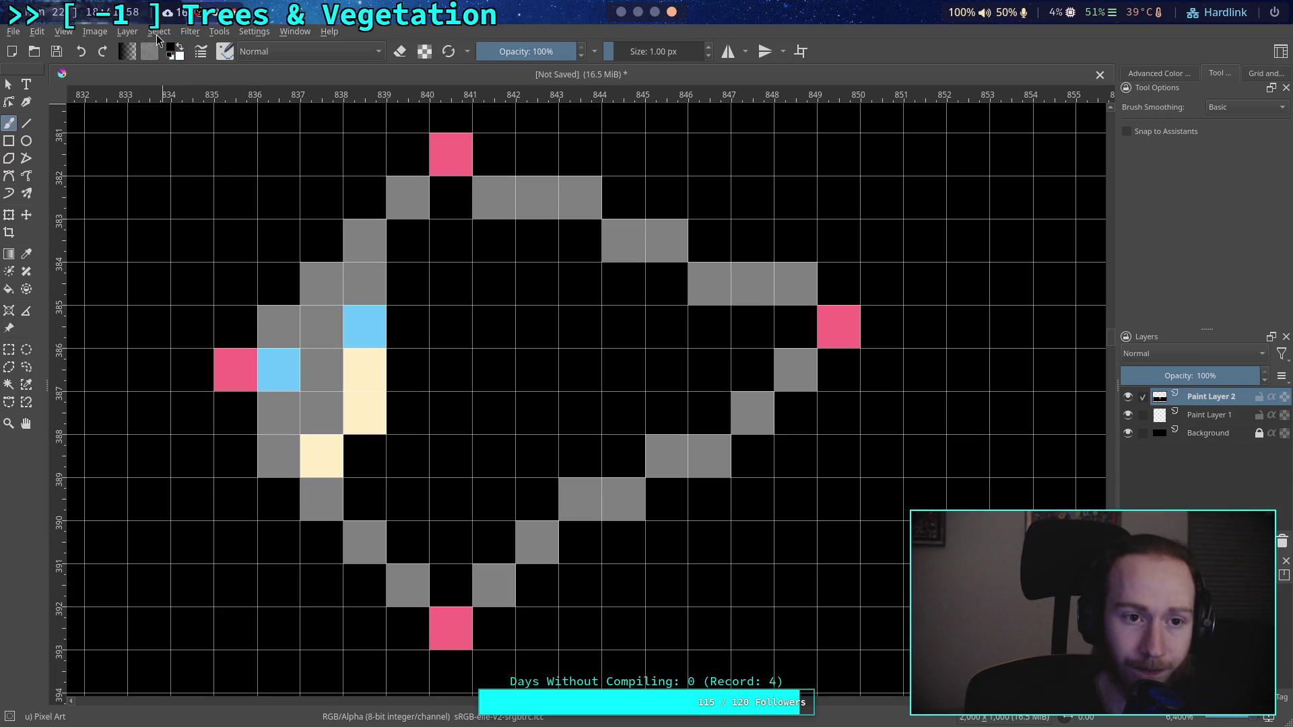
key("x")
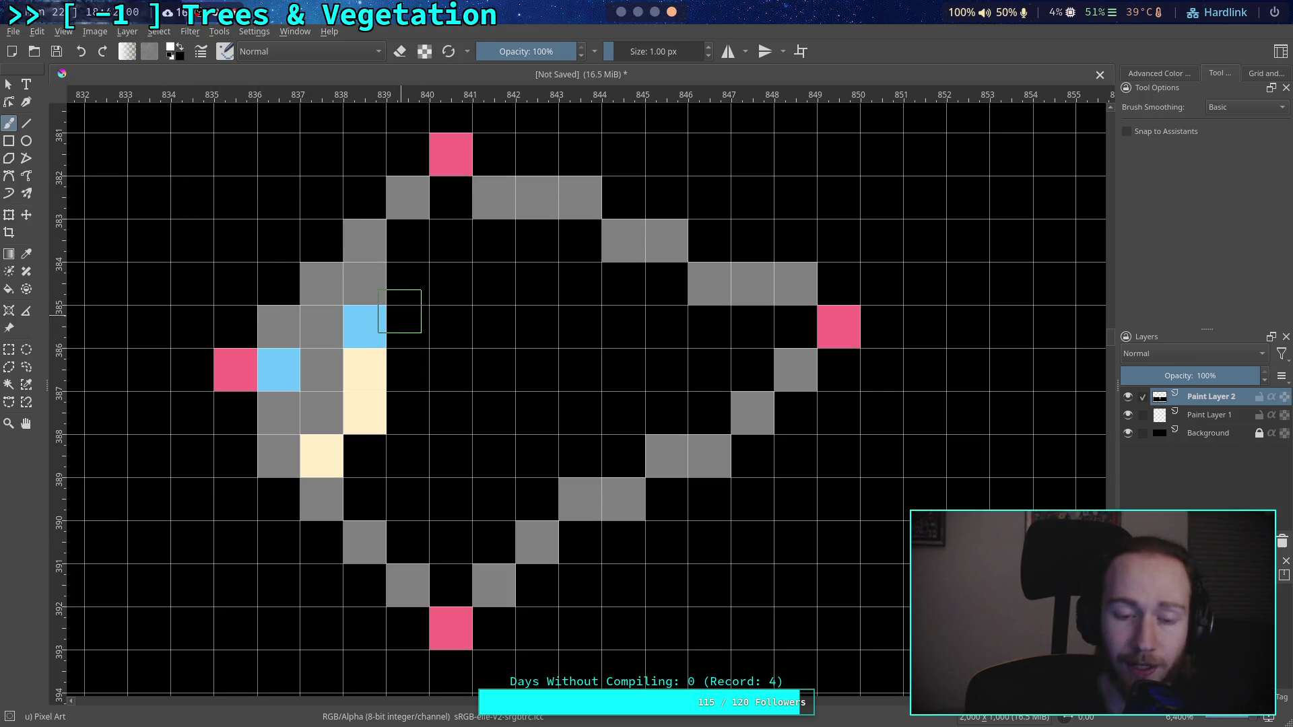
left_click_drag(407, 284, 407, 384)
left_click(362, 369)
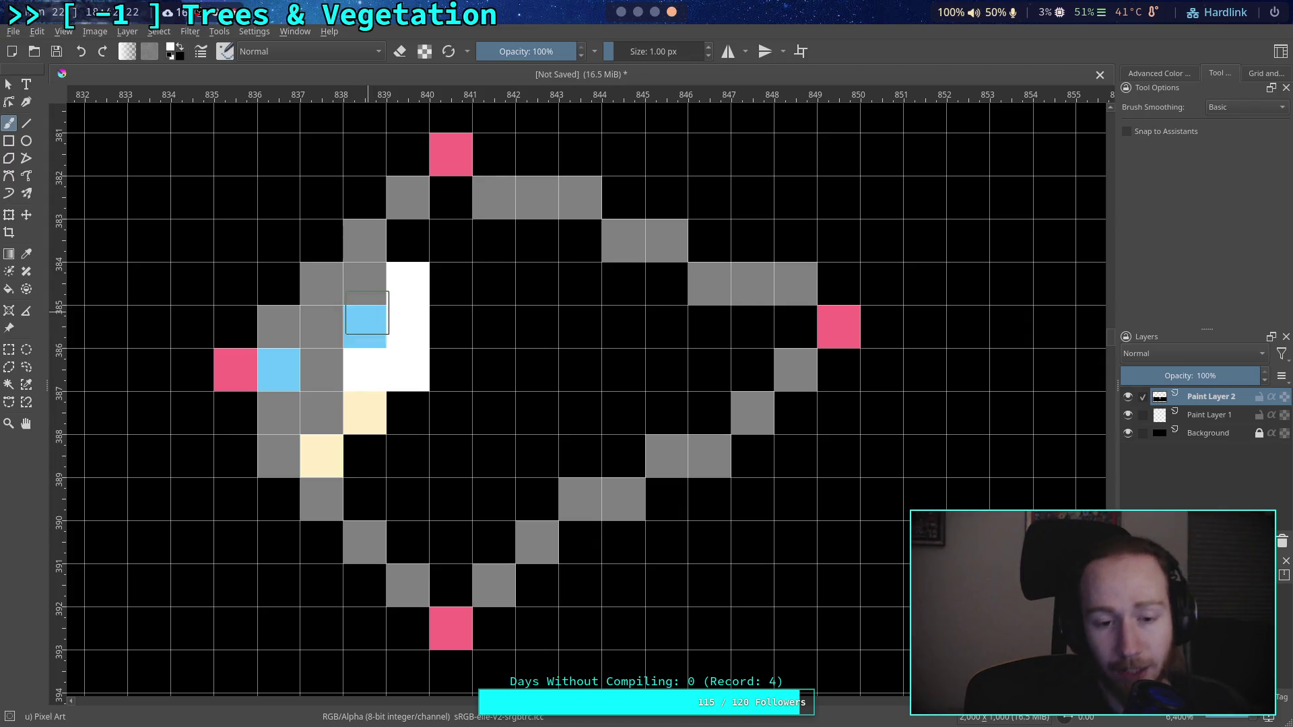
Step: Cover pixel 839,384 and the new white pixels with grey
left_click(172, 51)
left_click(640, 201)
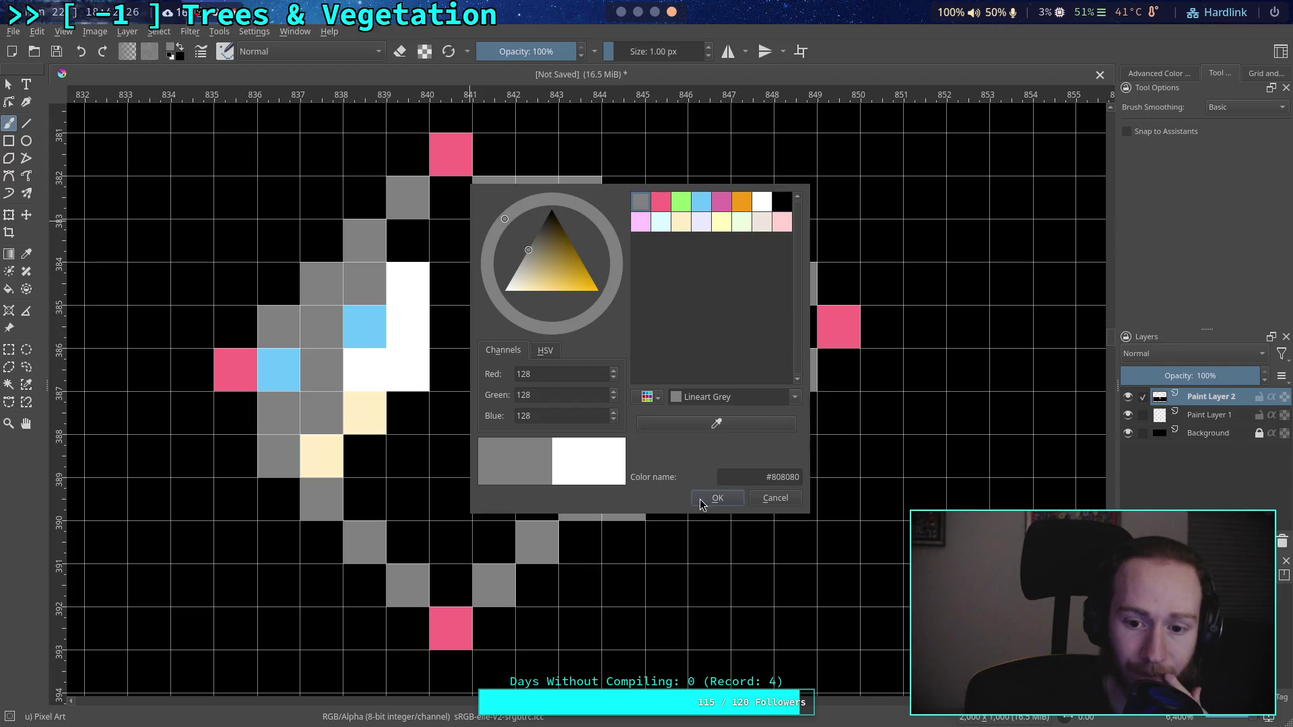
left_click(716, 497)
left_click(407, 284)
mouse_move(406, 325)
left_mouse_down()
mouse_move(408, 369)
mouse_move(364, 369)
left_mouse_up()
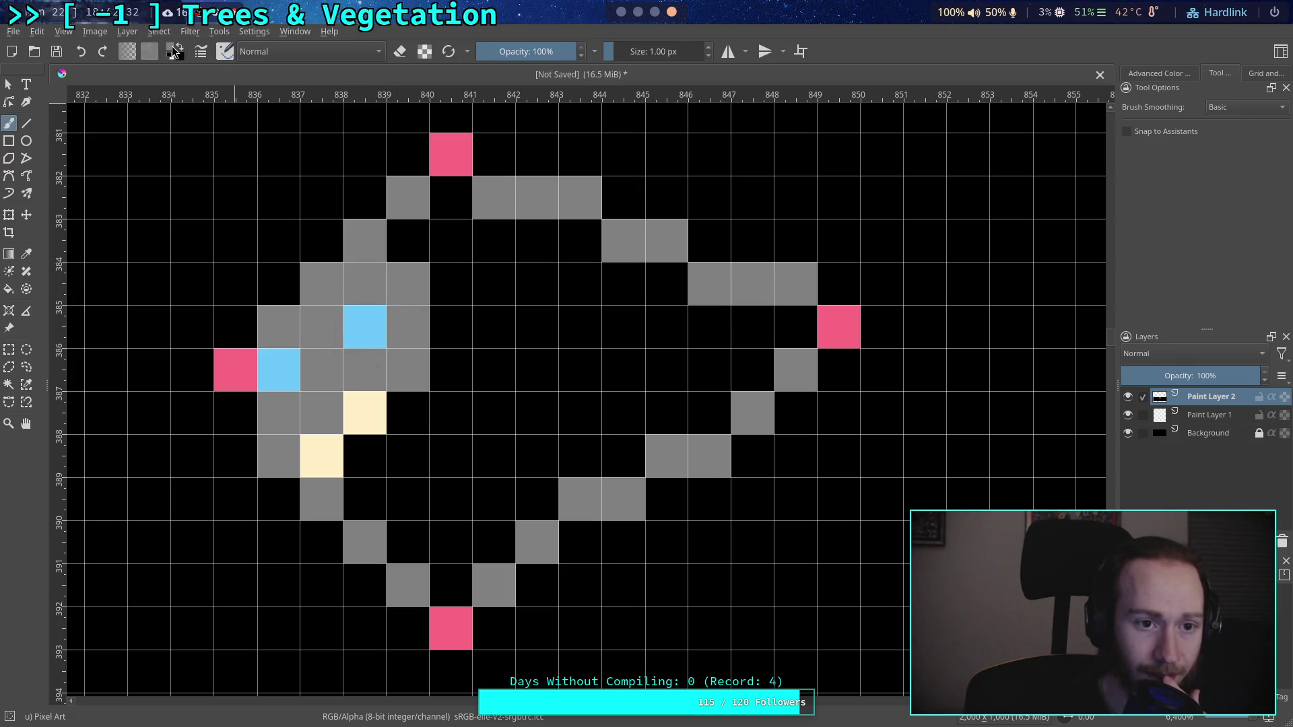
Step: Paint white at 839,383 and down column 840
left_click(174, 52)
left_click(761, 200)
left_click(717, 498)
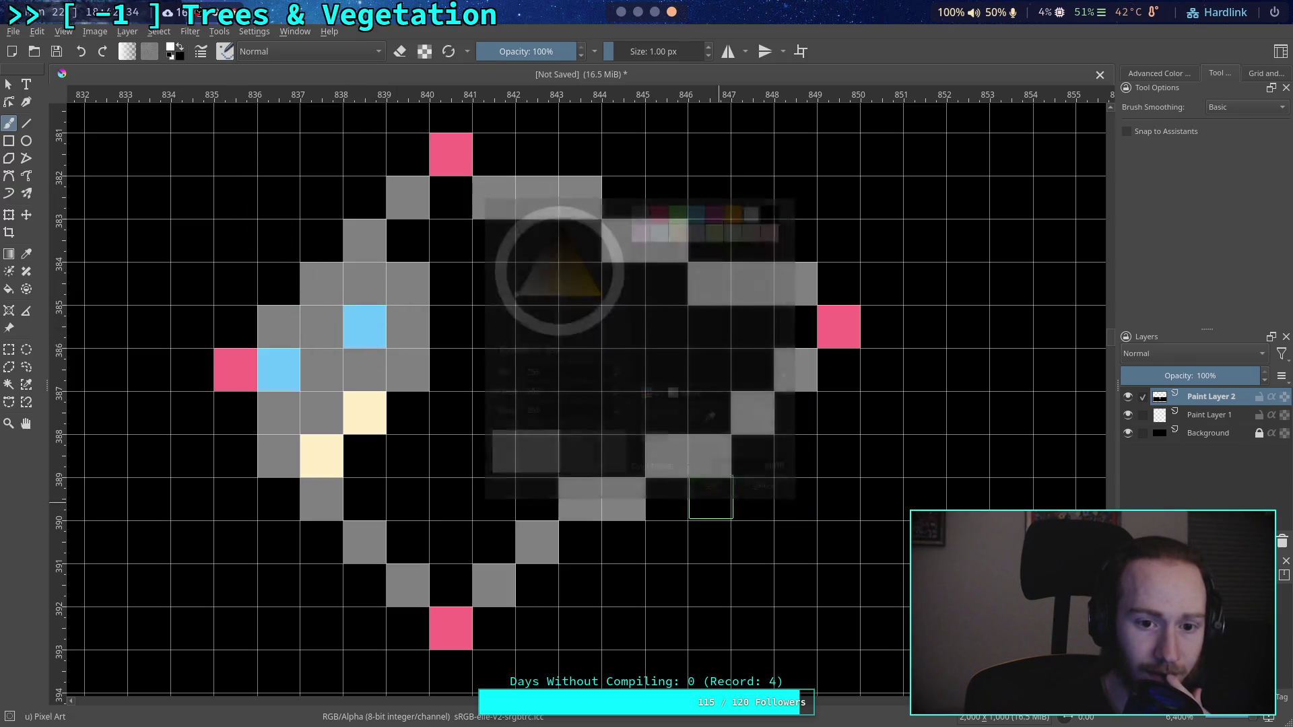
mouse_move(406, 241)
left_mouse_down()
mouse_move(439, 270)
mouse_move(450, 384)
mouse_move(375, 424)
left_mouse_up()
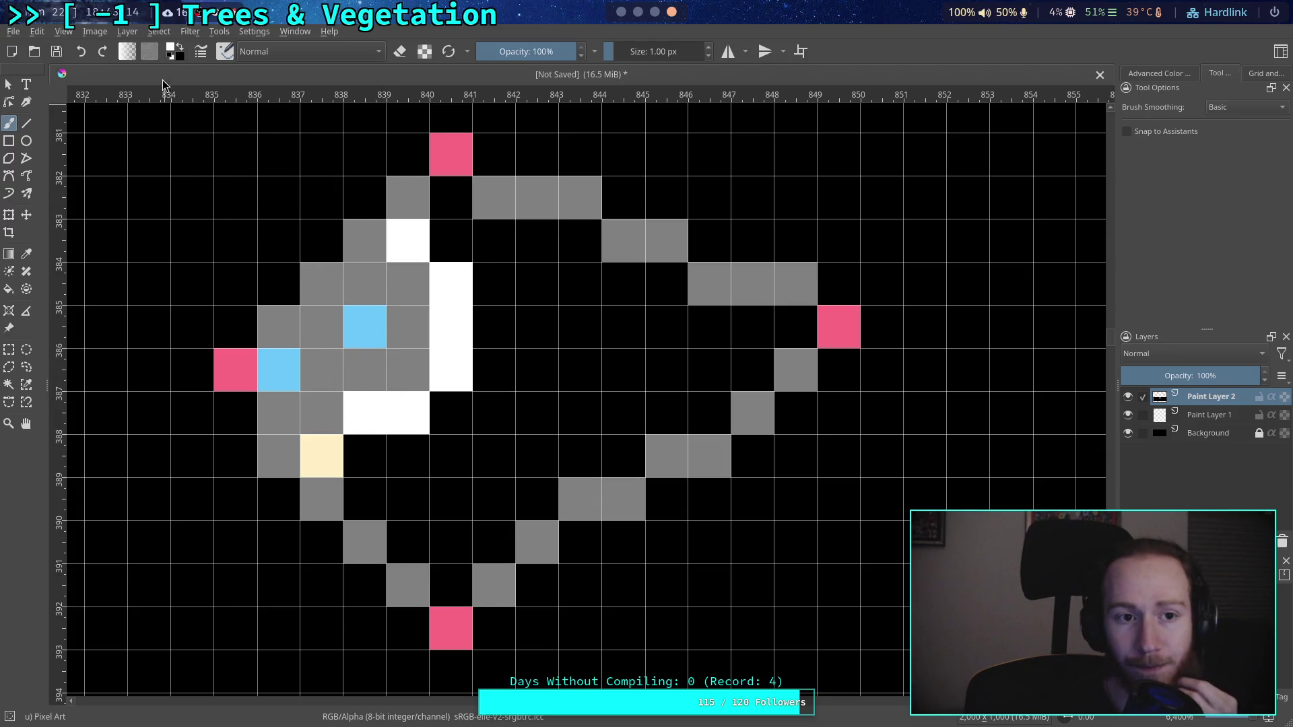
Step: Add cream Fill Orange pixels at 838,388 and 838,389
left_click(172, 51)
left_click(640, 202)
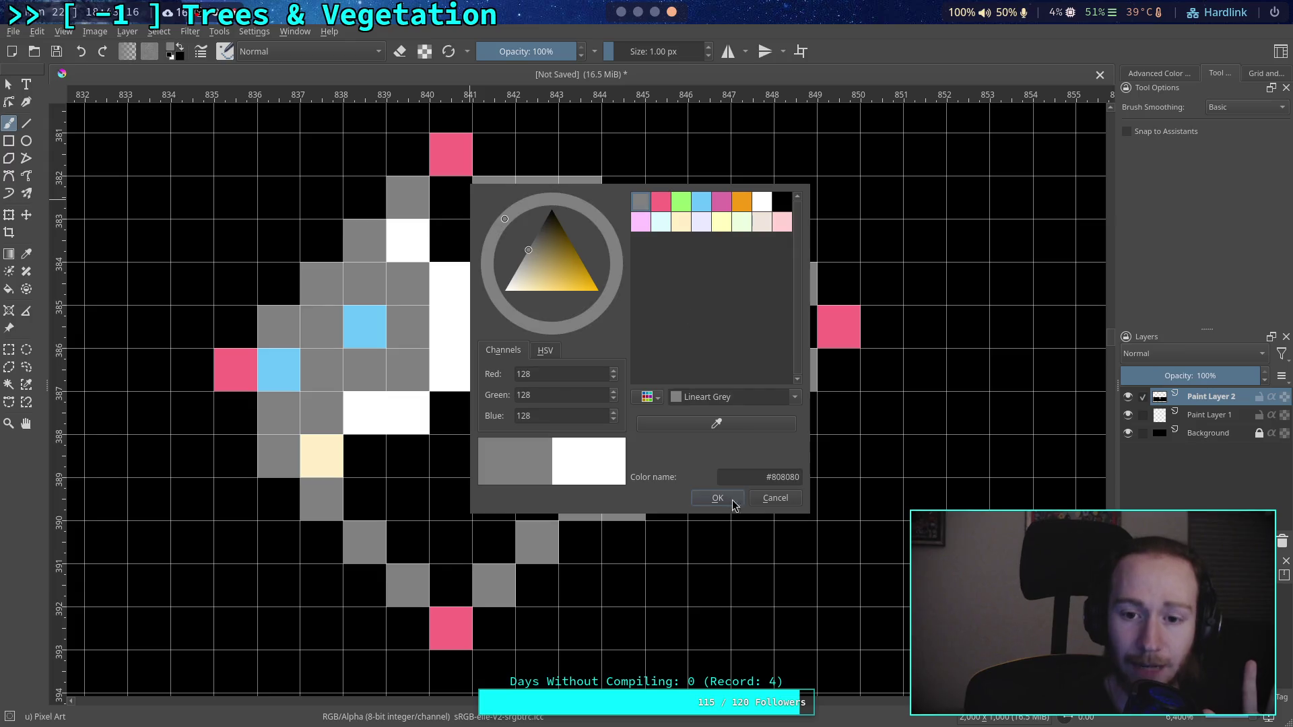
left_click(718, 500)
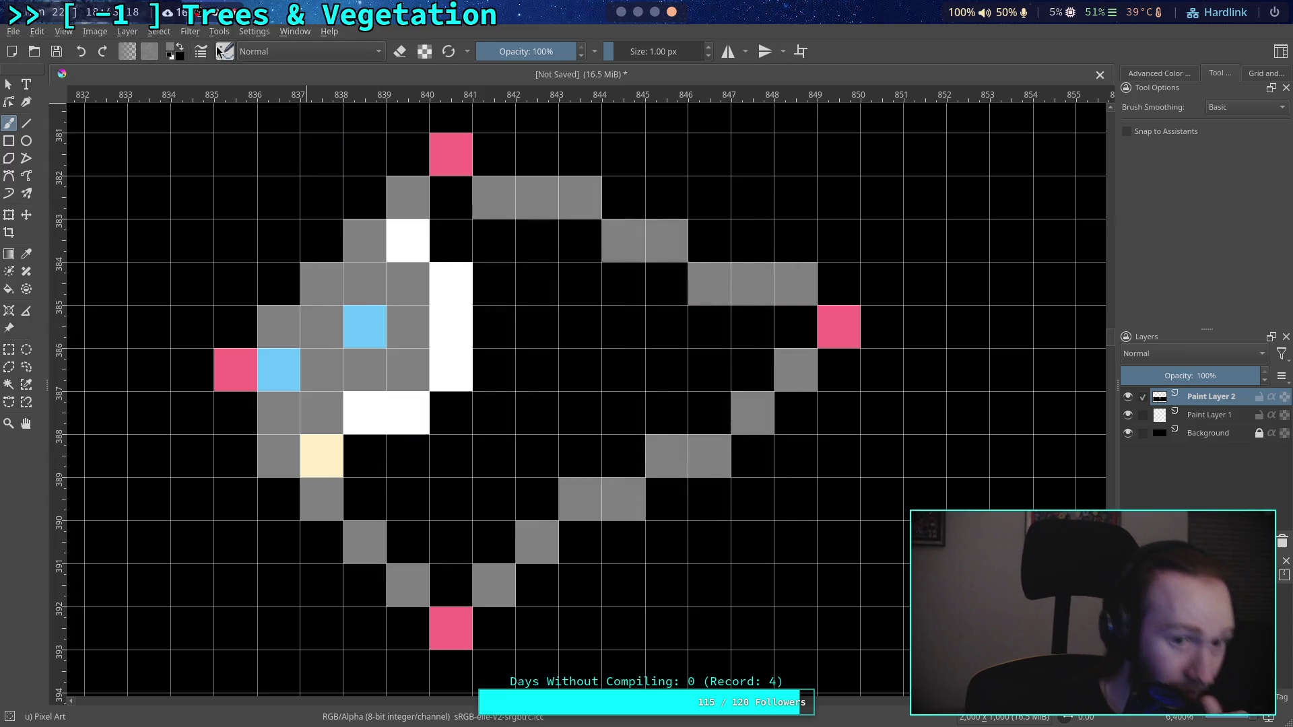
left_click(174, 52)
left_click(682, 224)
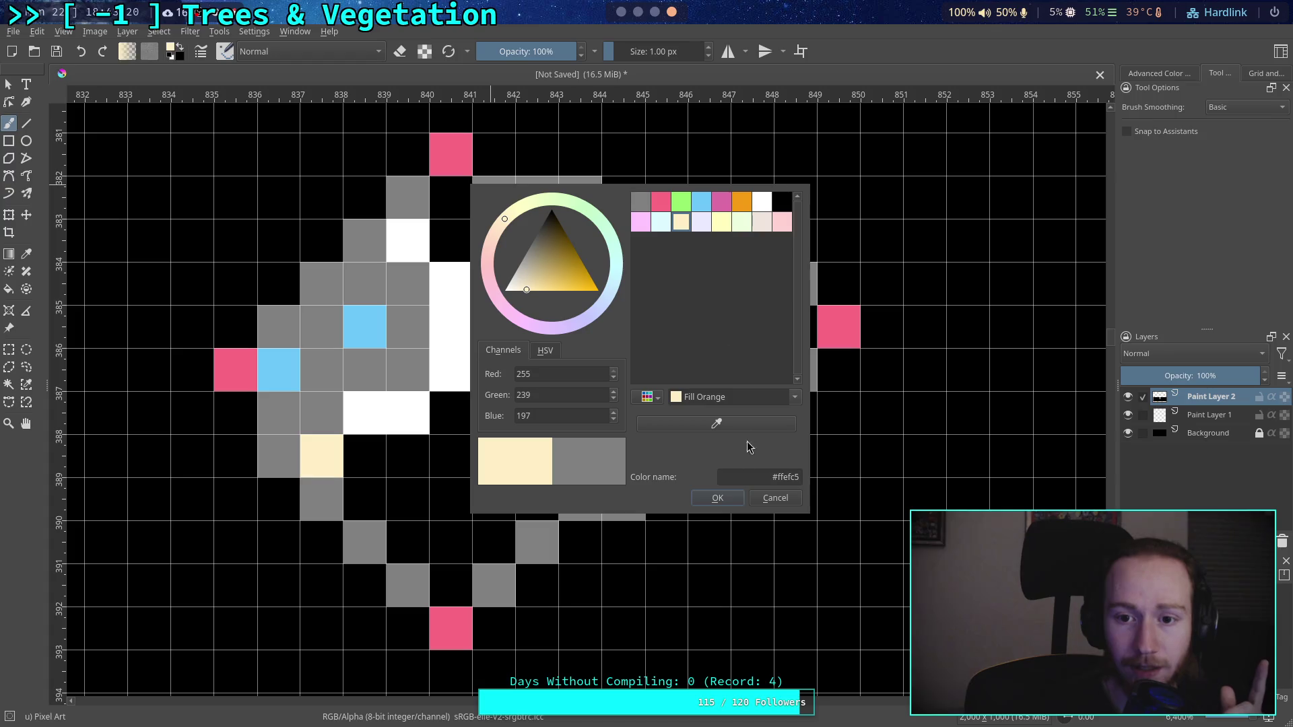
left_click(716, 496)
left_click(367, 457)
left_click(367, 499)
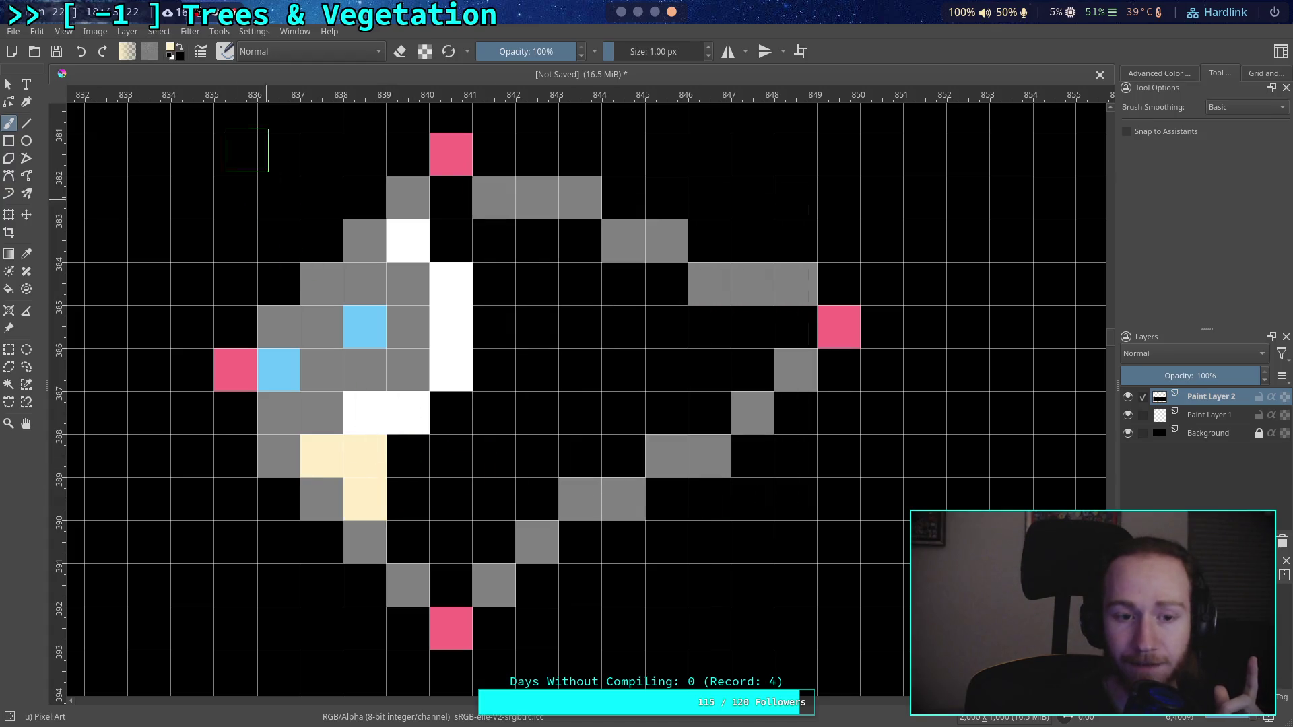
Step: Paint Lineart Grey over the white highlight cells inside the outline
left_click(174, 51)
left_click(667, 223)
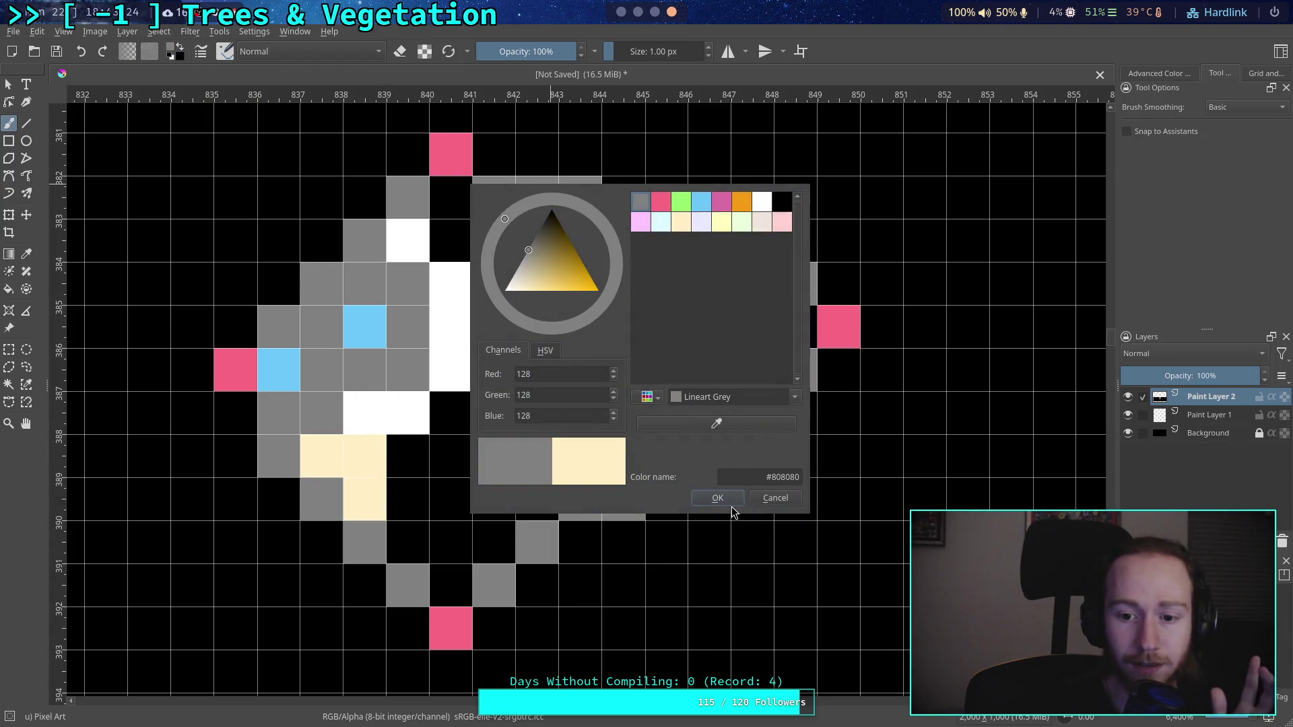
left_click(716, 496)
mouse_move(394, 426)
left_mouse_down()
mouse_move(449, 453)
mouse_move(449, 243)
mouse_move(410, 241)
mouse_move(488, 251)
mouse_move(493, 472)
left_mouse_up()
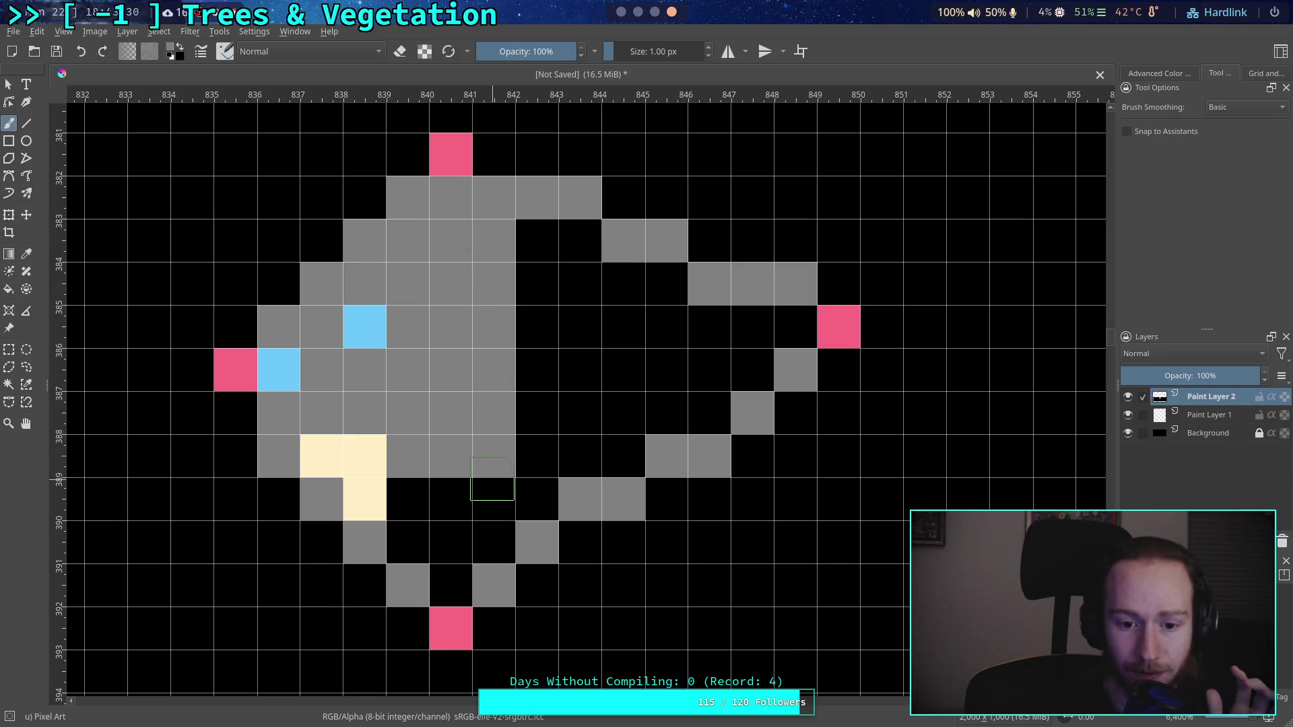
Step: Fill more interior cells grey, including 845,384, and place a light-blue pixel at 846,385
mouse_move(407, 498)
left_mouse_down()
mouse_move(491, 519)
mouse_move(490, 540)
mouse_move(432, 571)
mouse_move(529, 499)
mouse_move(537, 283)
mouse_move(580, 249)
mouse_move(580, 458)
mouse_move(636, 291)
left_mouse_up()
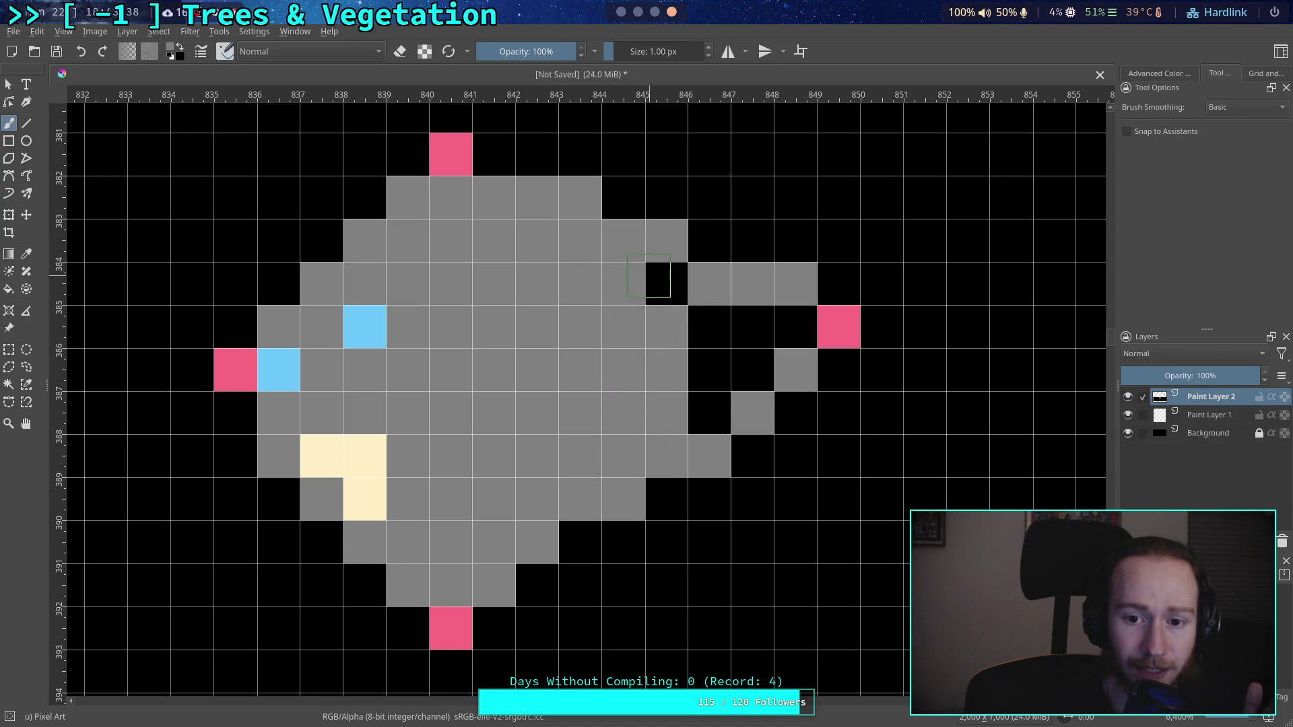
left_click(665, 283)
left_click(174, 52)
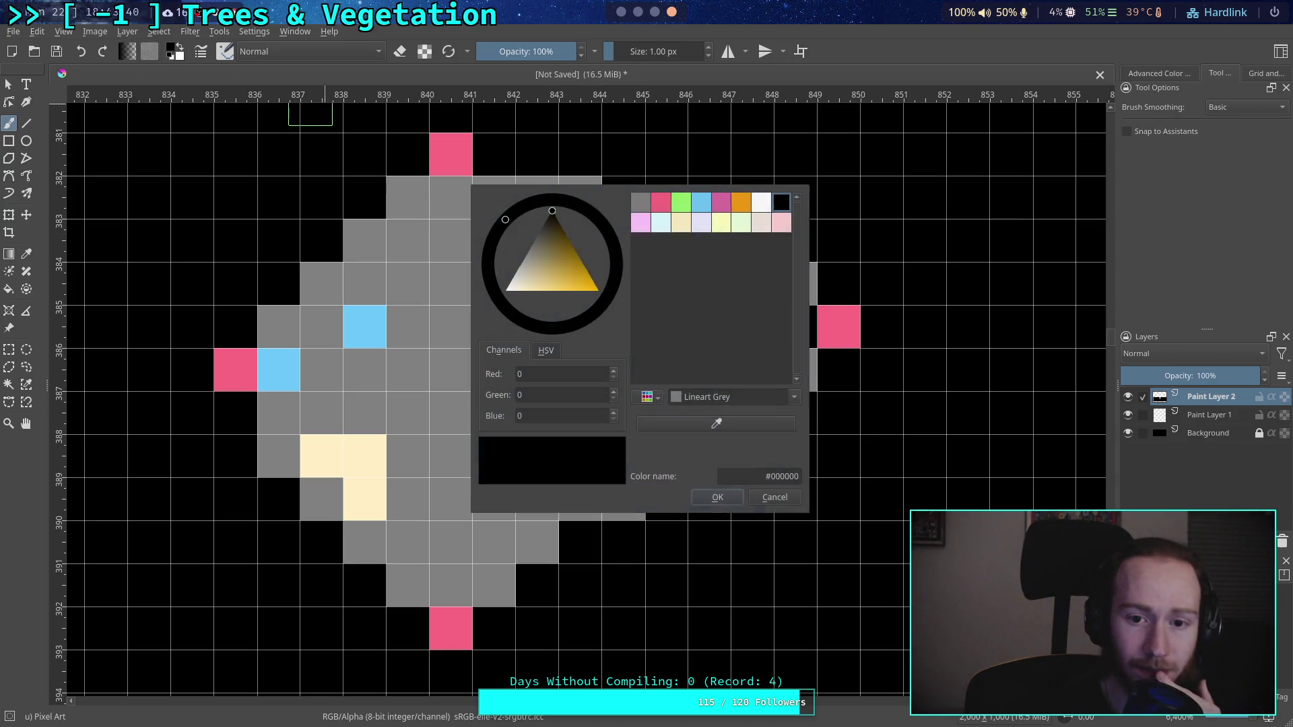
left_click(703, 202)
key("Return")
left_click(707, 326)
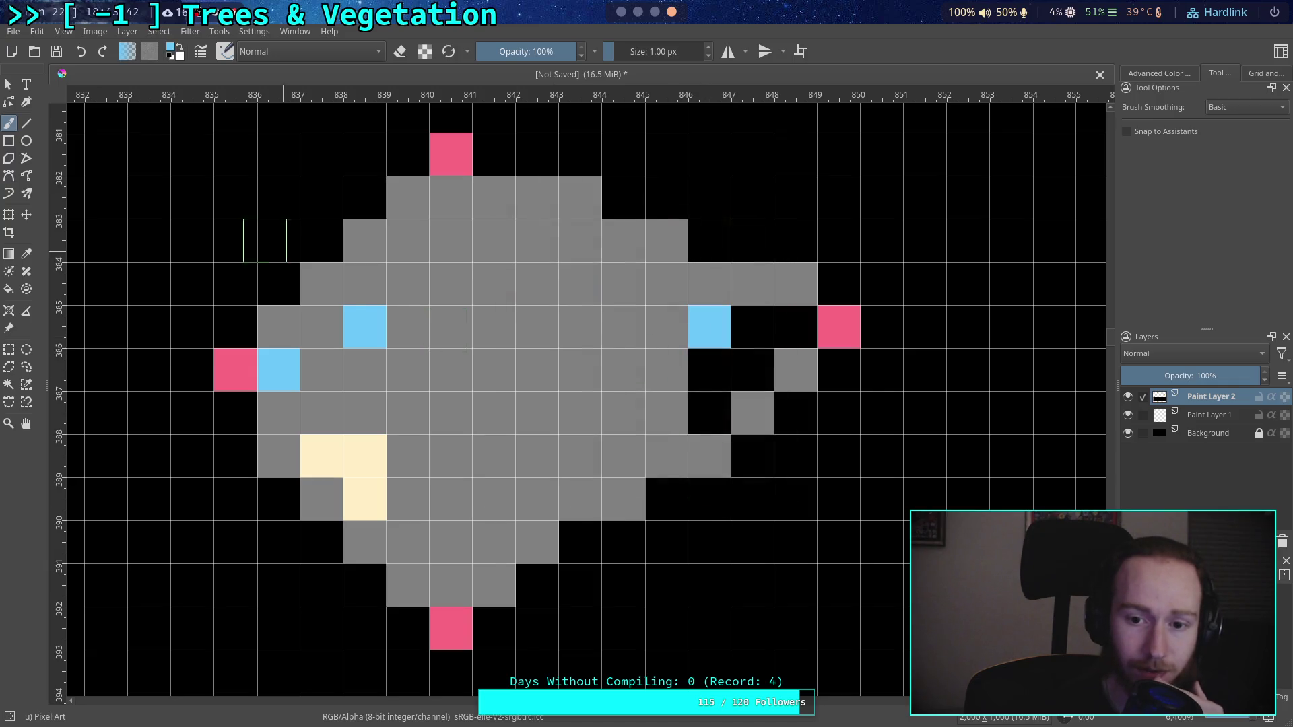
Step: Fill the cells right of the light-blue pixel with Lineart Grey
left_click(173, 51)
left_click(638, 202)
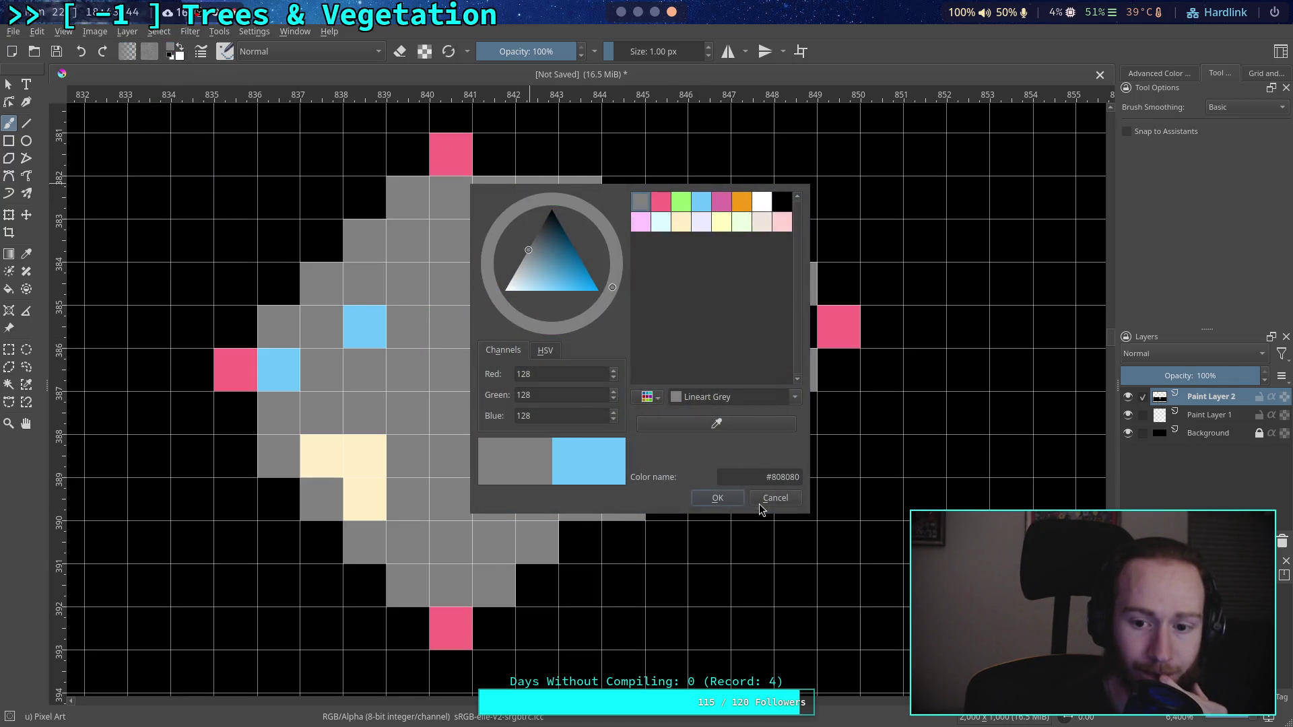
left_click(716, 498)
mouse_move(707, 414)
left_mouse_down()
mouse_move(751, 357)
mouse_move(801, 334)
left_mouse_up()
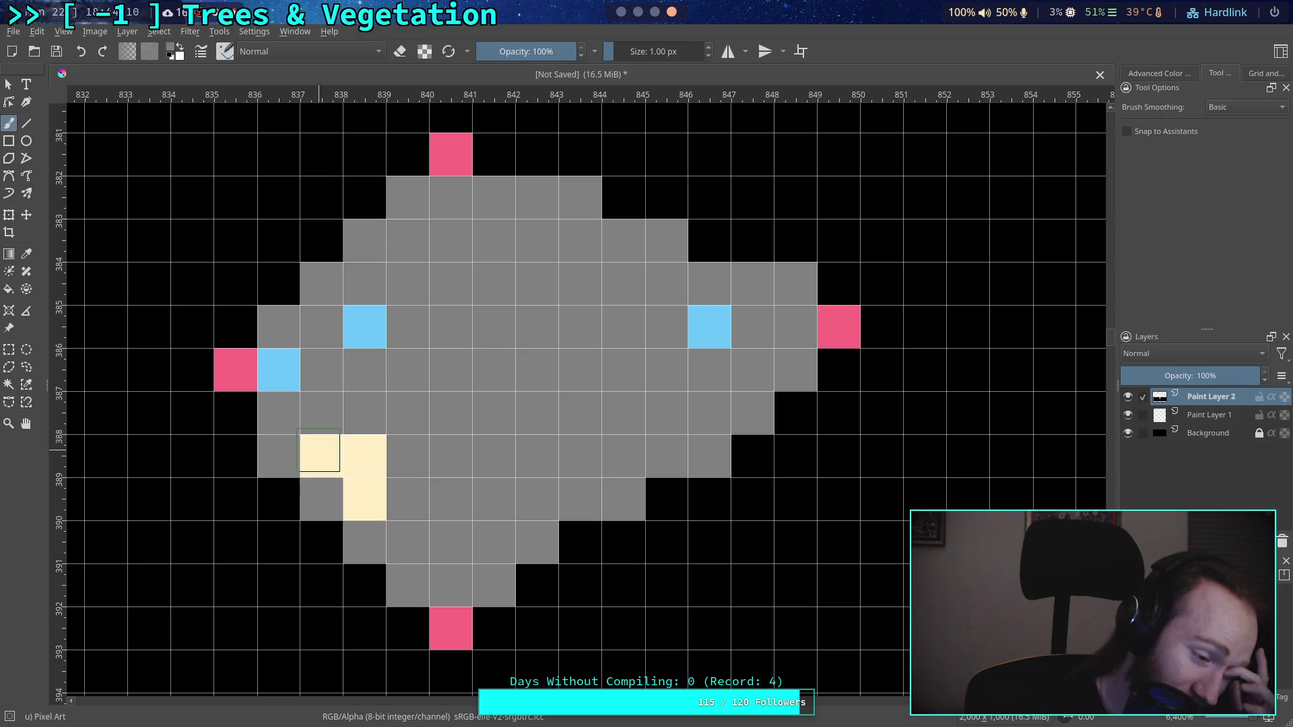
Step: Try a blue pixel at 839,388, then return it to grey
left_click(173, 49)
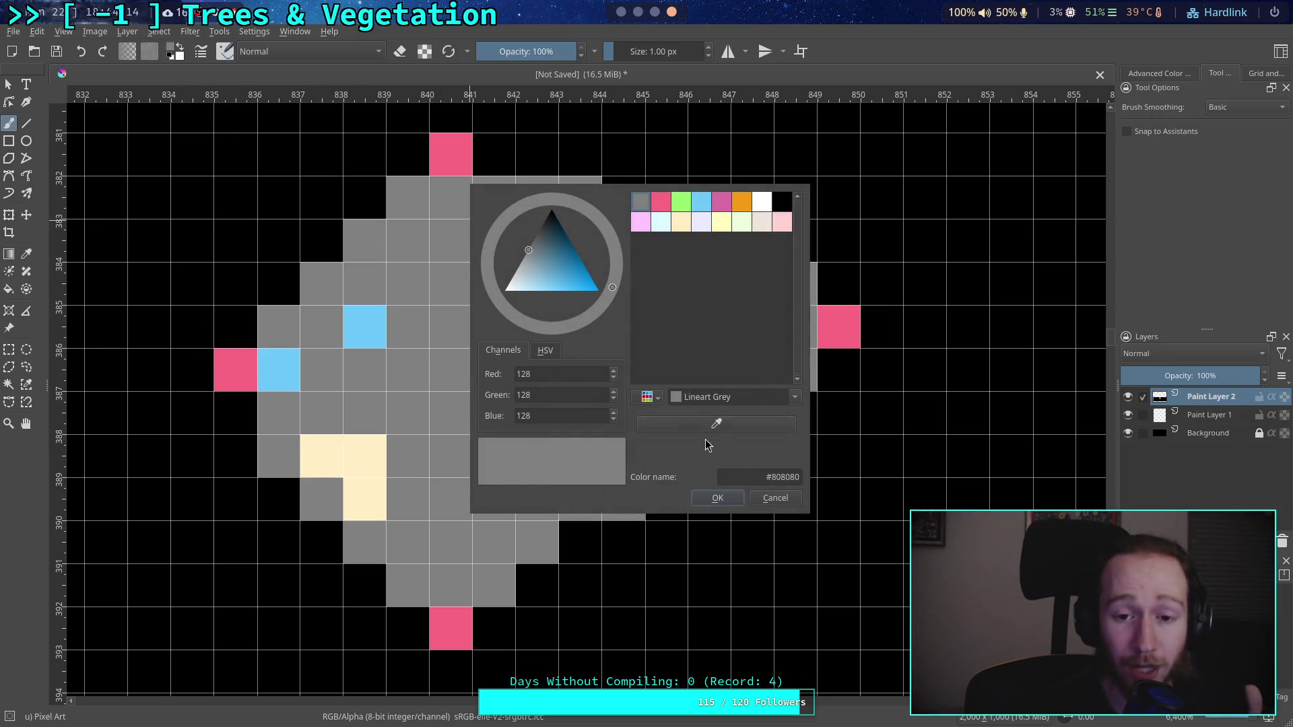
left_click(701, 202)
left_click(717, 497)
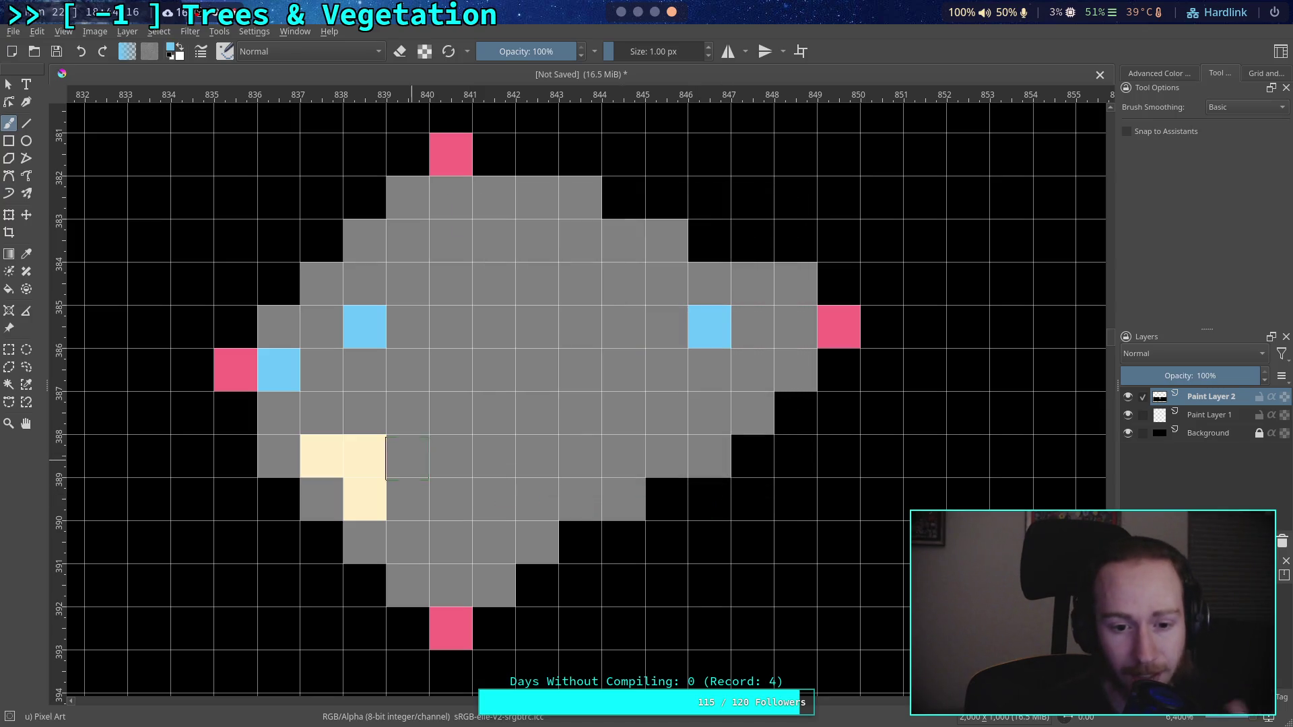
left_click(407, 455)
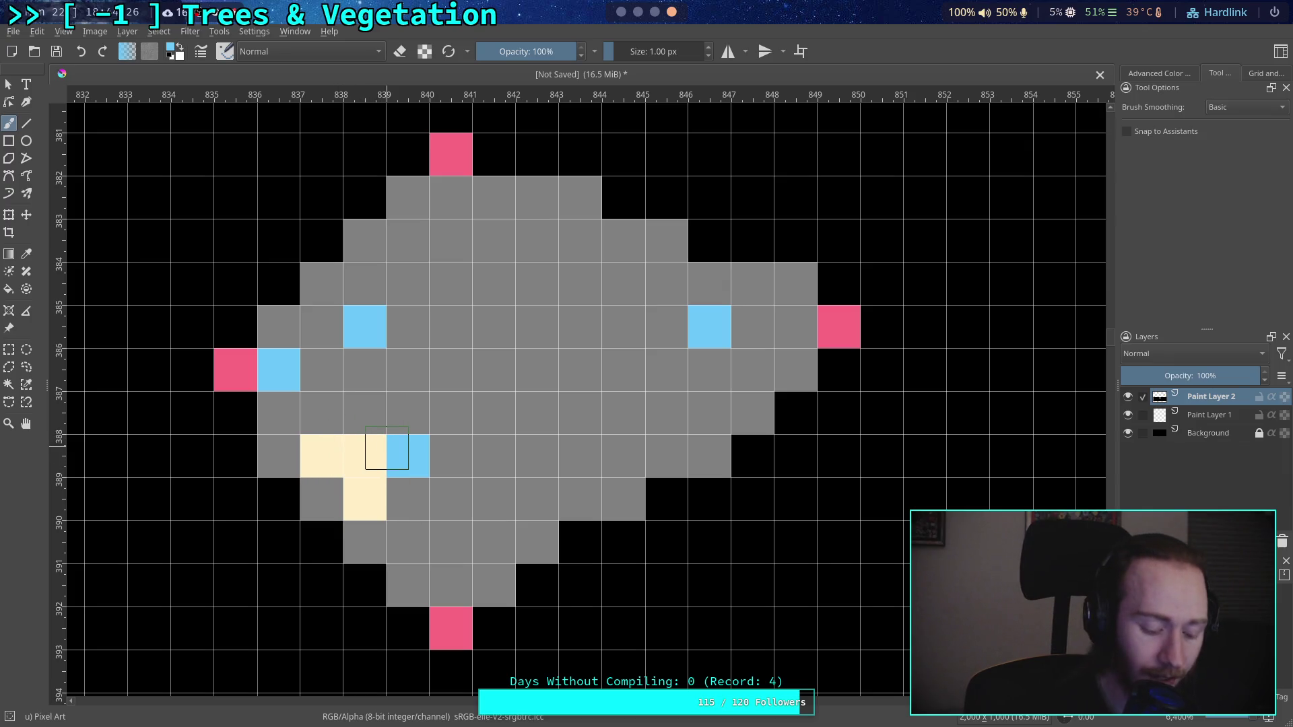
left_click(408, 455)
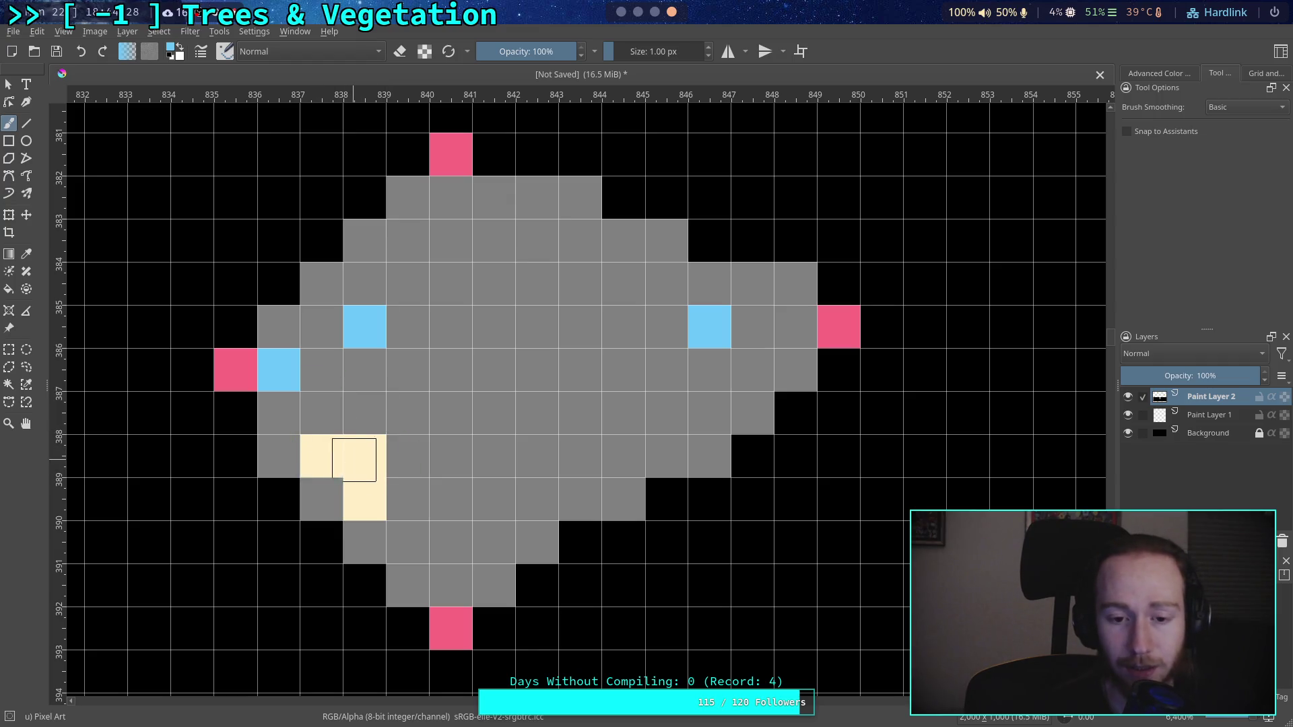
Step: Paint the two left blue pixels and the cream pixels grey
left_click(173, 51)
left_click(655, 265)
left_click(706, 496)
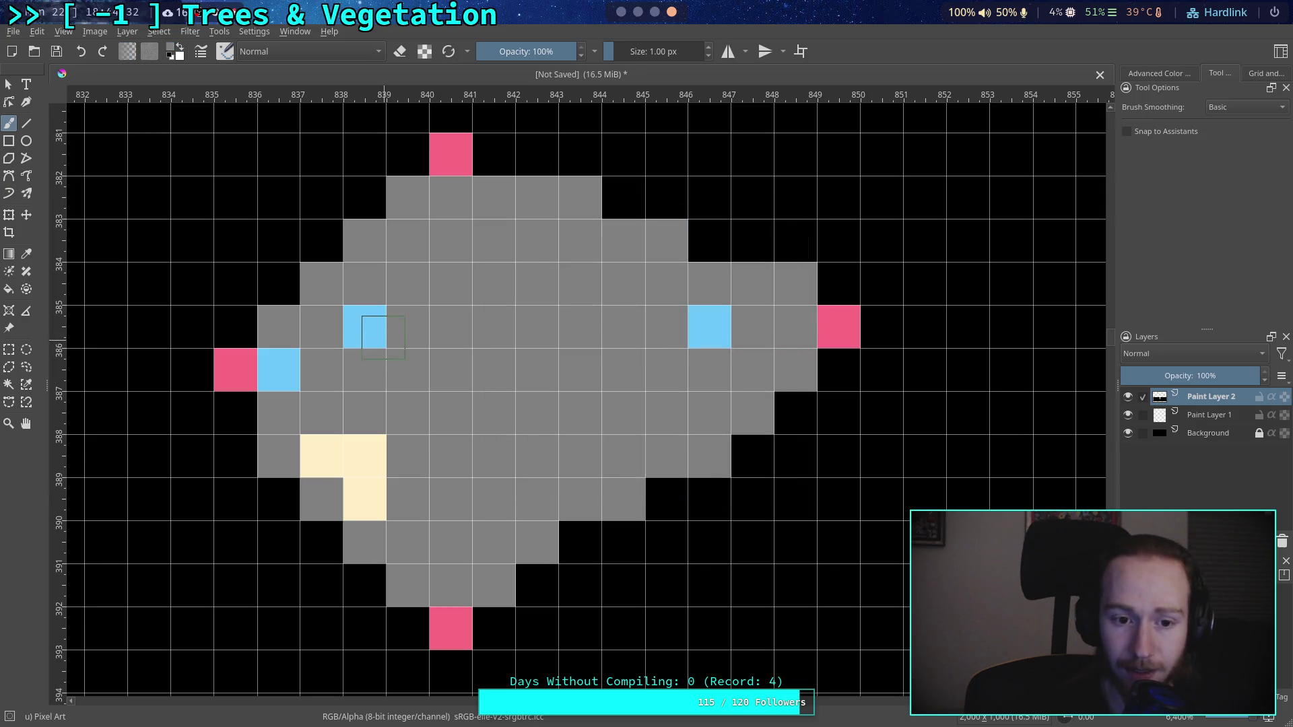
left_click(383, 337)
left_click(278, 369)
left_click_drag(321, 455, 364, 499)
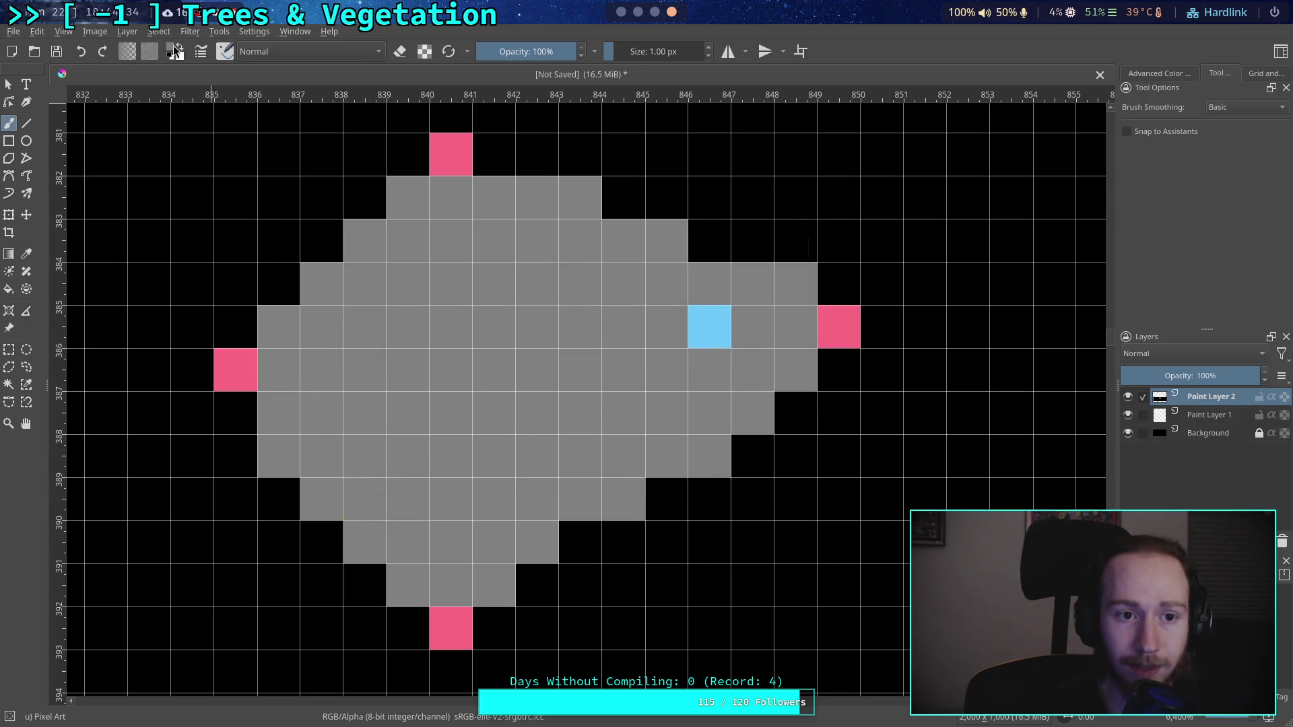
Step: Restore the left light-blue pixels, including 836,386, using undo and redo
left_click(173, 52)
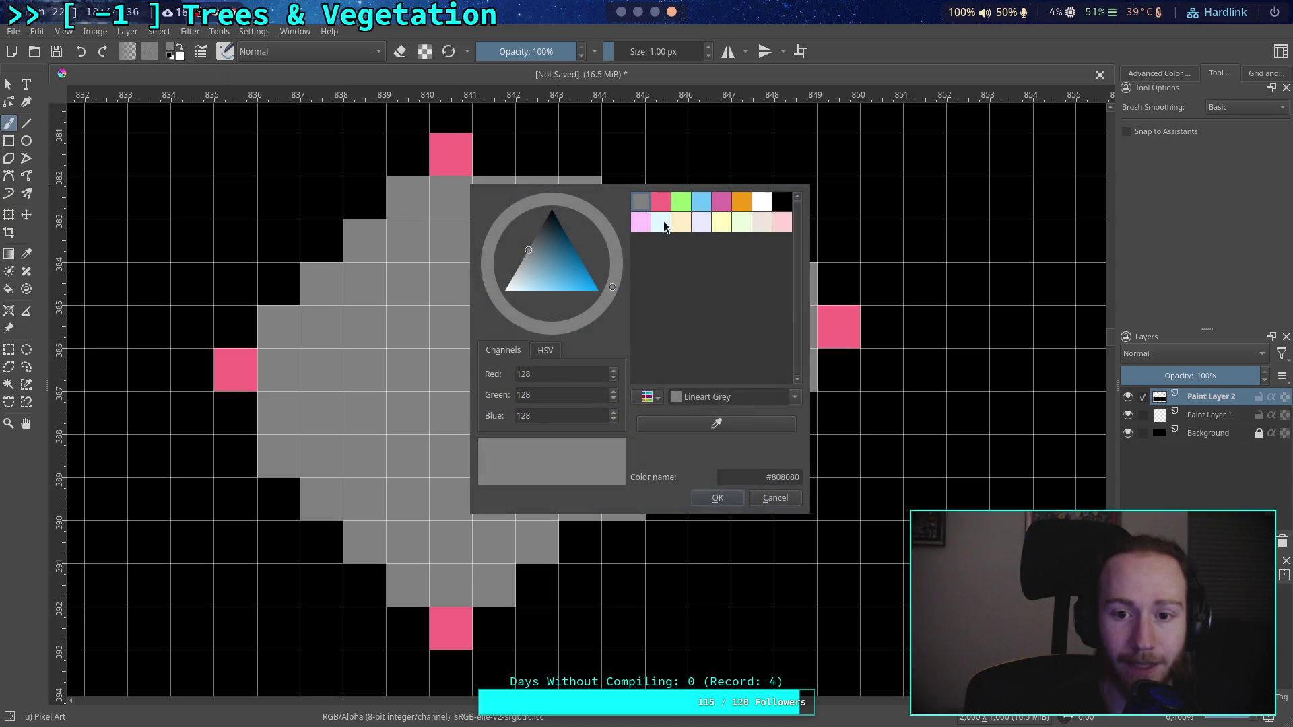
left_click(701, 201)
left_click(717, 499)
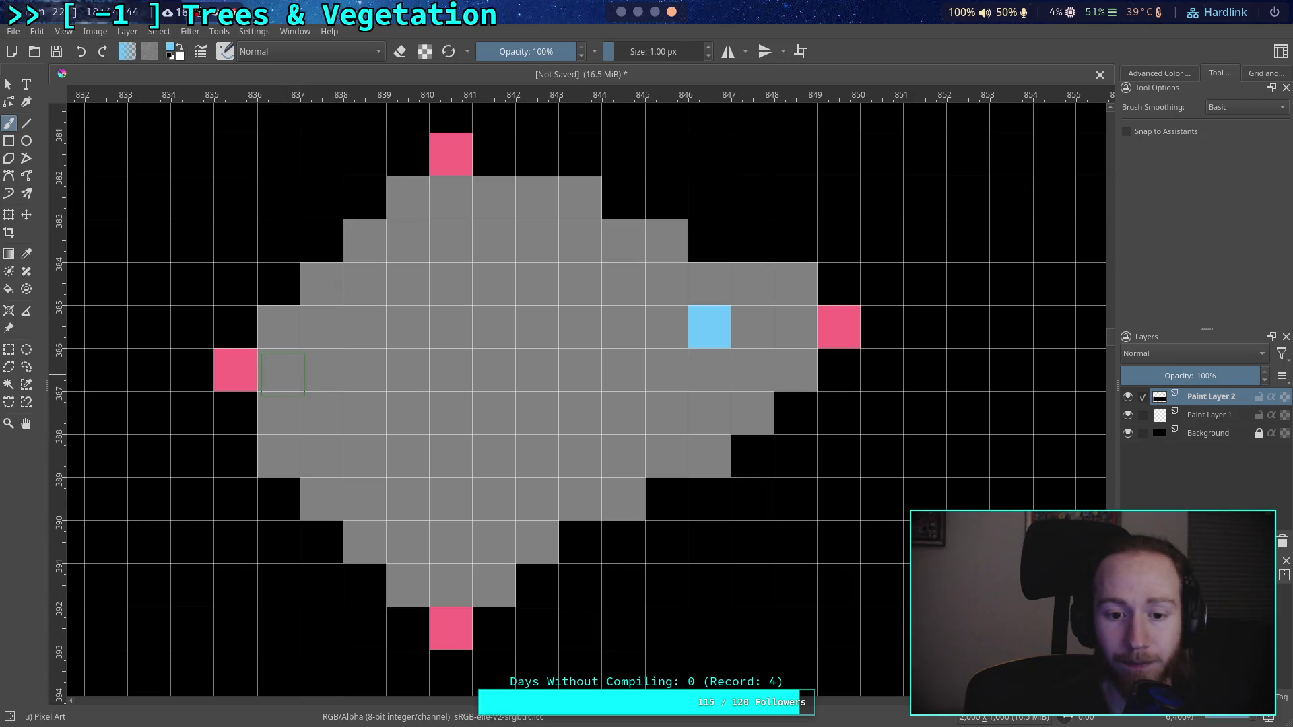
left_click(286, 374)
left_click(171, 48)
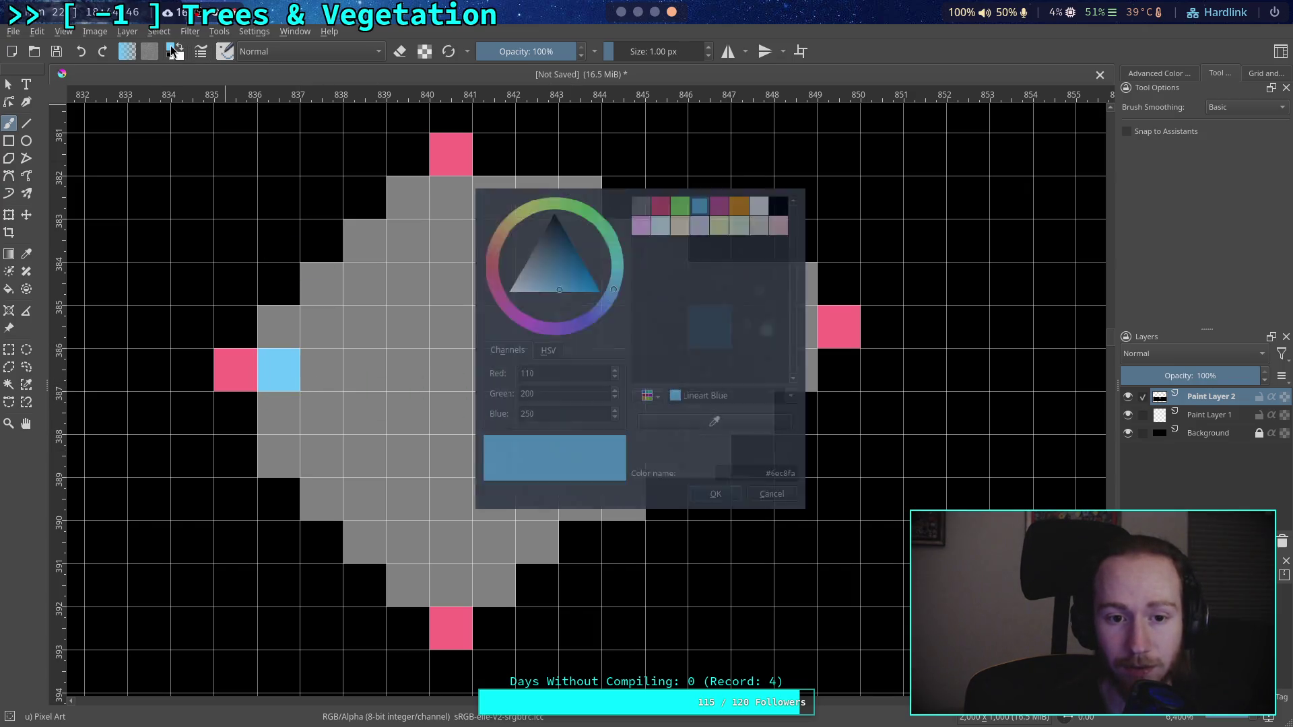
left_click(777, 500)
key("ctrl+z")
key("ctrl+z")
key("ctrl+z")
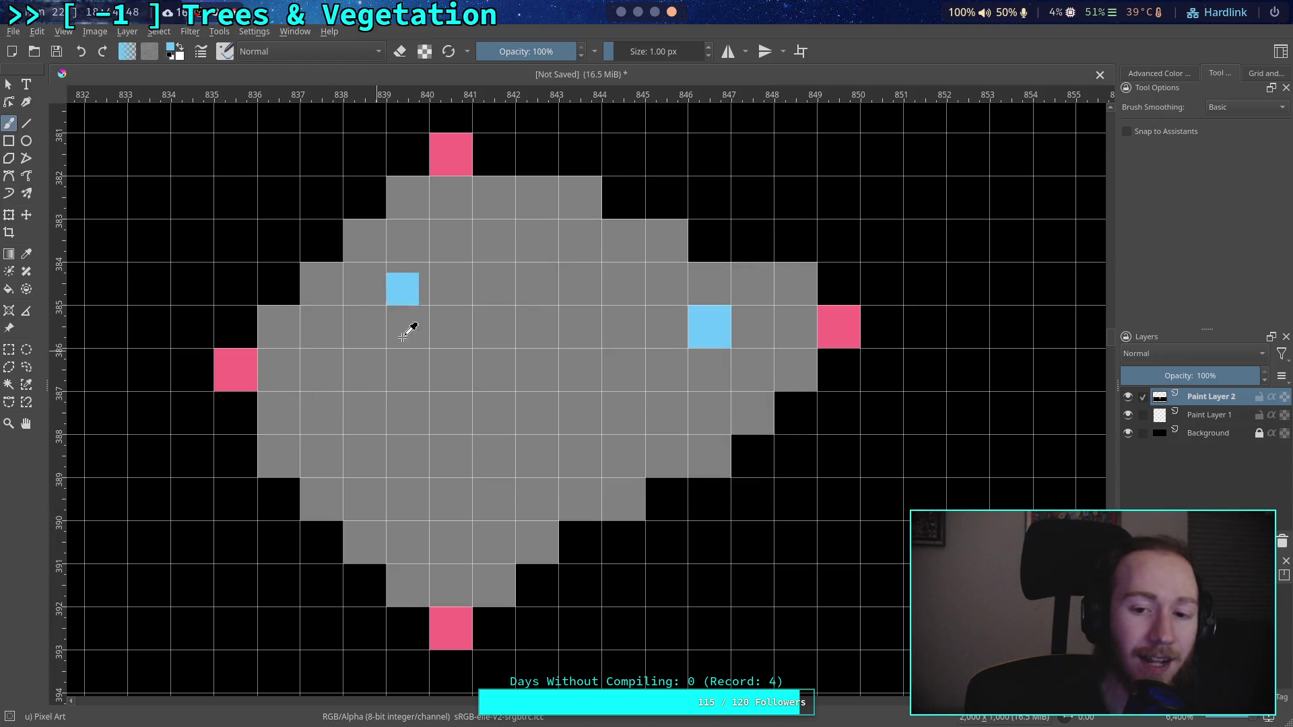
key("ctrl+shift+z")
key("ctrl+shift+z")
key("ctrl+shift+z")
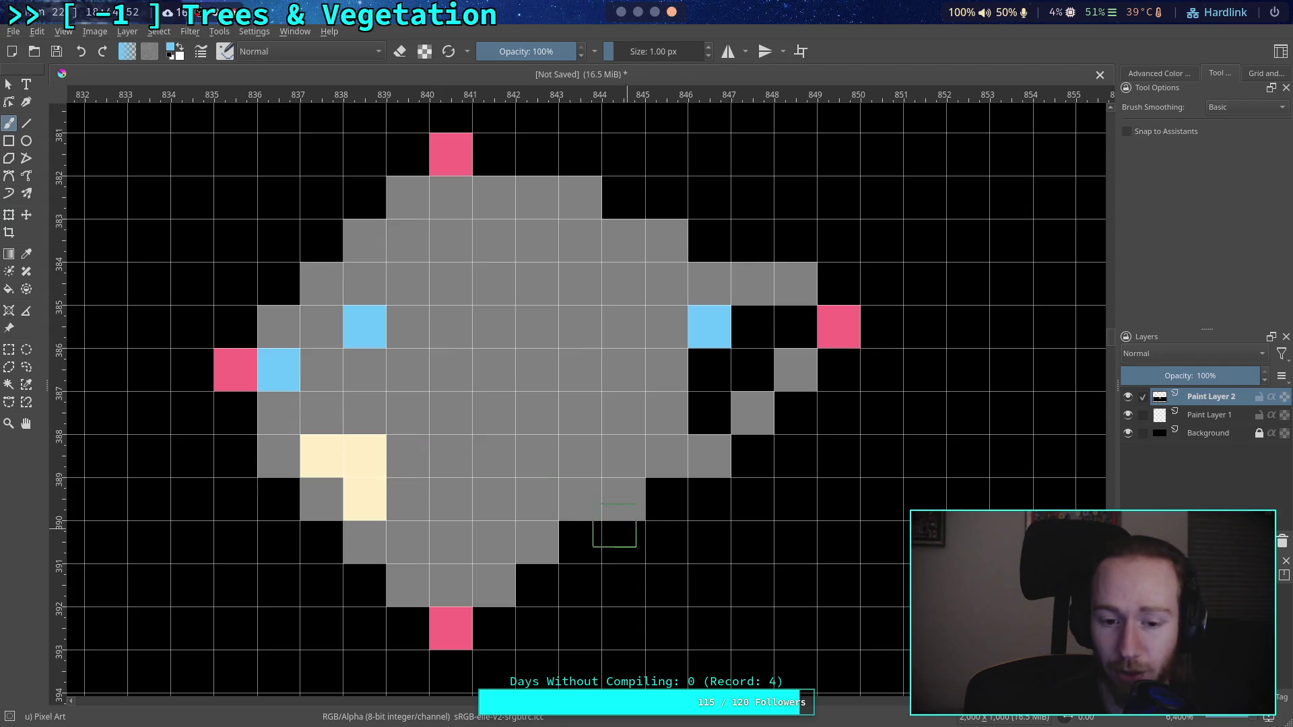
Step: Paint the cream pixels, the right blue pixel and the right-edge black gaps grey
left_click(182, 48)
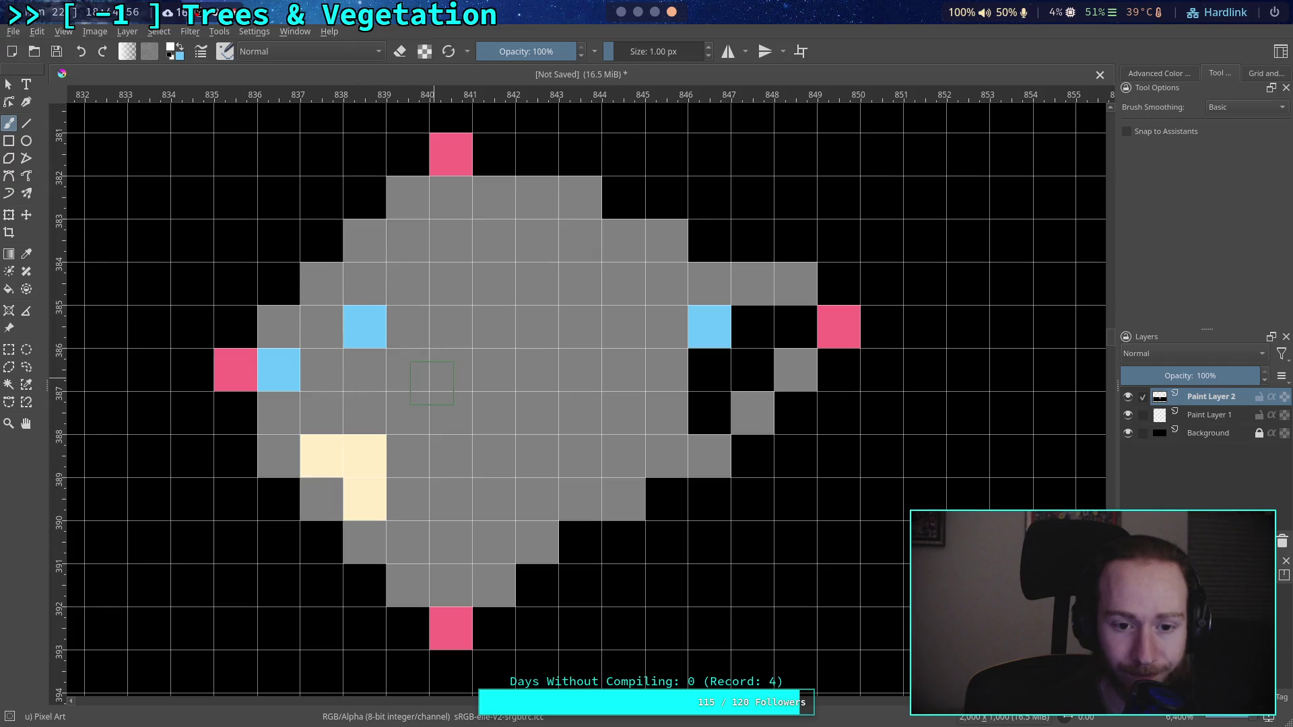
right_click(433, 384)
left_click(465, 345)
left_click_drag(322, 456, 364, 456)
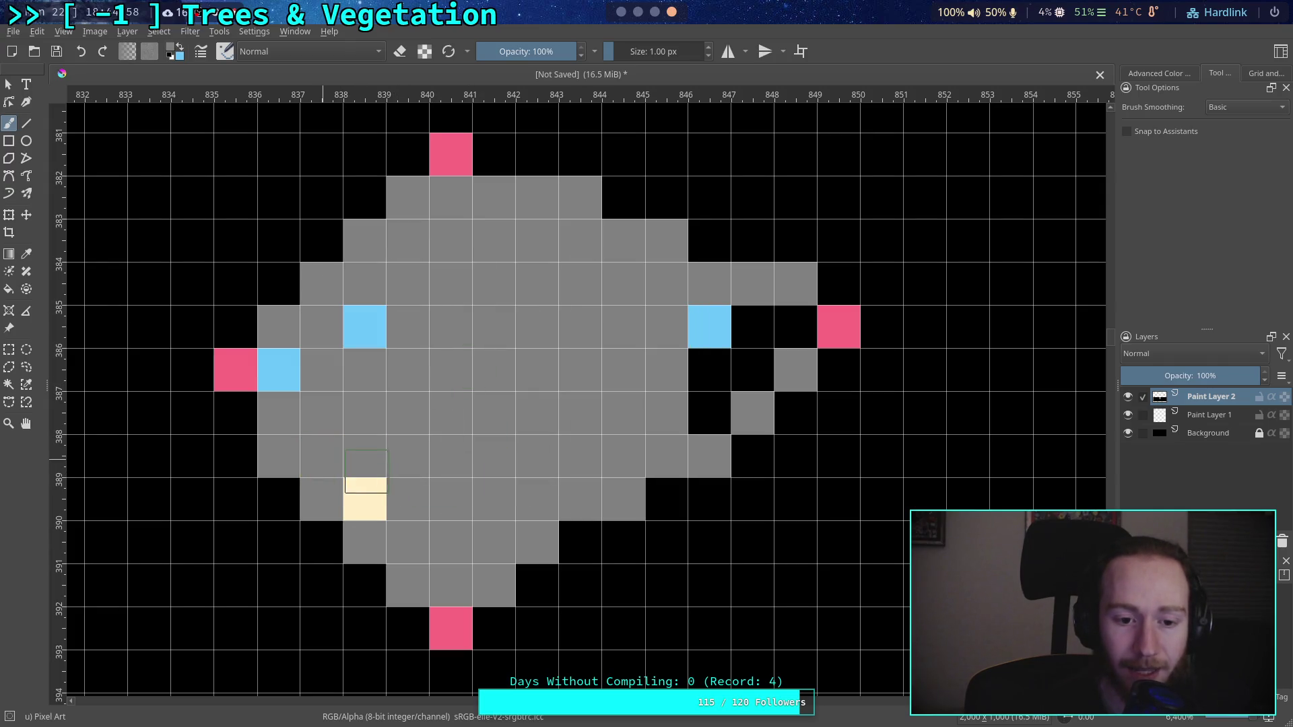
left_click(364, 499)
left_click(709, 326)
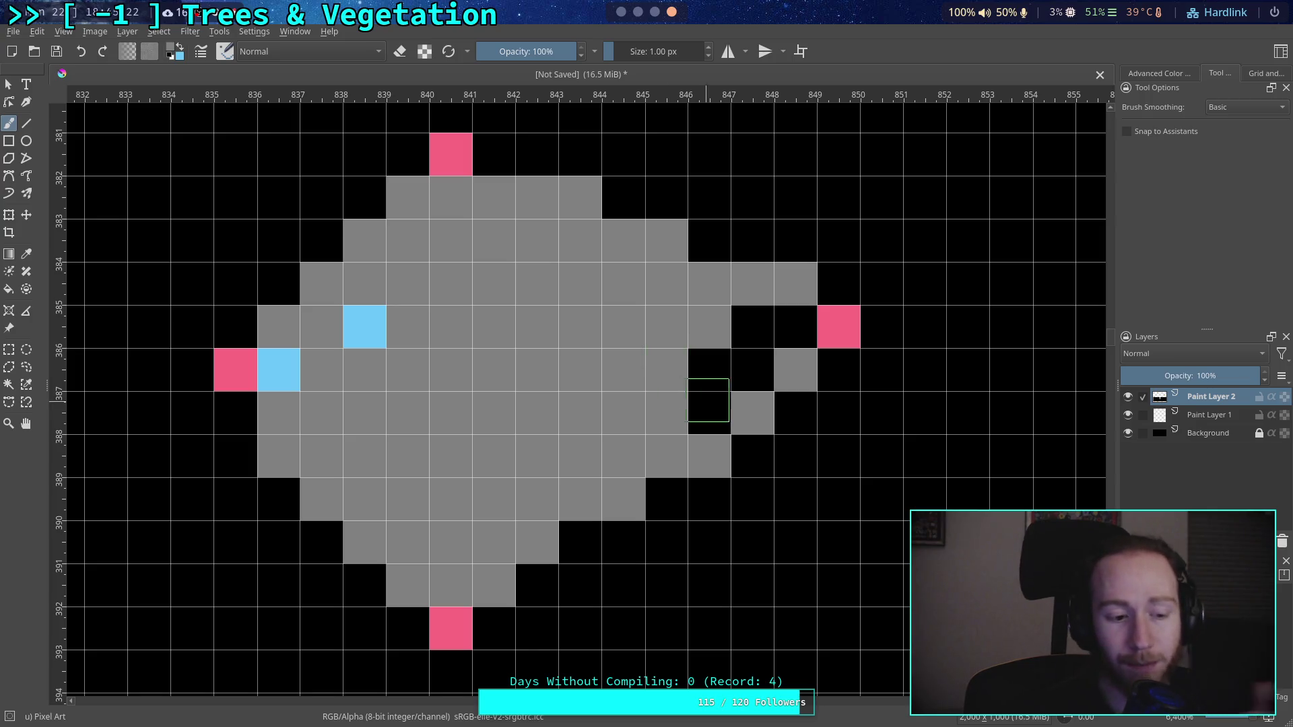
left_click_drag(713, 370, 752, 327)
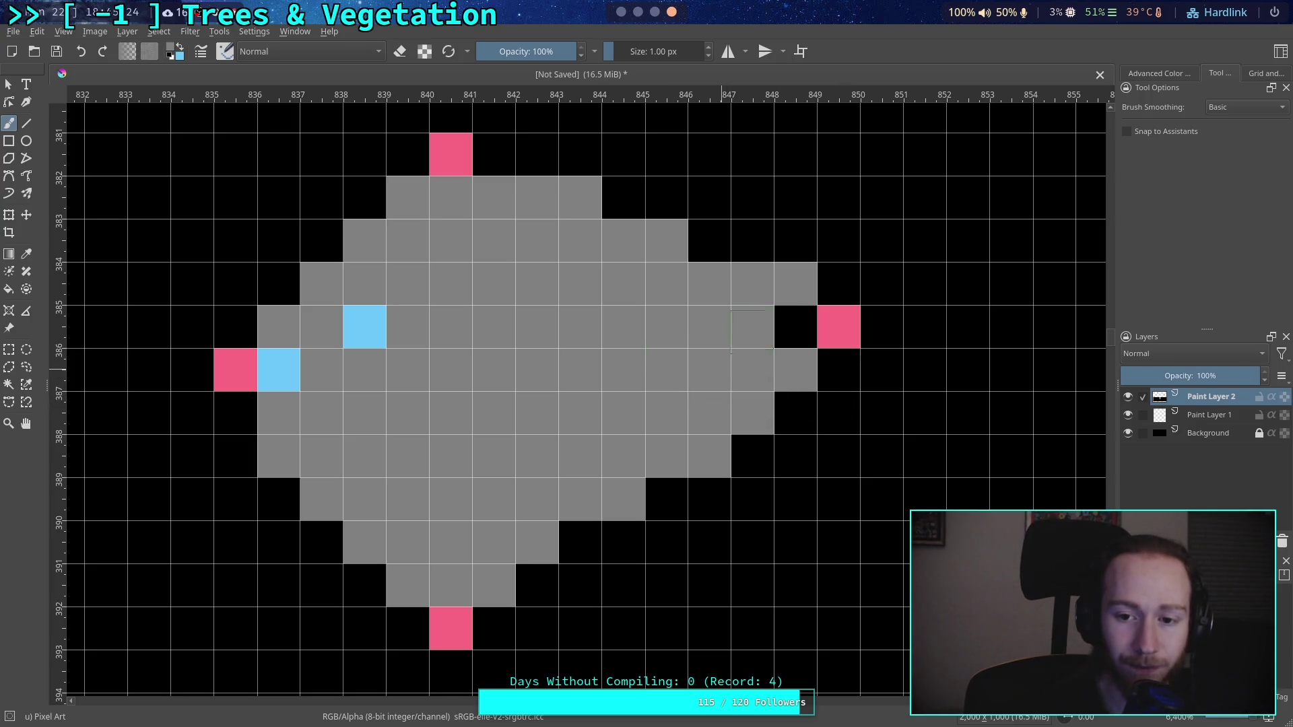
left_click(795, 328)
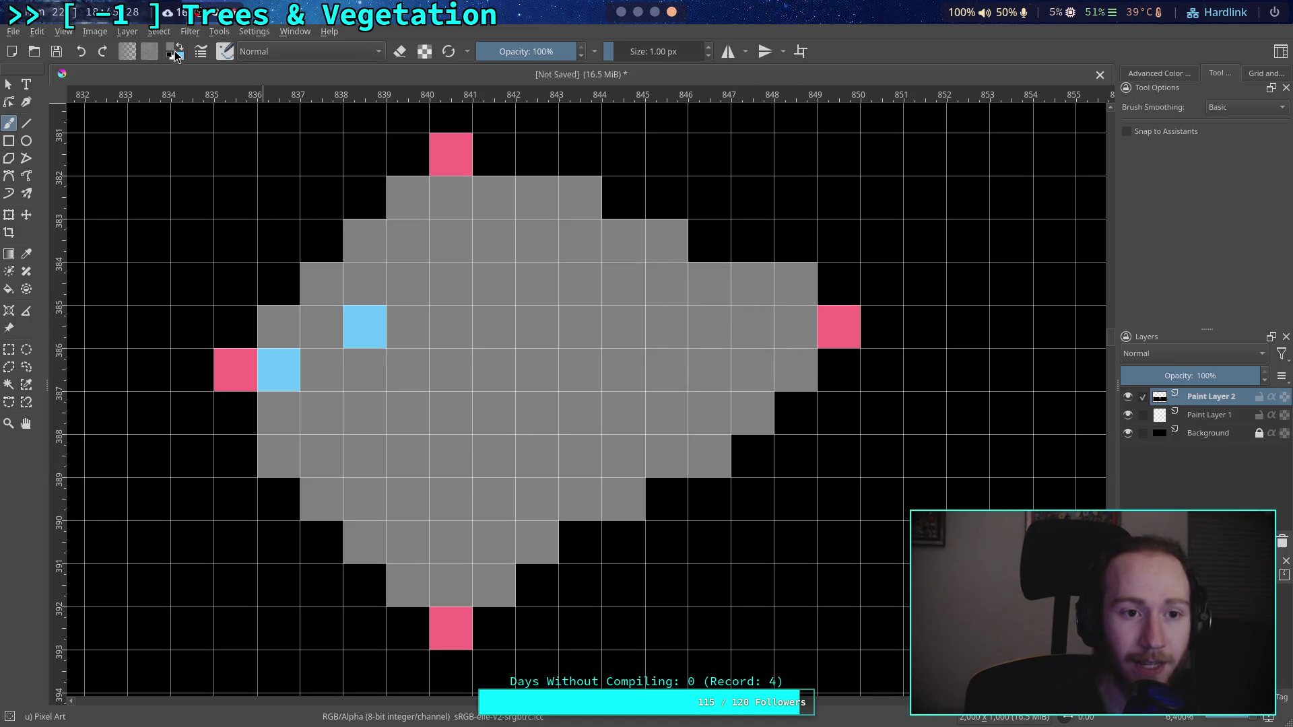
Step: Add cream Fill Orange pixels at 839,390, 840,390 and 840,391
left_click(173, 49)
left_click(721, 222)
left_click(675, 224)
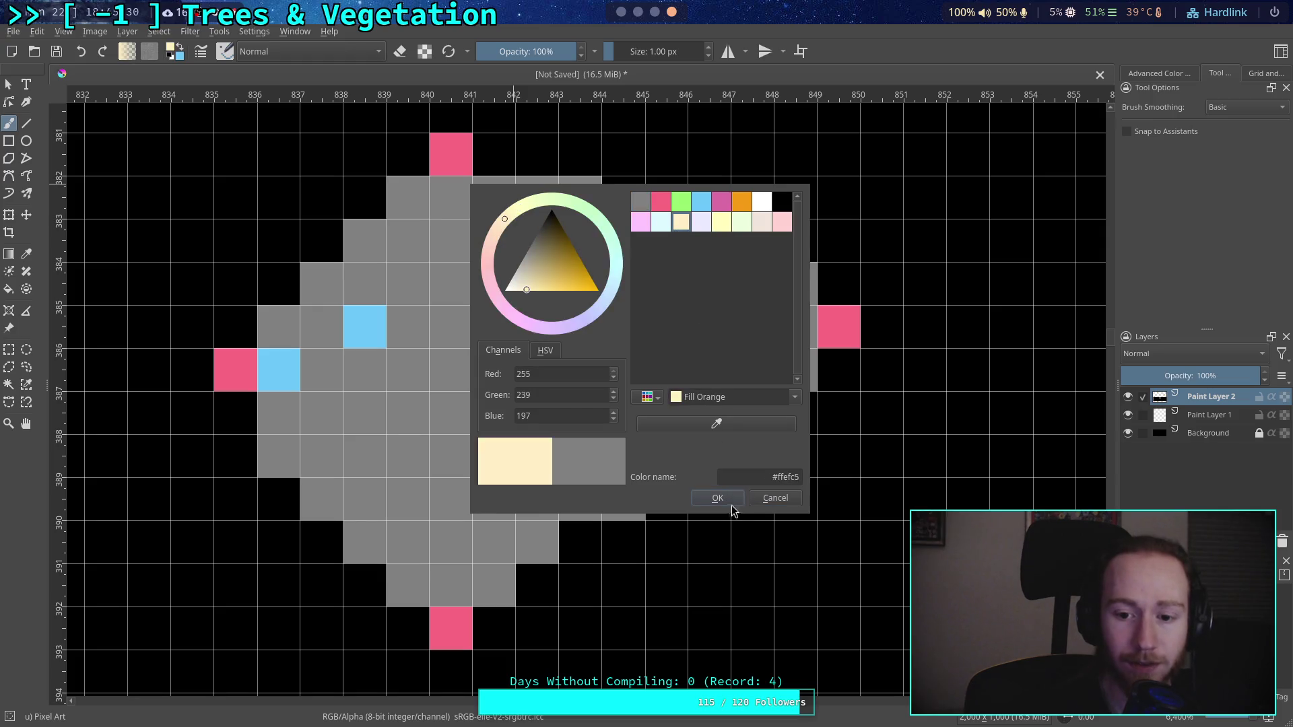
left_click(717, 498)
left_click(408, 542)
left_click(452, 542)
left_click(466, 578)
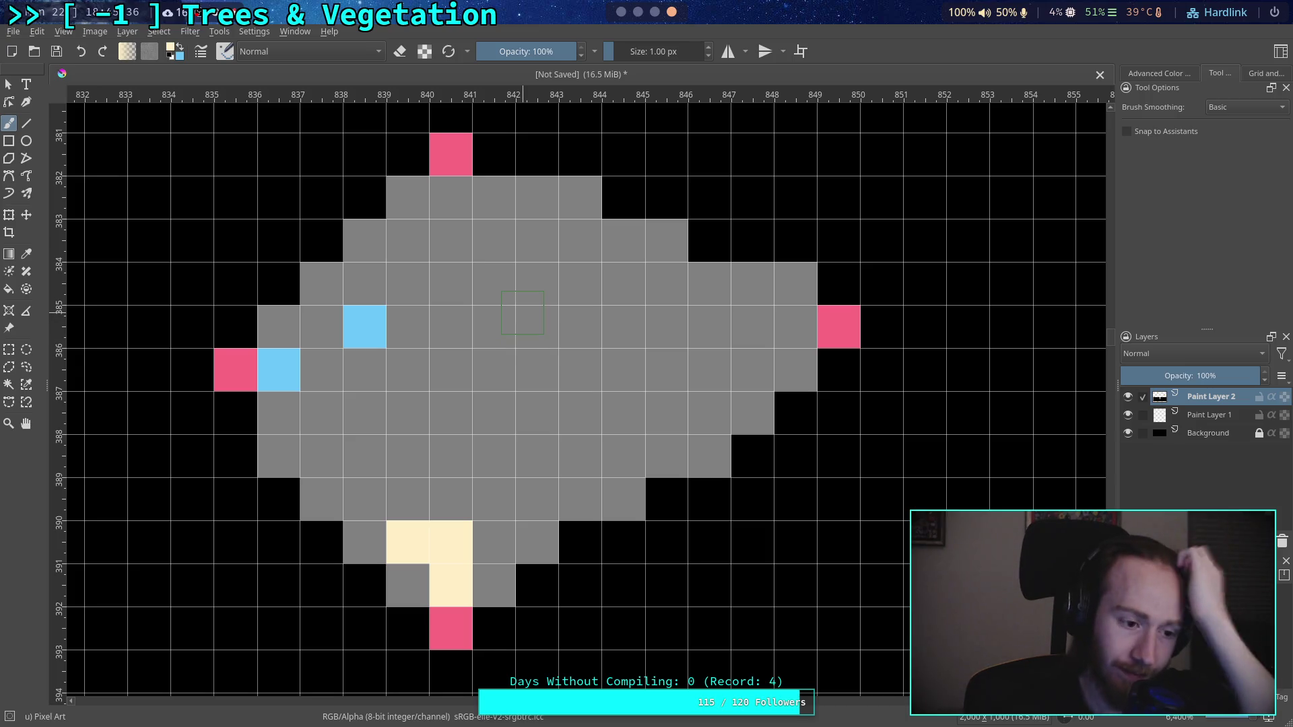
Step: Dot light-blue pixels at 840,383, 843,383, 847,385, 845,386, 843,387, 841,386 and 840,388
left_click(183, 47)
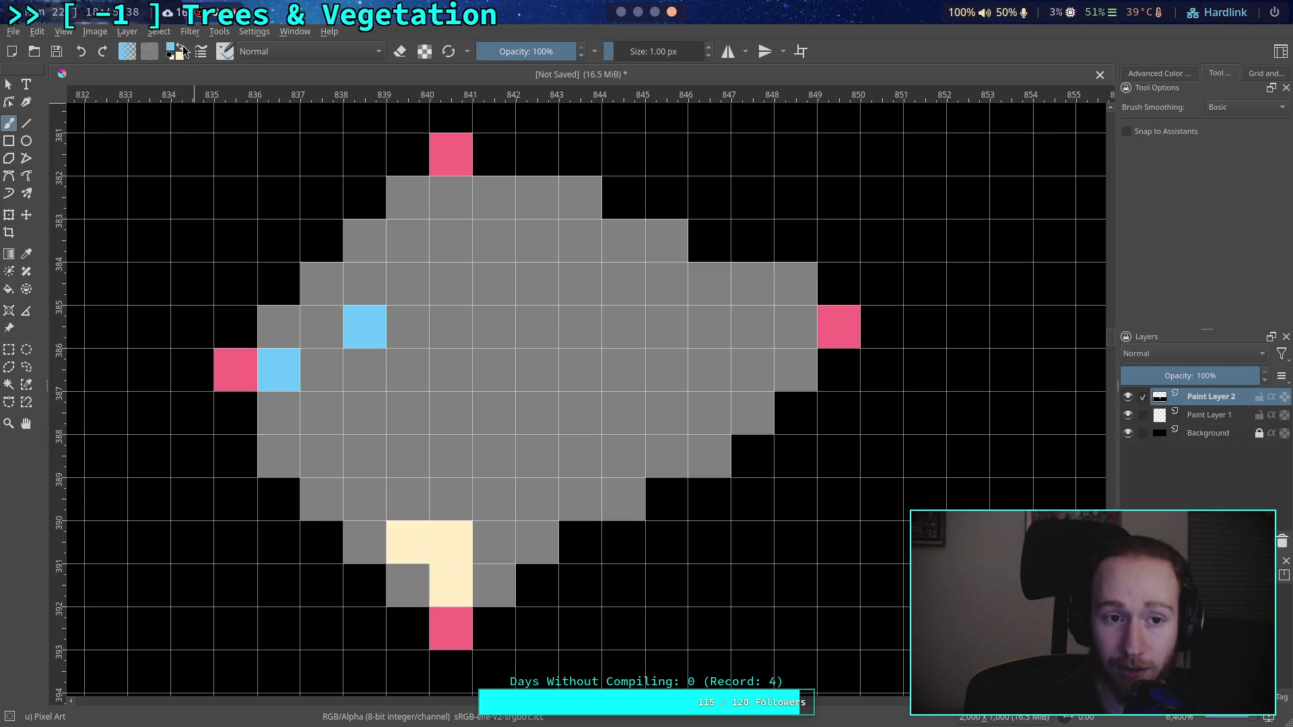
left_click(453, 241)
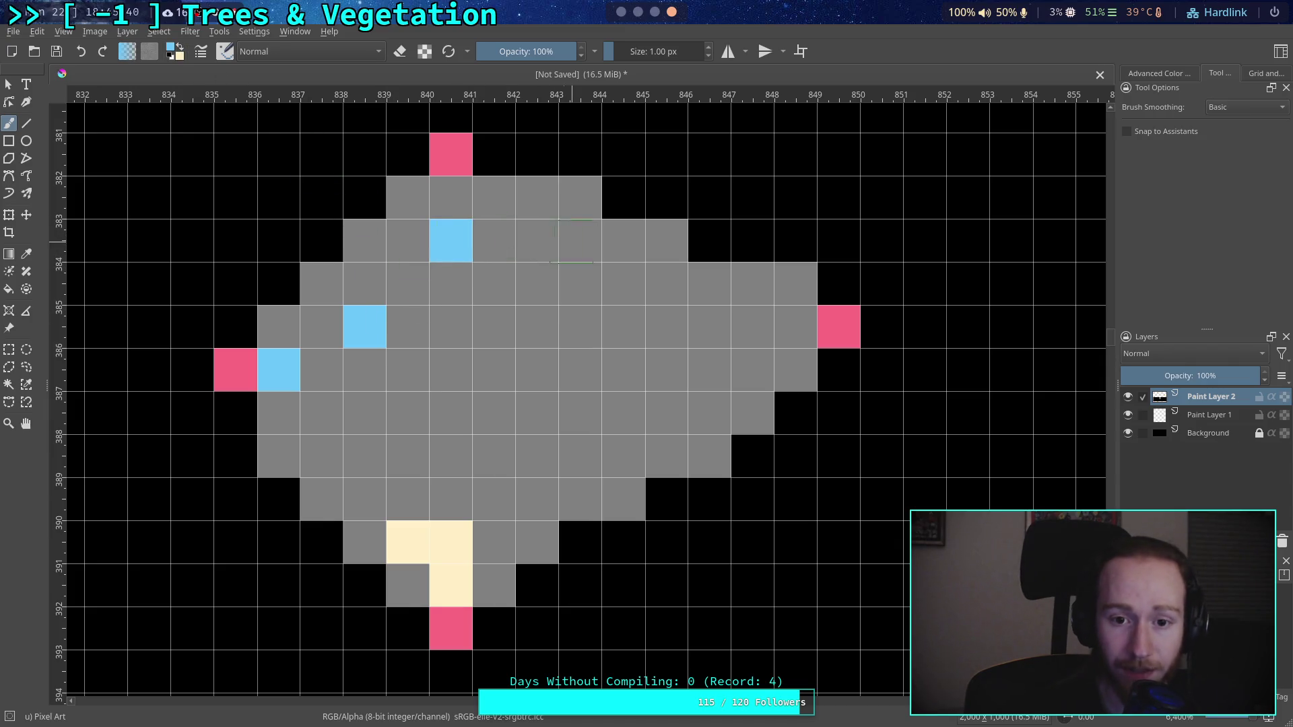
left_click(579, 240)
left_click(666, 284)
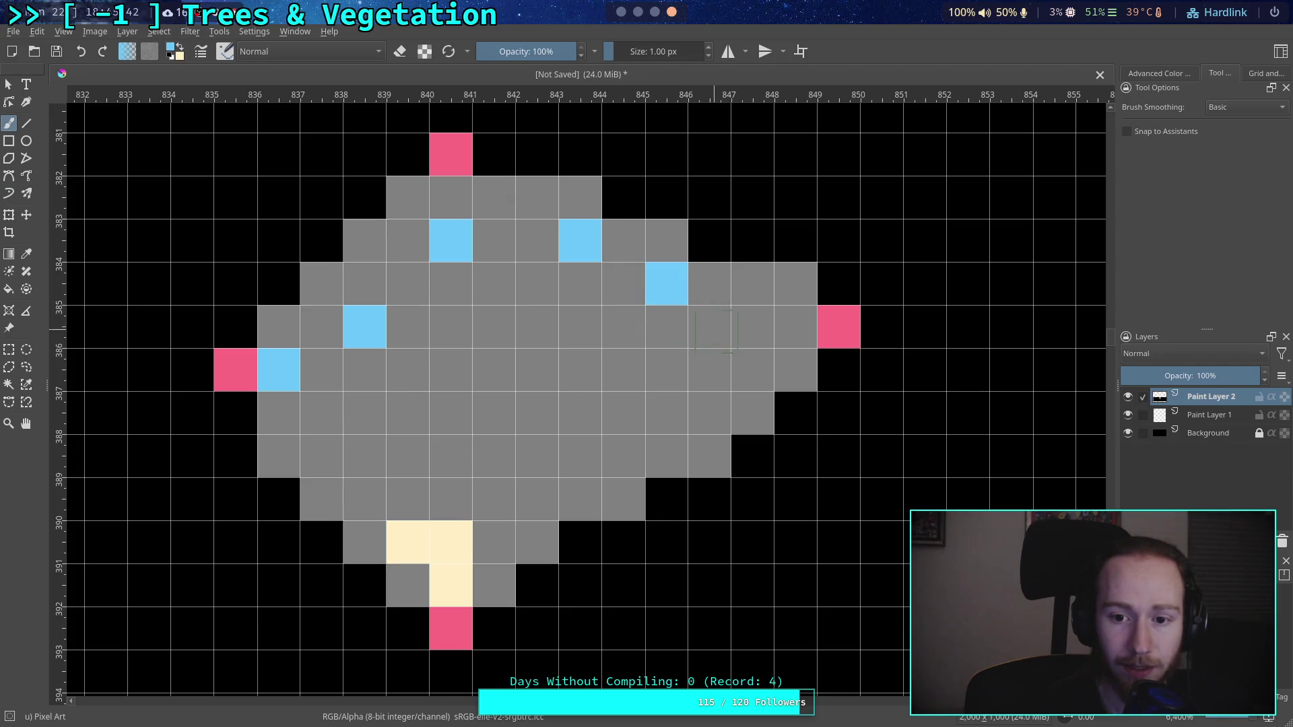
left_click(752, 327)
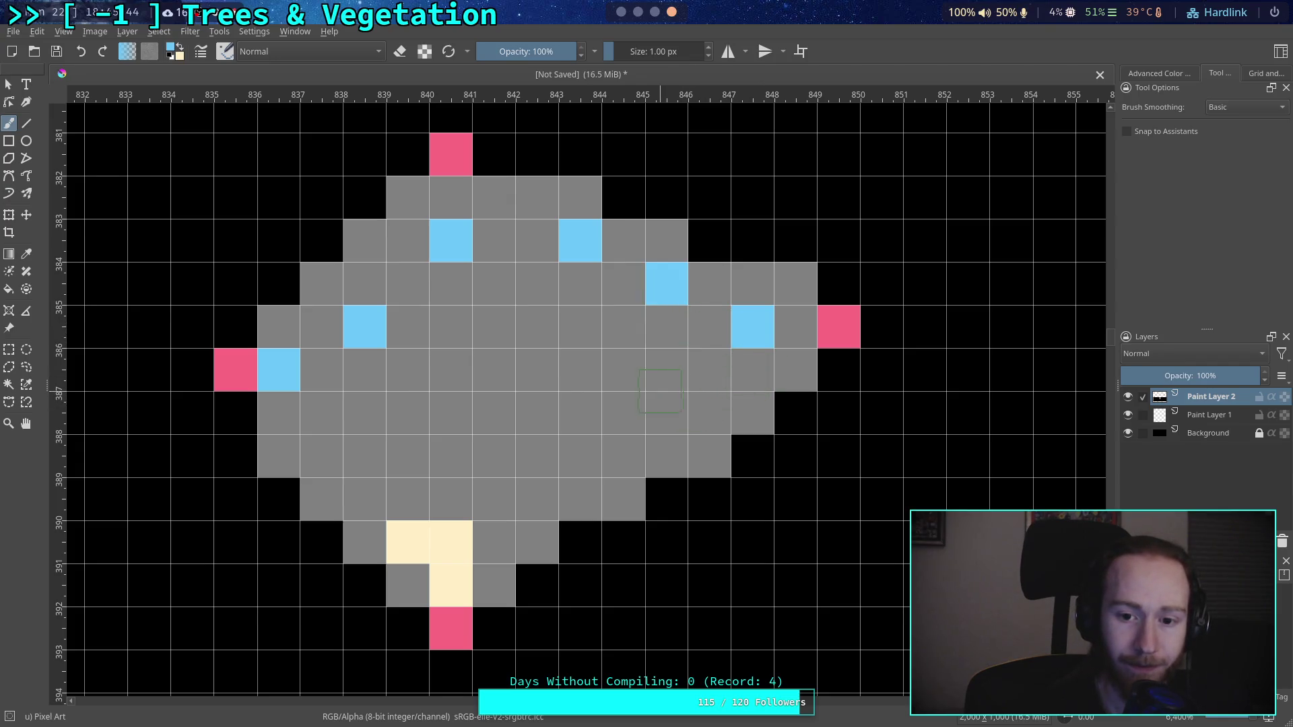
left_click(667, 371)
left_click(581, 412)
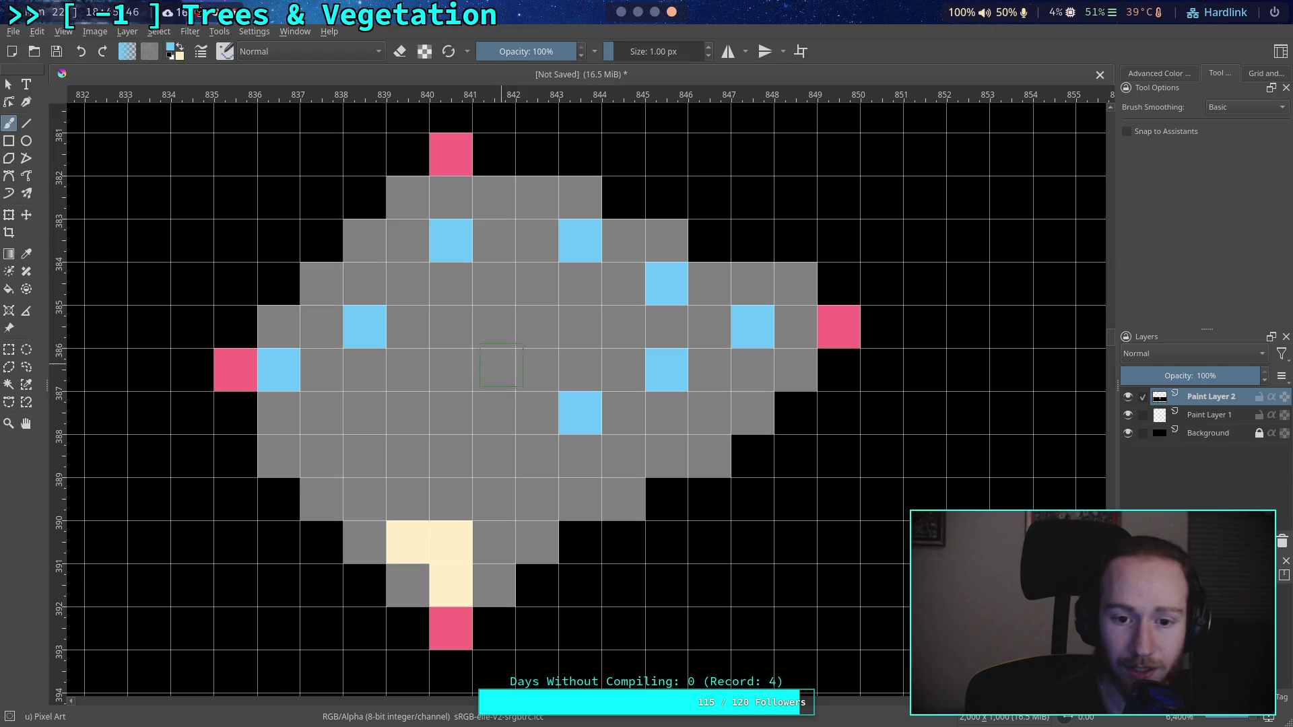
left_click(498, 369)
left_click(465, 455)
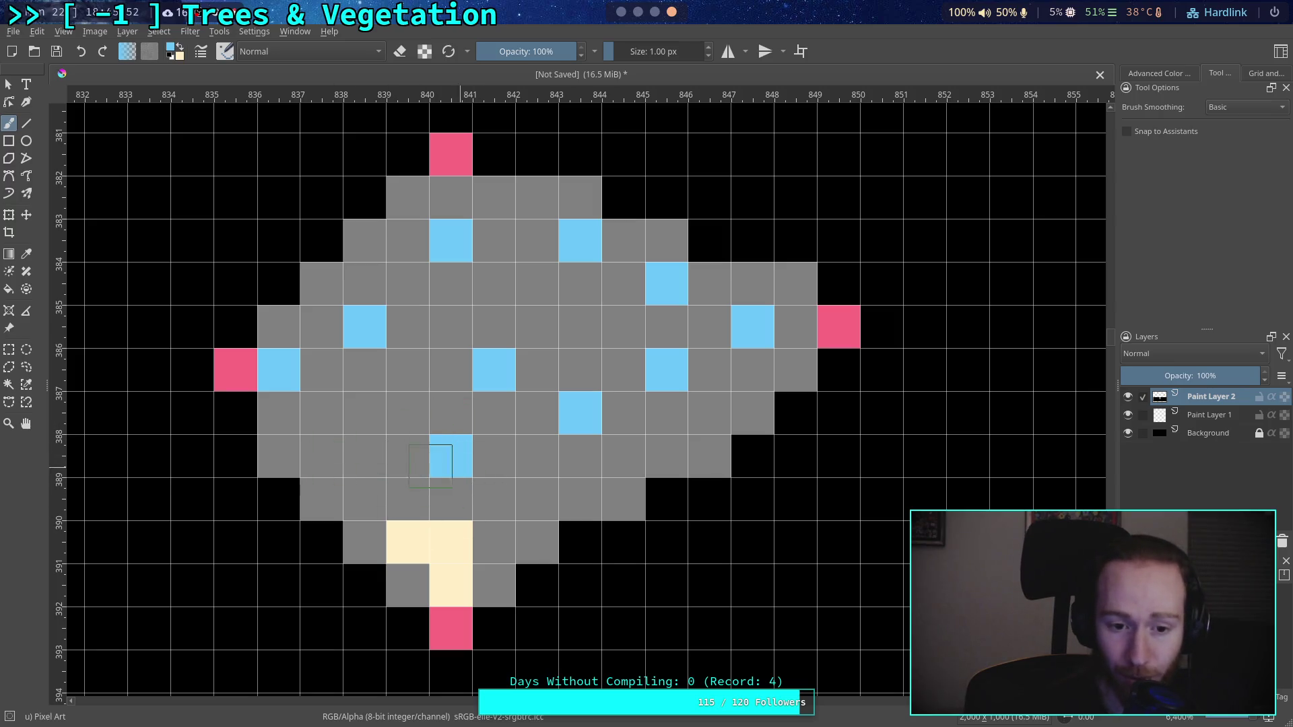
key("ctrl+z")
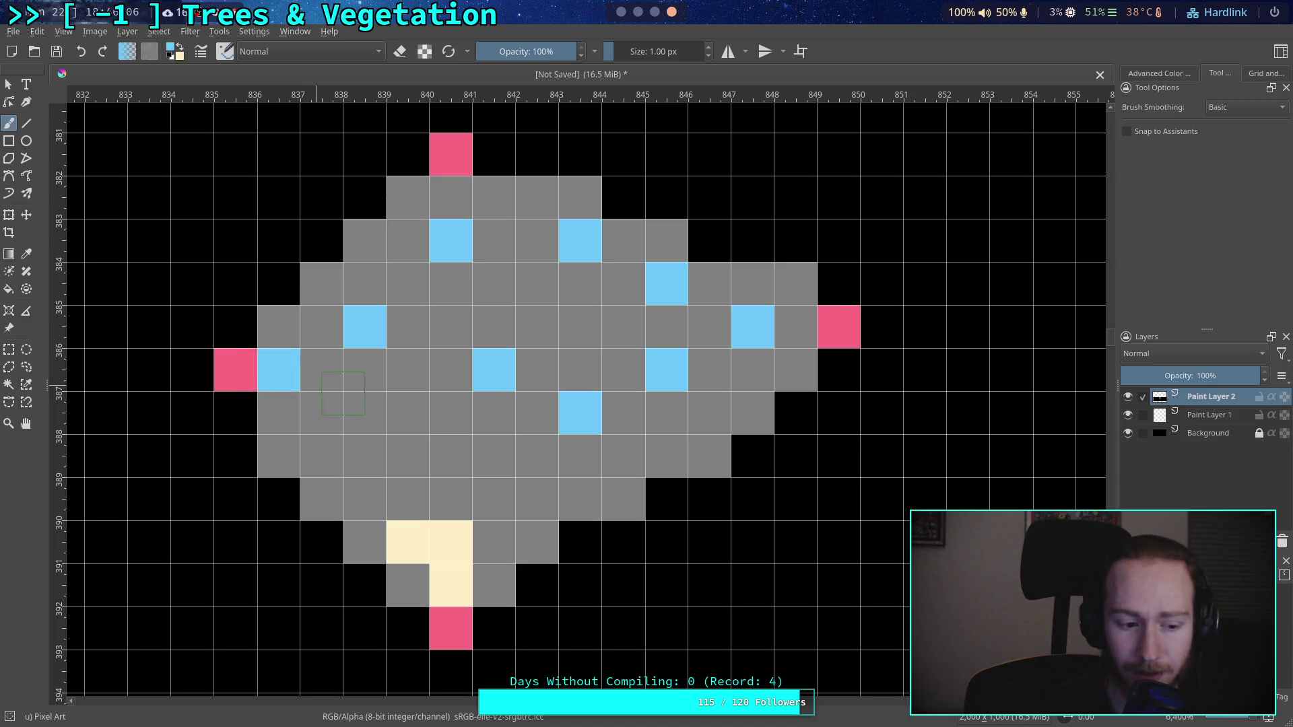
left_click(442, 453)
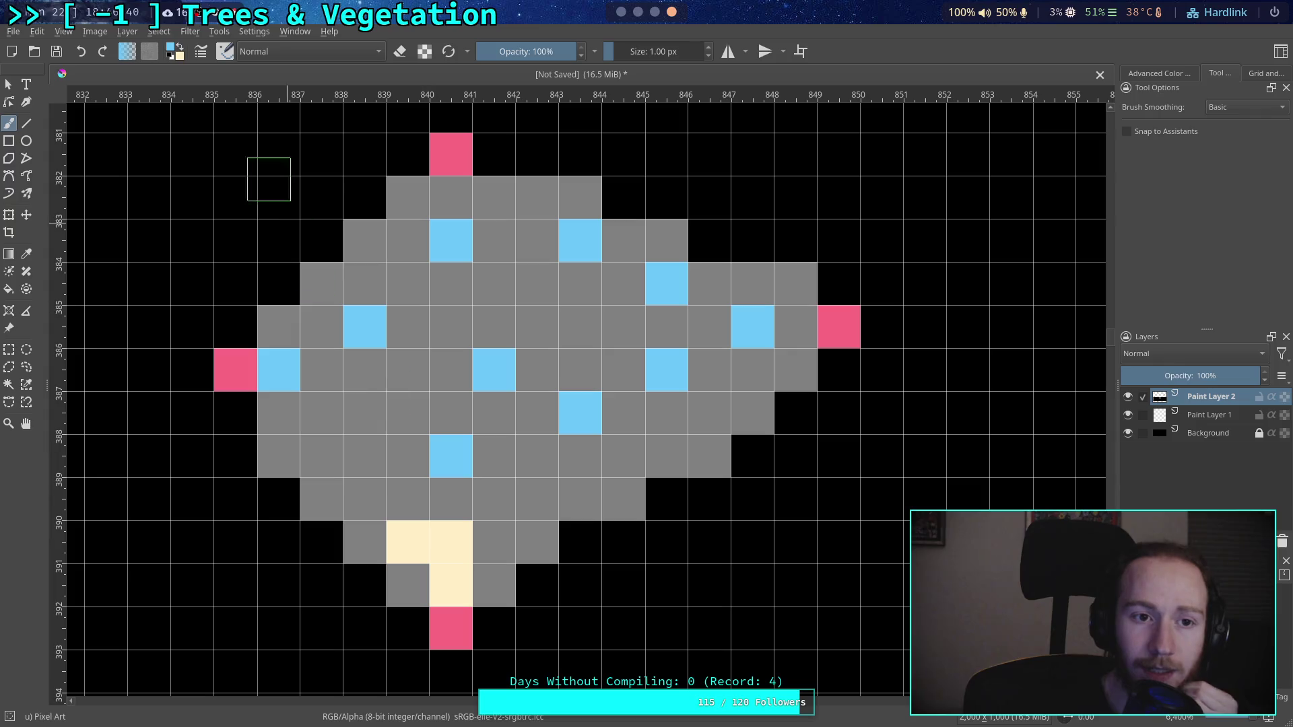
Step: Paint three interior blue speckles back to grey
left_click(171, 52)
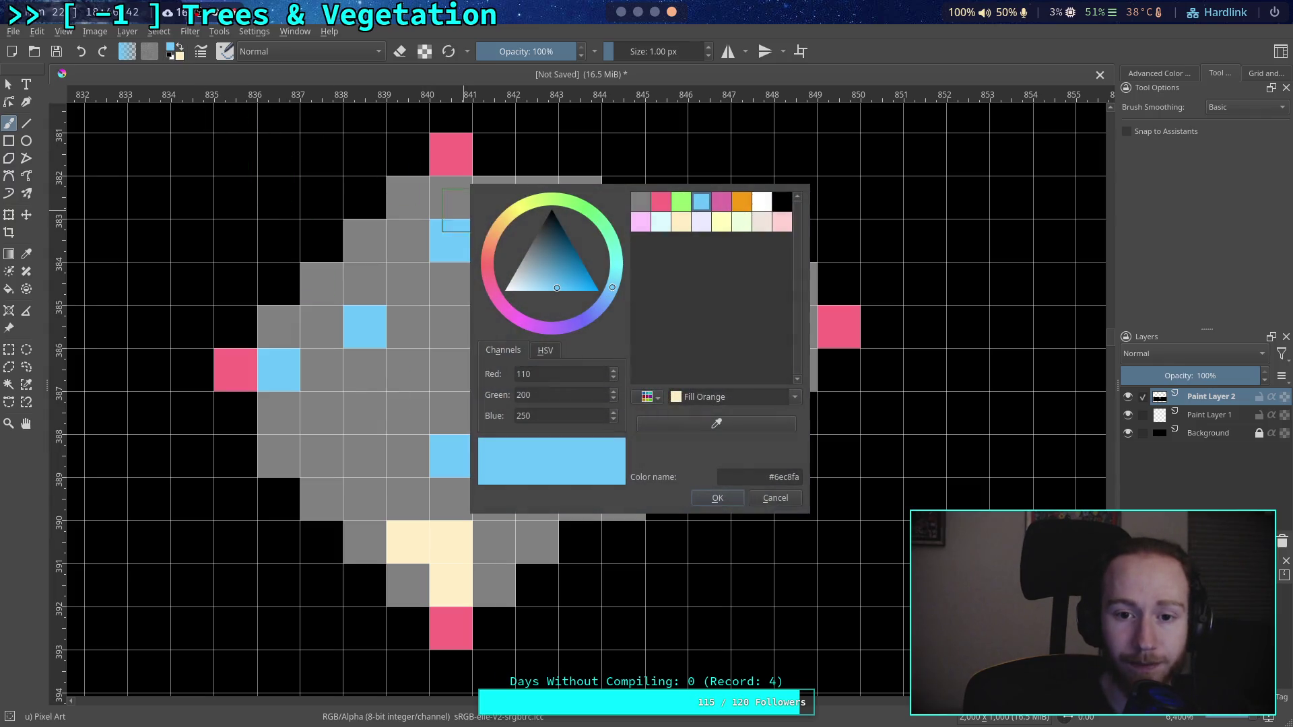
left_click(676, 216)
key("Return")
left_click(450, 455)
left_click(493, 369)
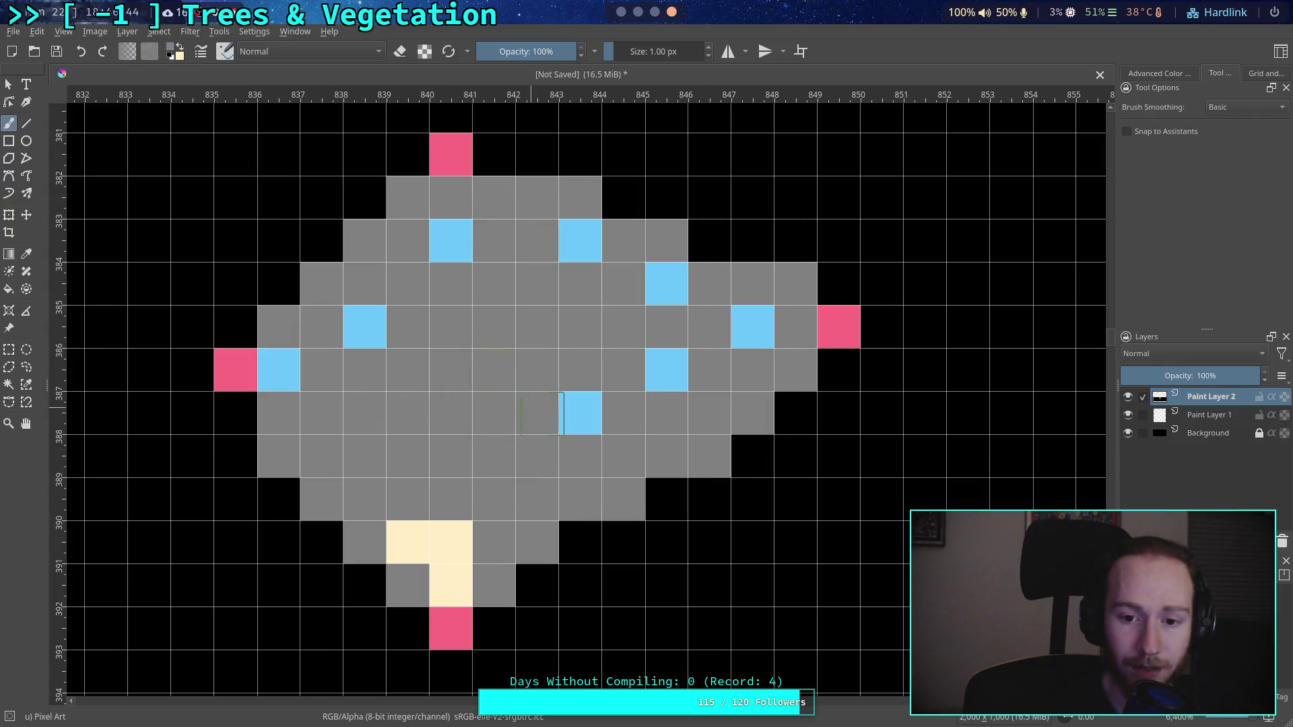
left_click(580, 412)
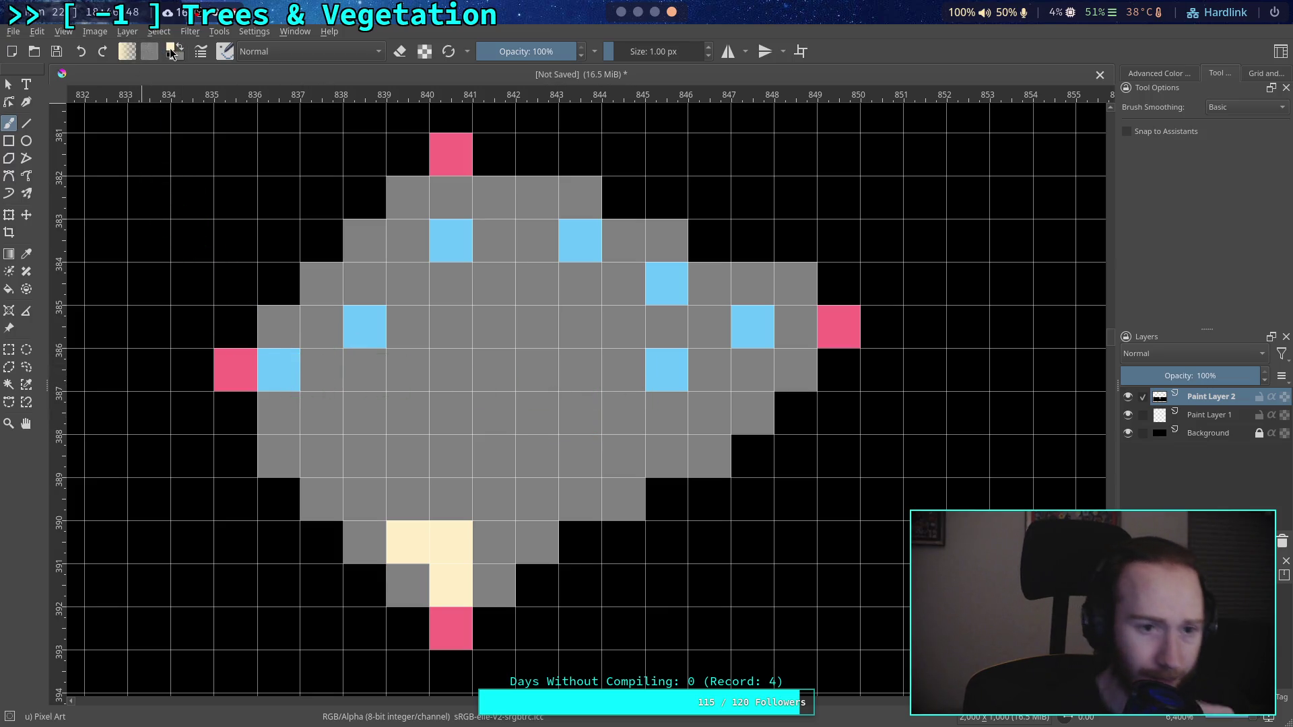
Step: Widen the bottom cream patch and paint the remaining blue speckles grey
left_click(179, 54)
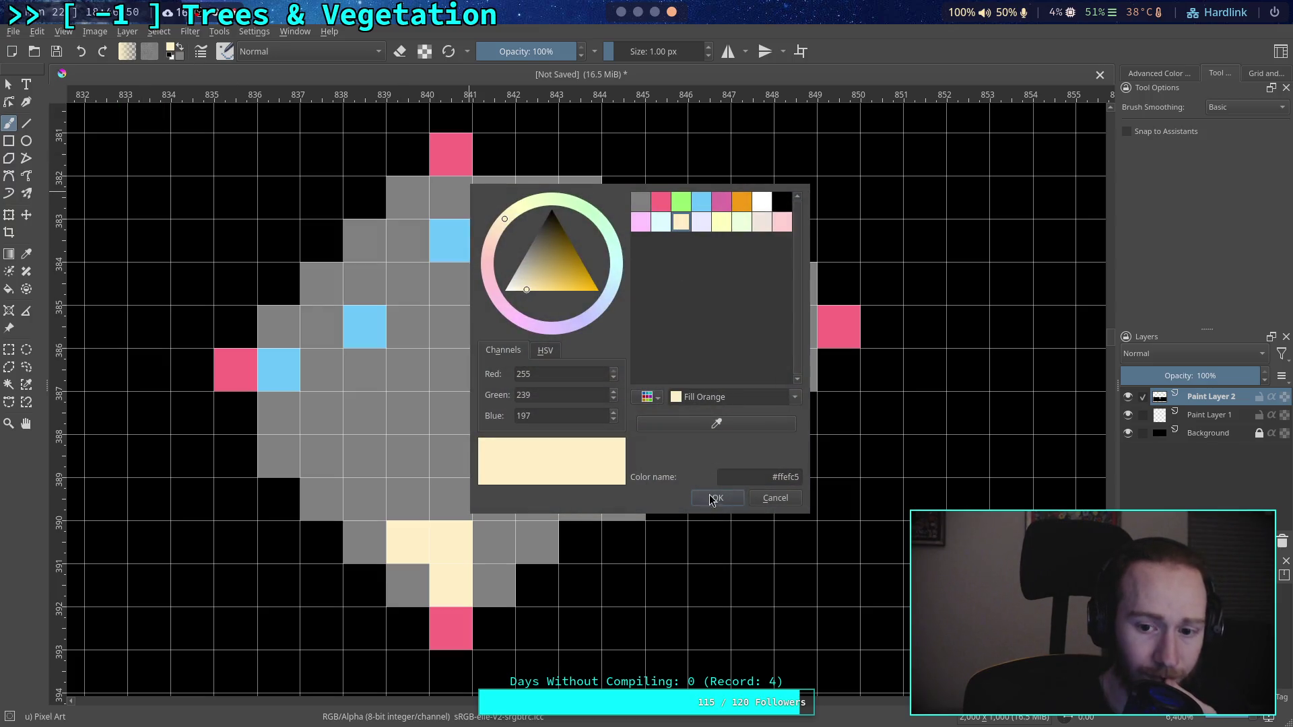
left_click(715, 498)
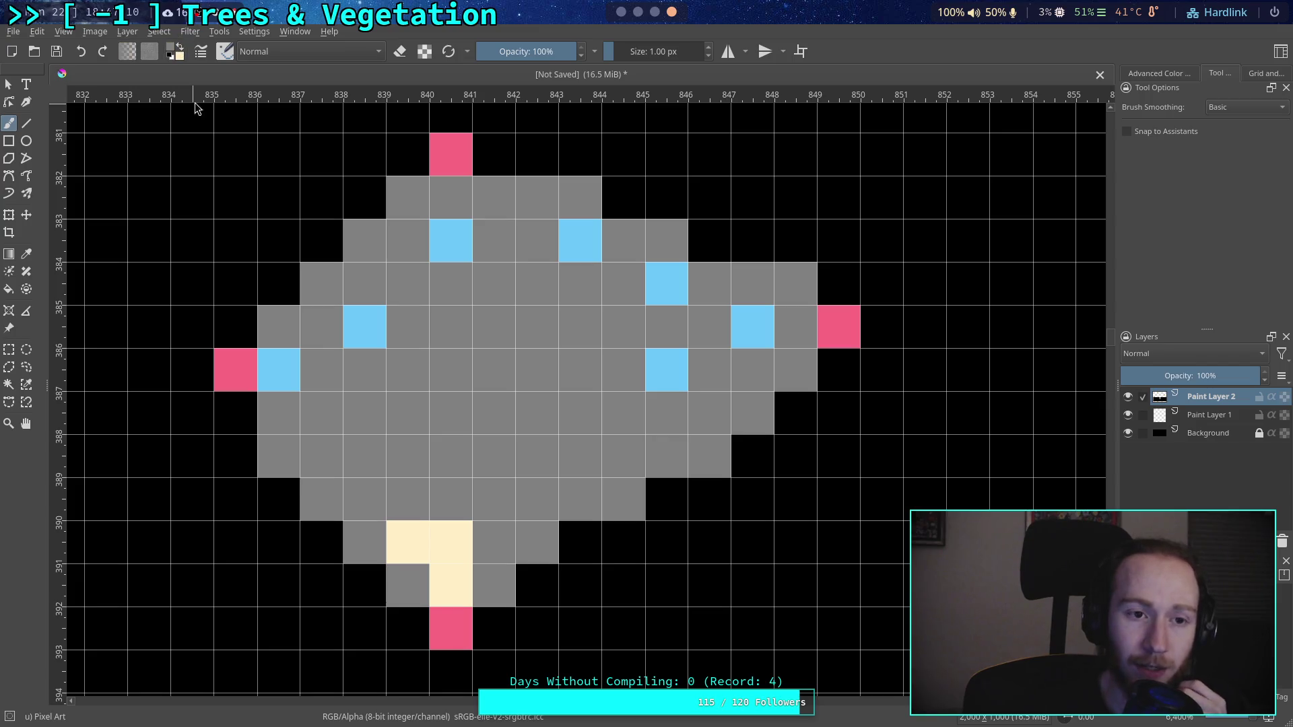
mouse_move(404, 539)
left_mouse_down()
mouse_move(451, 586)
mouse_move(451, 542)
mouse_move(494, 542)
left_mouse_up()
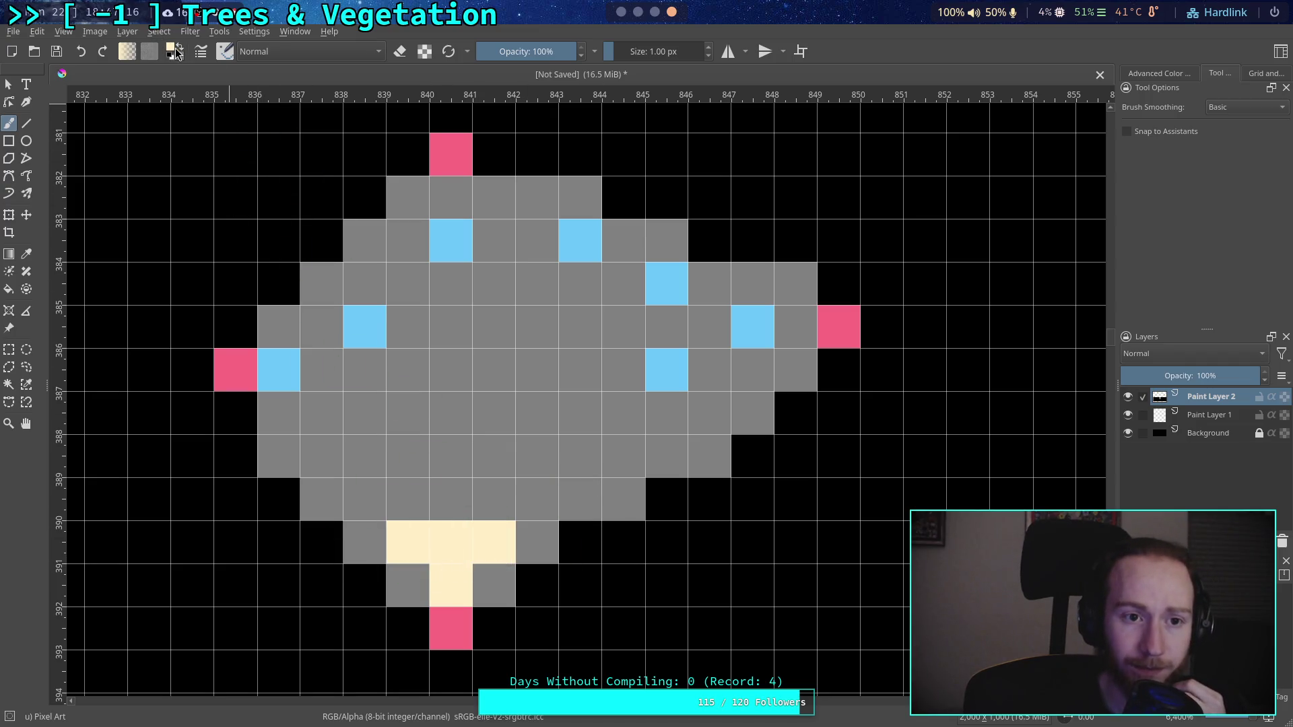
mouse_move(372, 333)
left_mouse_down()
mouse_move(580, 242)
mouse_move(666, 284)
mouse_move(708, 334)
left_mouse_up()
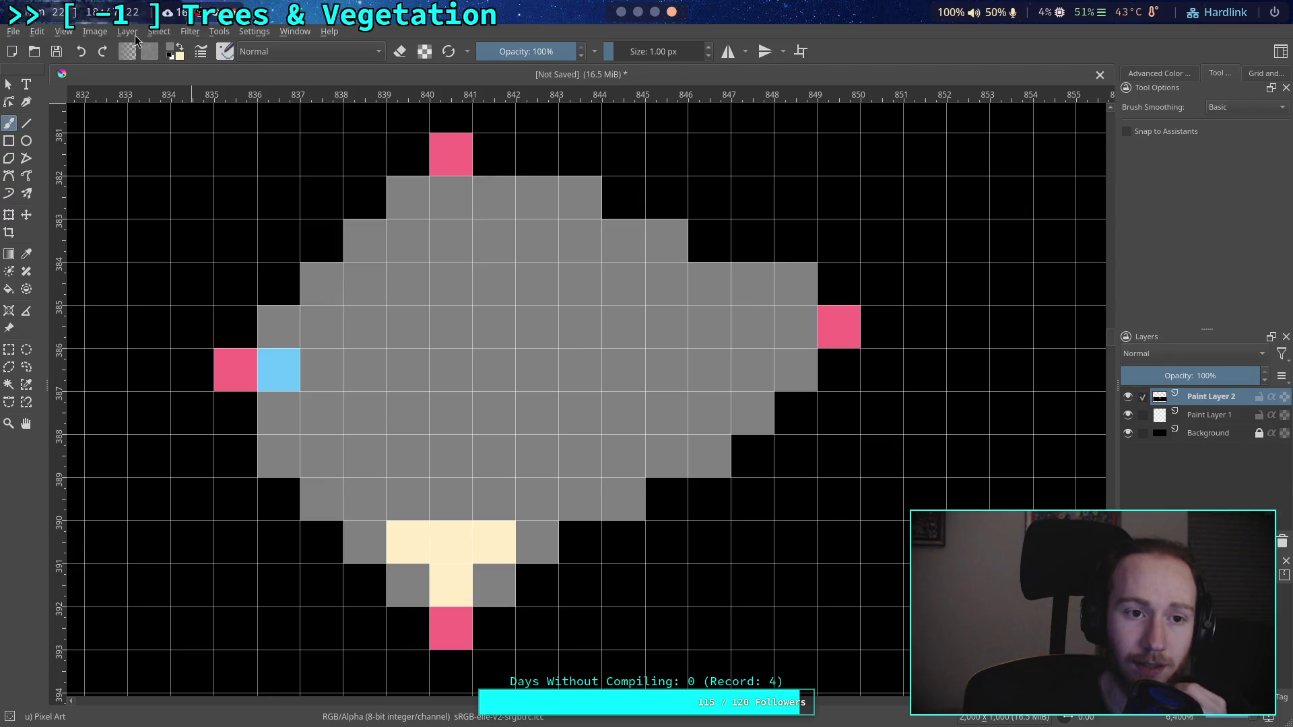
Step: Draw a stepped light-blue line along the top edge toward the right pink pixel
left_click(173, 49)
left_click(703, 207)
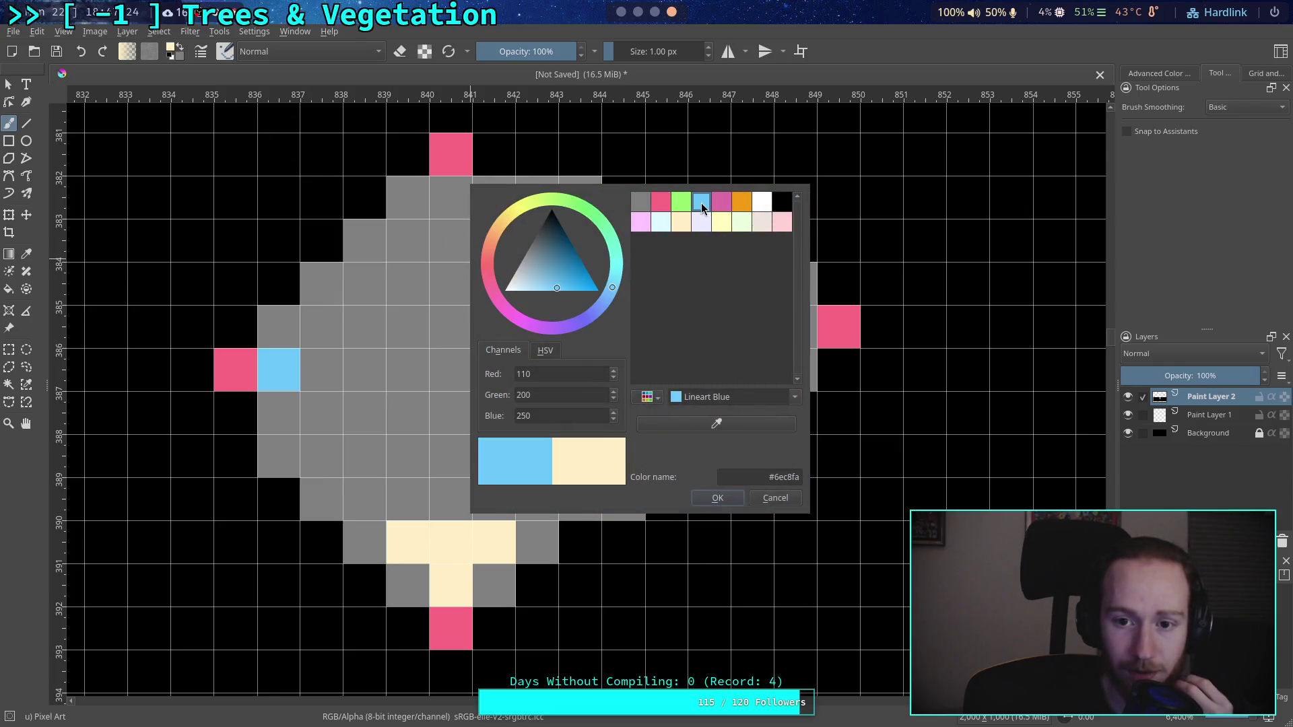
left_click(717, 499)
mouse_move(317, 327)
left_mouse_down()
mouse_move(450, 210)
mouse_move(710, 327)
left_mouse_up()
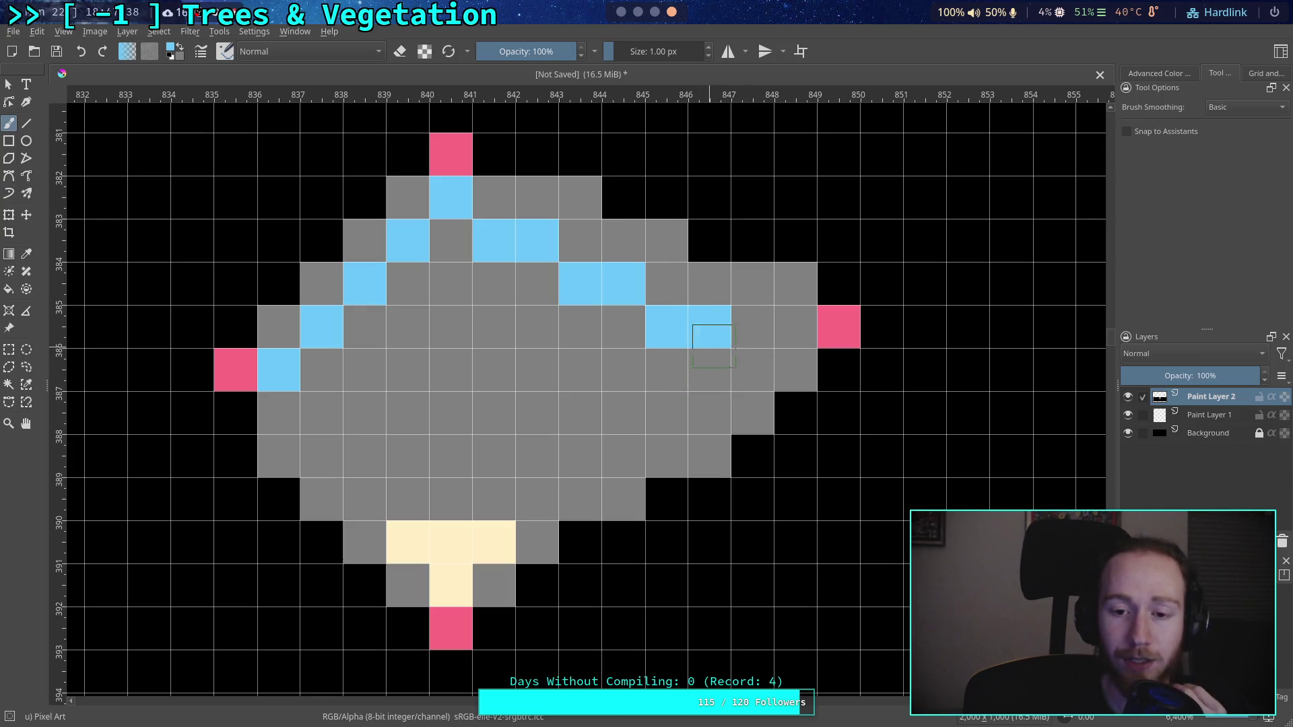
left_click_drag(710, 345, 748, 345)
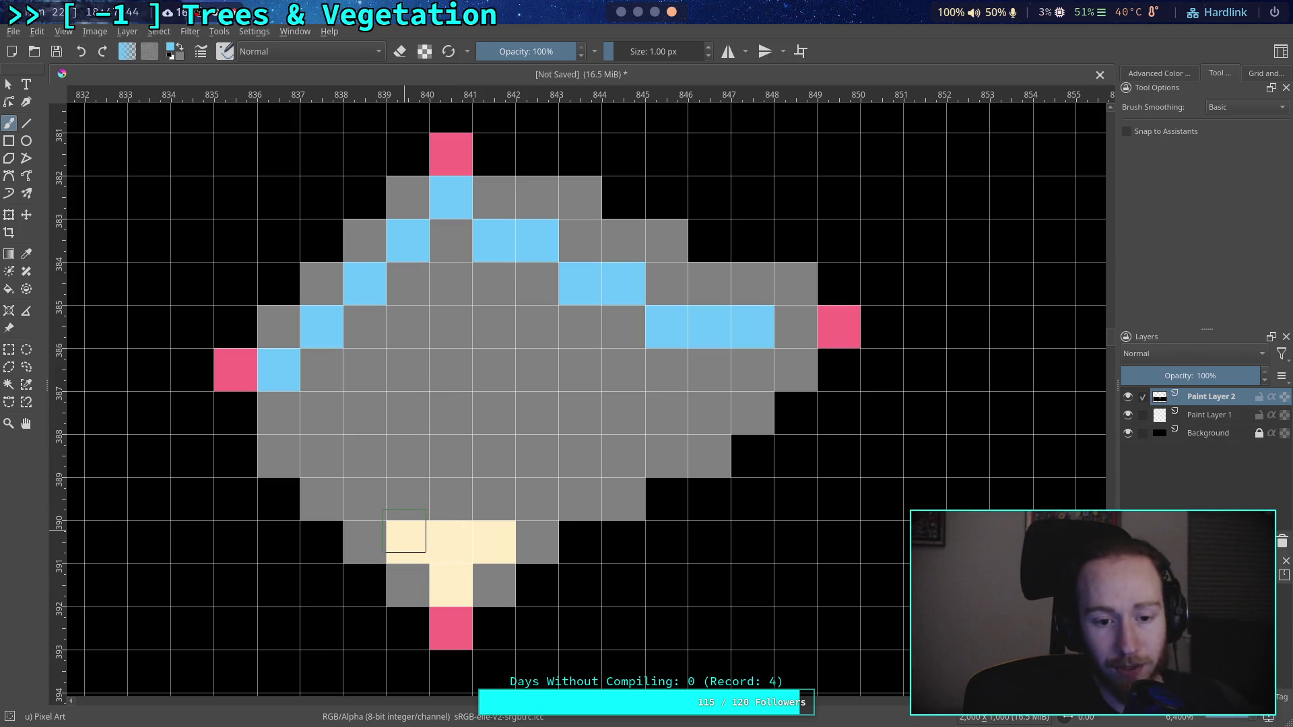
Step: Paint the shape's interior black, leaving a hollow grey outline
left_click(173, 53)
left_click(682, 228)
left_click(719, 496)
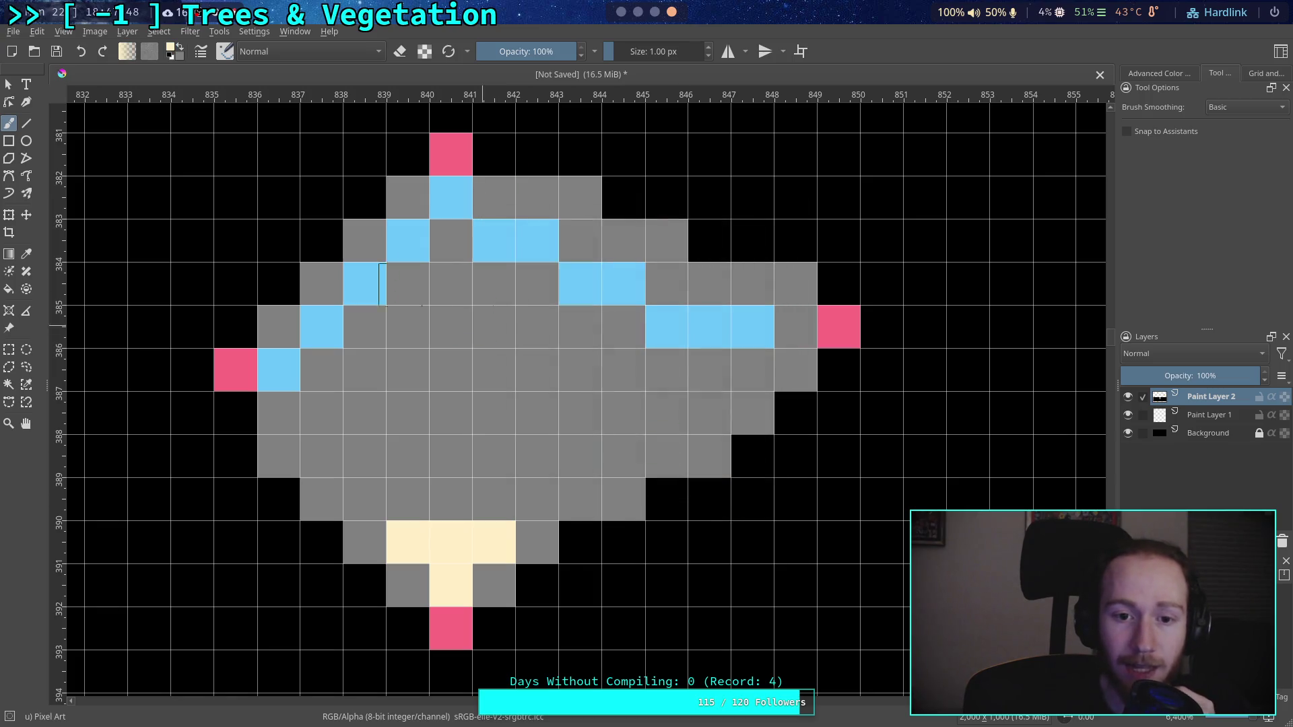
left_click(169, 58)
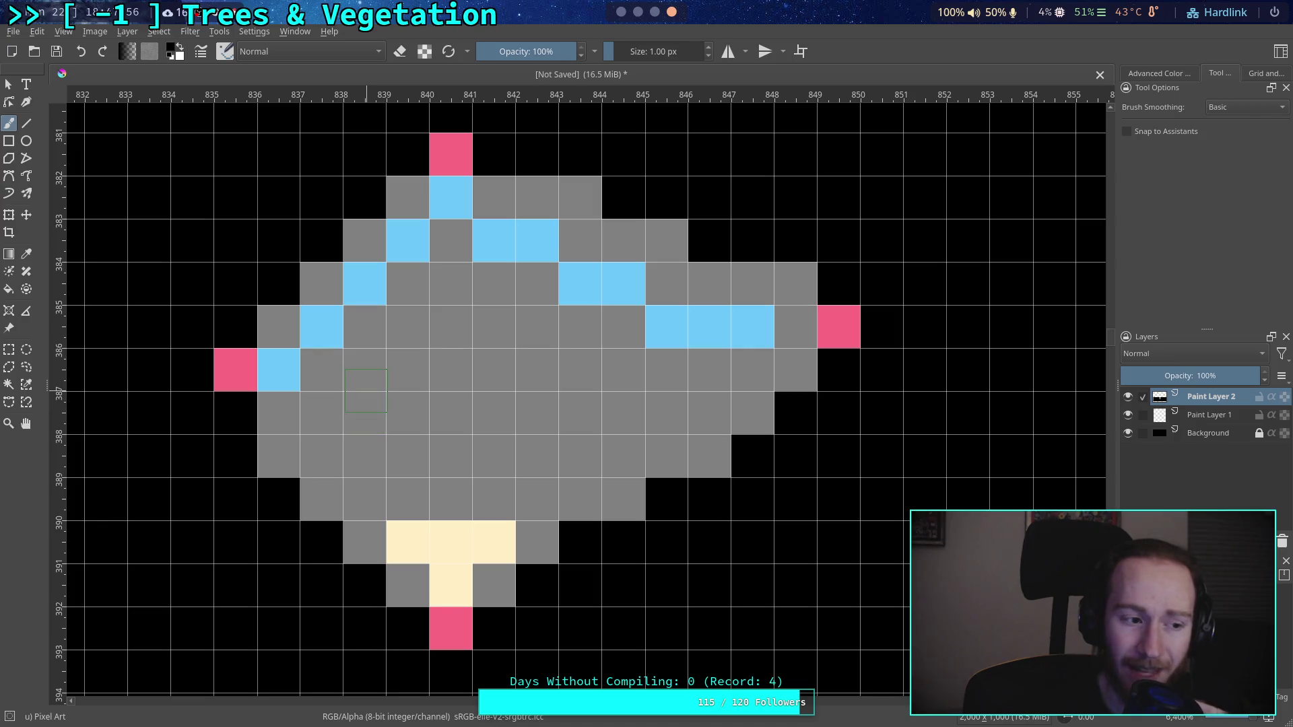
mouse_move(407, 537)
left_mouse_down()
mouse_move(471, 542)
mouse_move(450, 538)
mouse_move(320, 419)
mouse_move(377, 417)
mouse_move(525, 471)
mouse_move(589, 464)
mouse_move(583, 447)
mouse_move(707, 377)
mouse_move(583, 363)
mouse_move(612, 340)
mouse_move(441, 268)
mouse_move(427, 326)
mouse_move(450, 377)
mouse_move(508, 338)
mouse_move(375, 332)
mouse_move(321, 370)
left_mouse_up()
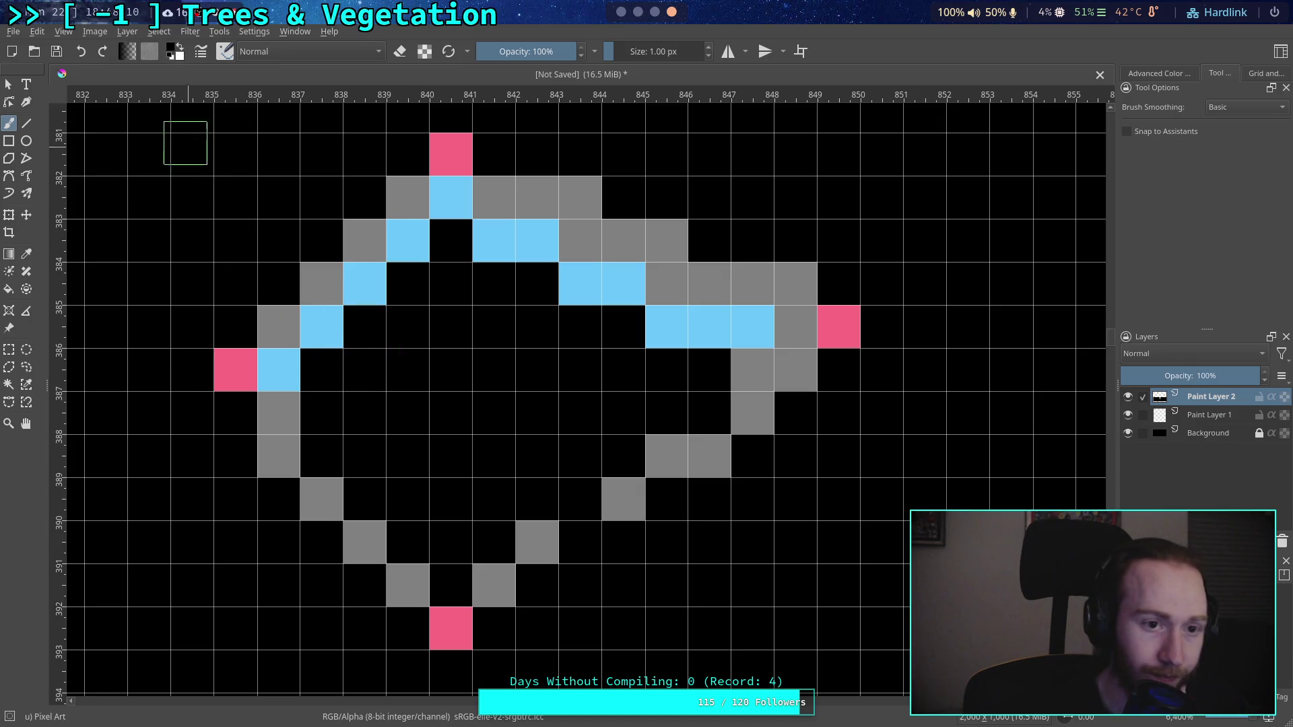
Step: Sample the outline grey and paint a grey pixel at column 843, row 389
key("p")
left_click(344, 504)
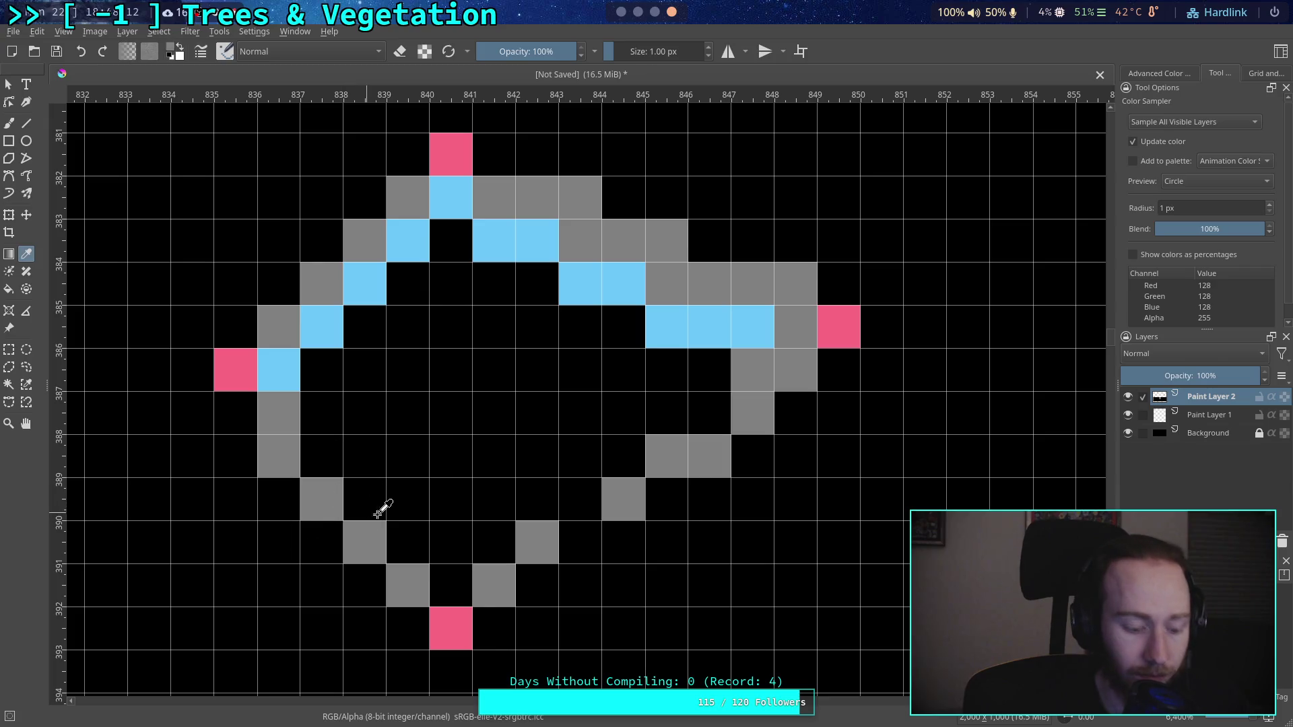
key("b")
left_click(575, 505)
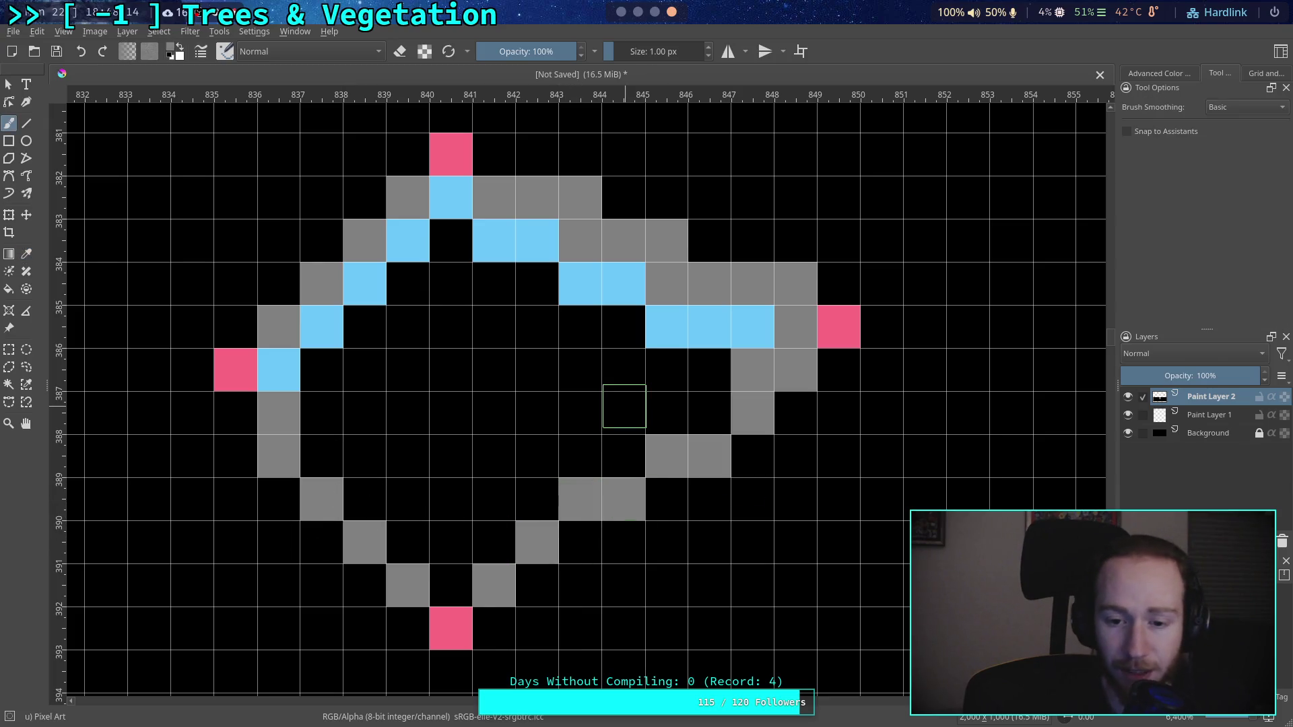
Step: Try light blue, then settle on grey as the painting colour
left_click(175, 53)
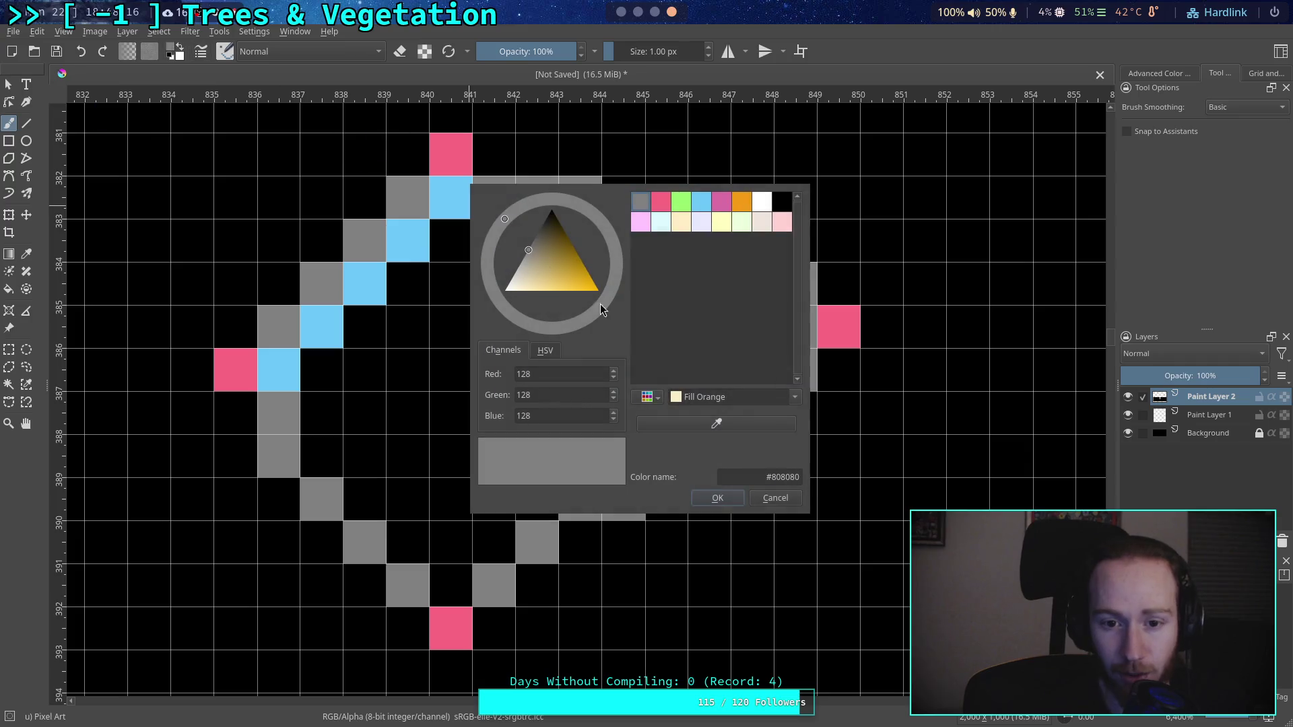
left_click(702, 204)
left_click(718, 498)
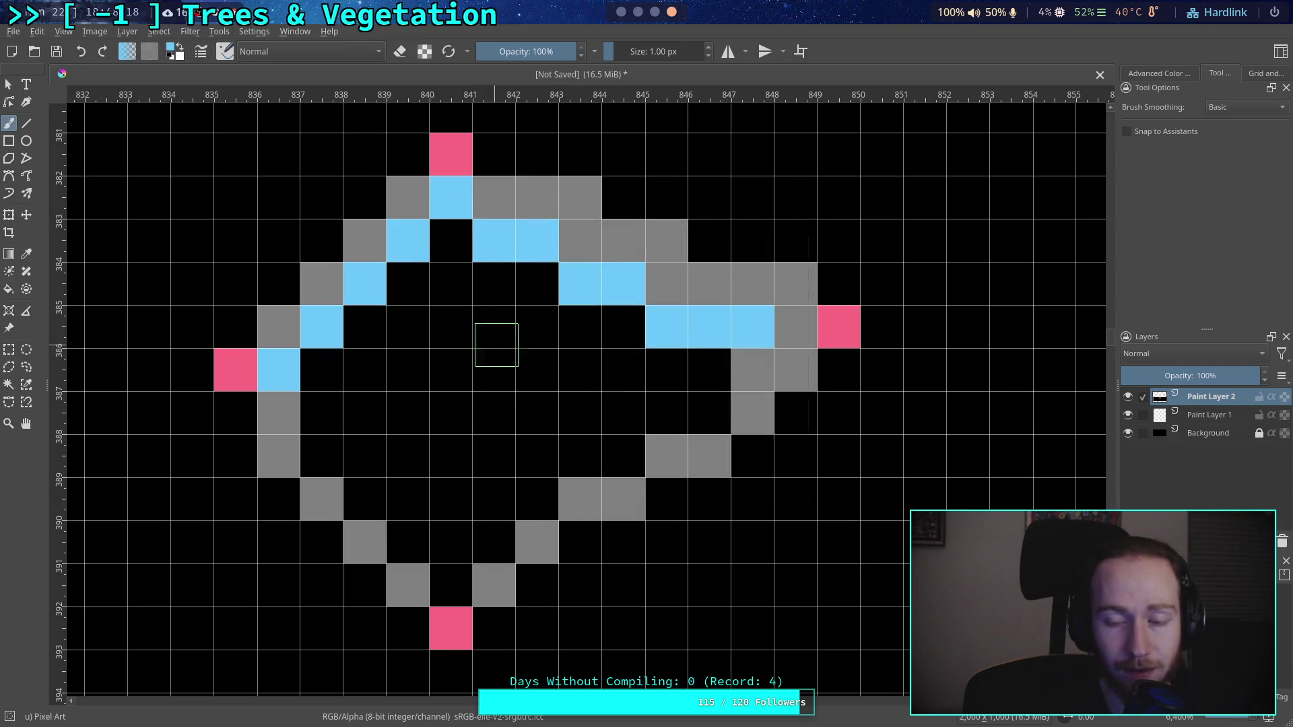
left_click(171, 54)
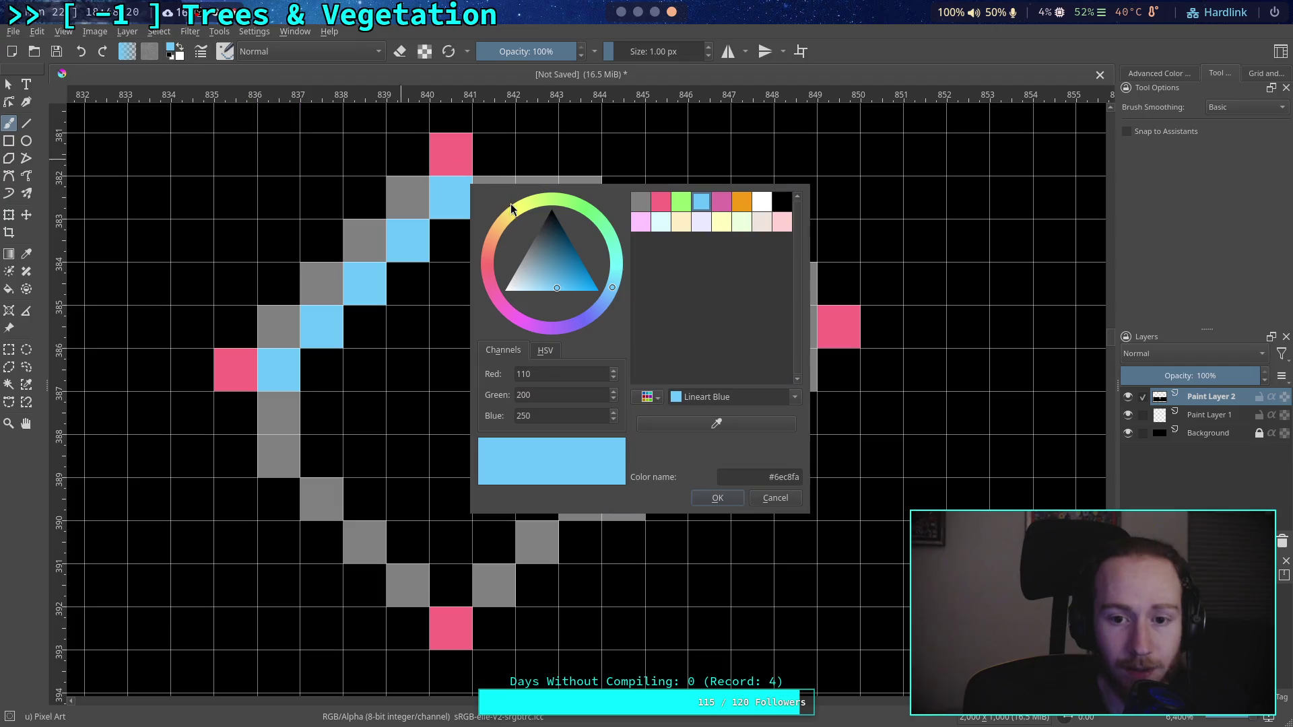
left_click(645, 204)
left_click(715, 498)
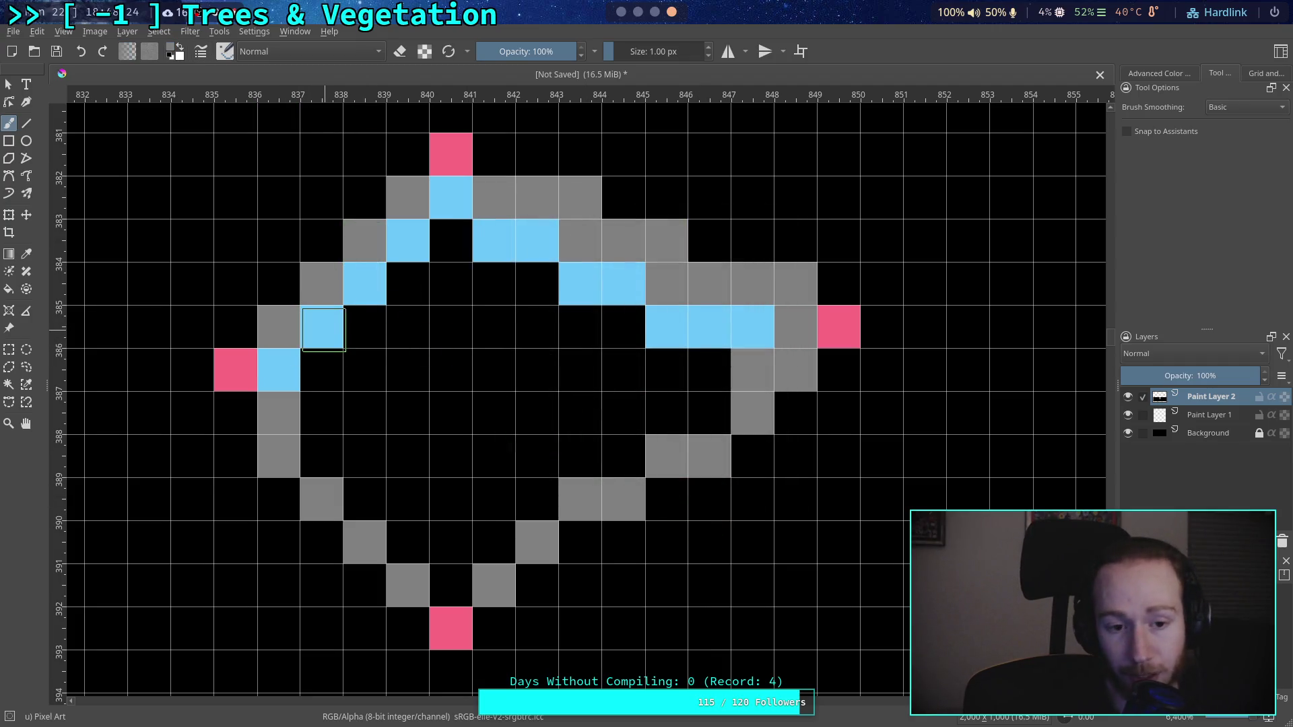
Step: Paint a diagonal cream strip across columns 837–840, rows 383–387
left_click(177, 51)
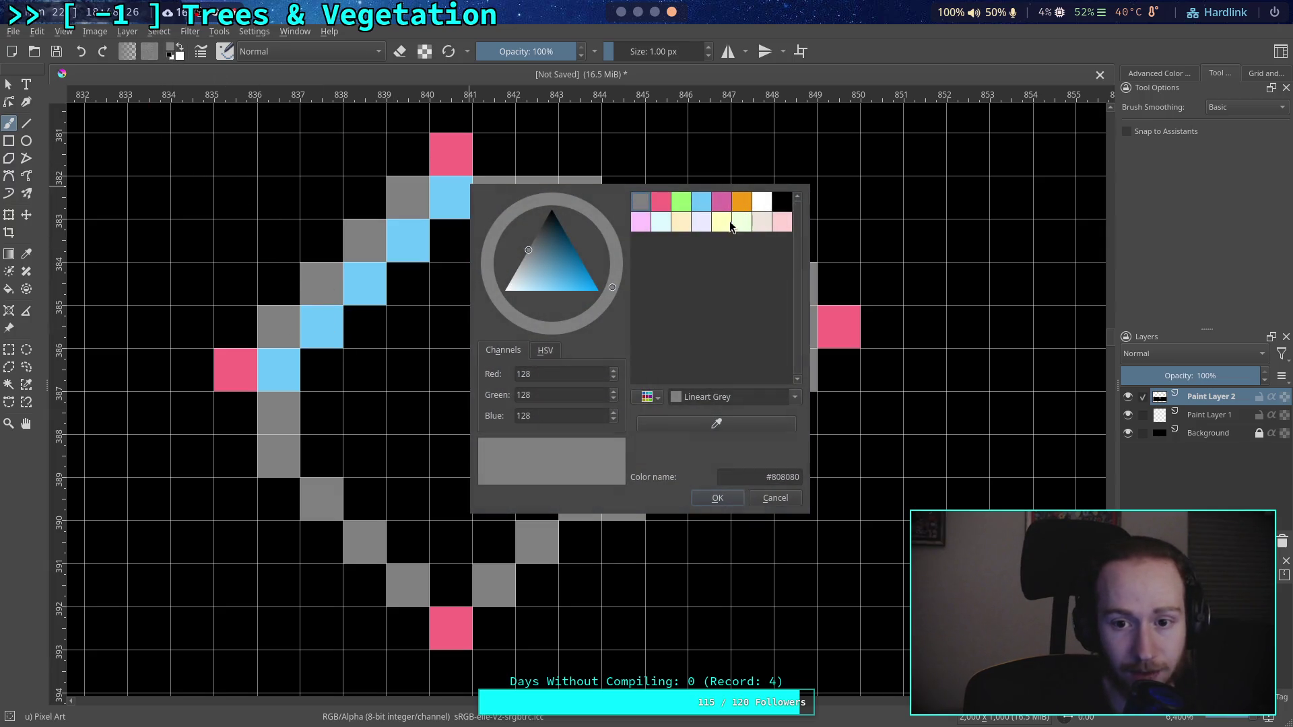
left_click(680, 221)
left_click(717, 498)
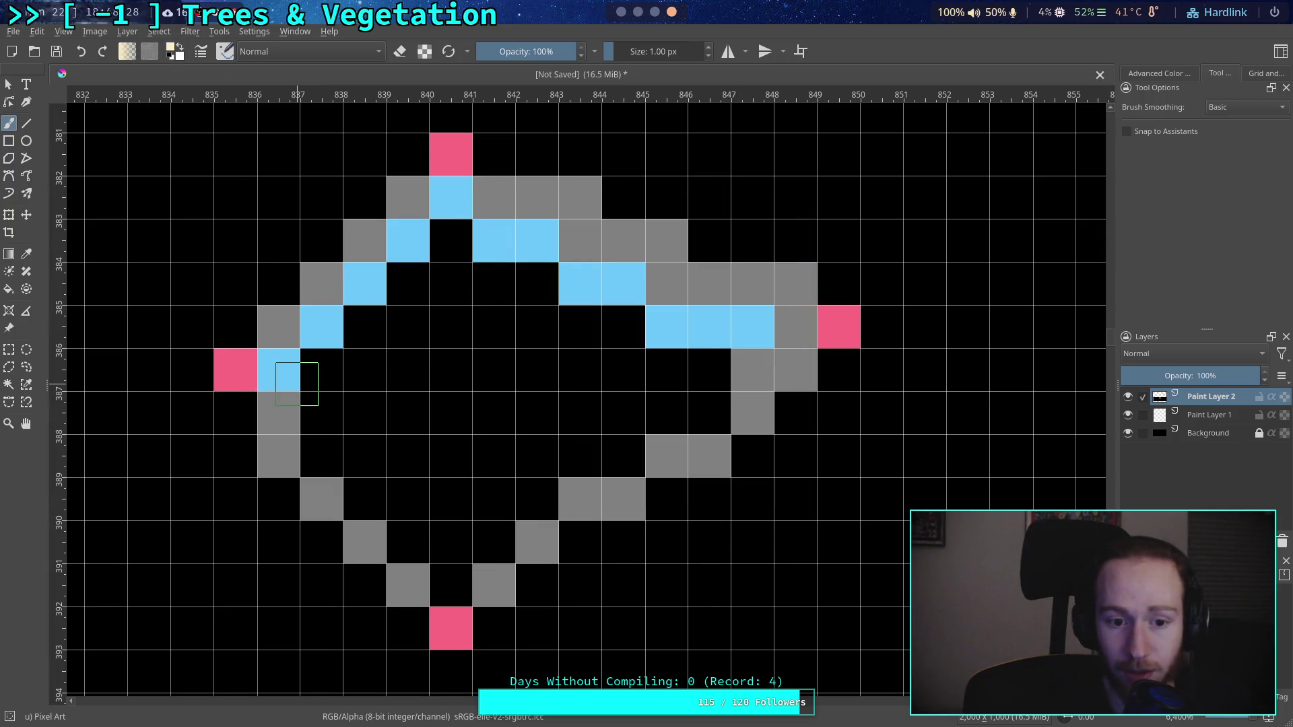
left_click_drag(316, 383, 321, 412)
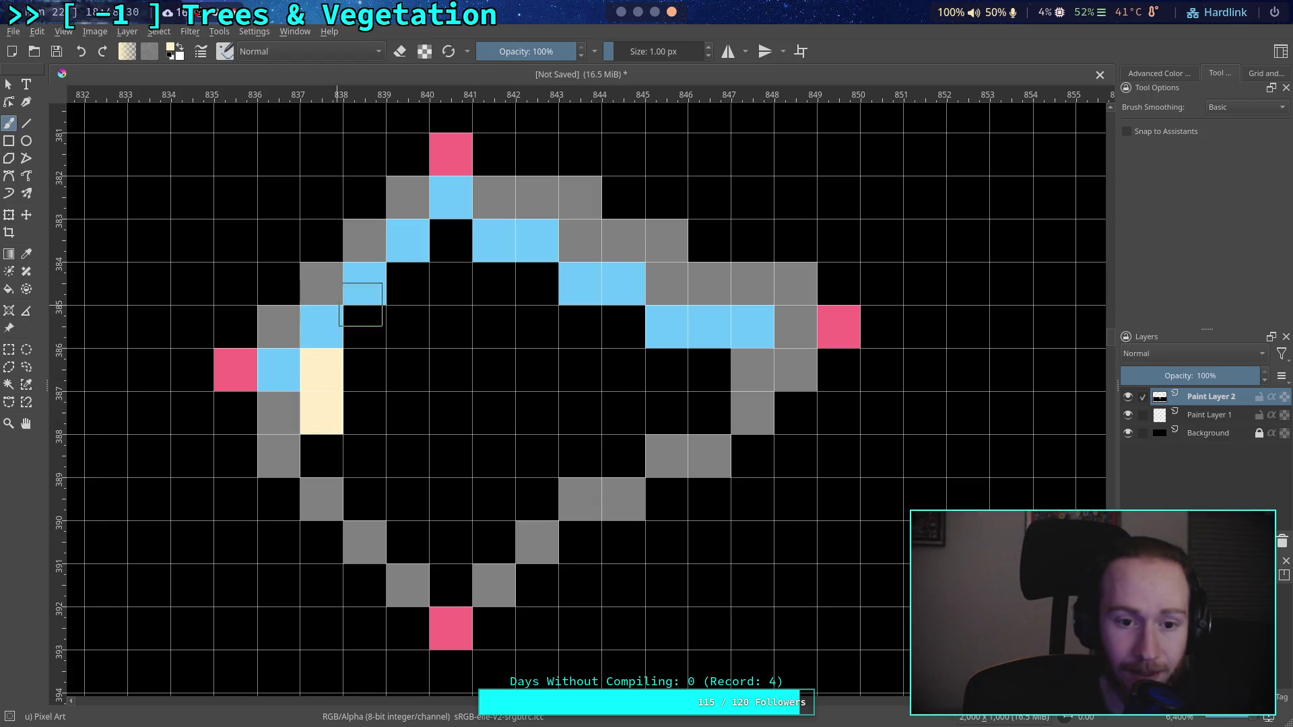
left_click_drag(364, 324, 364, 370)
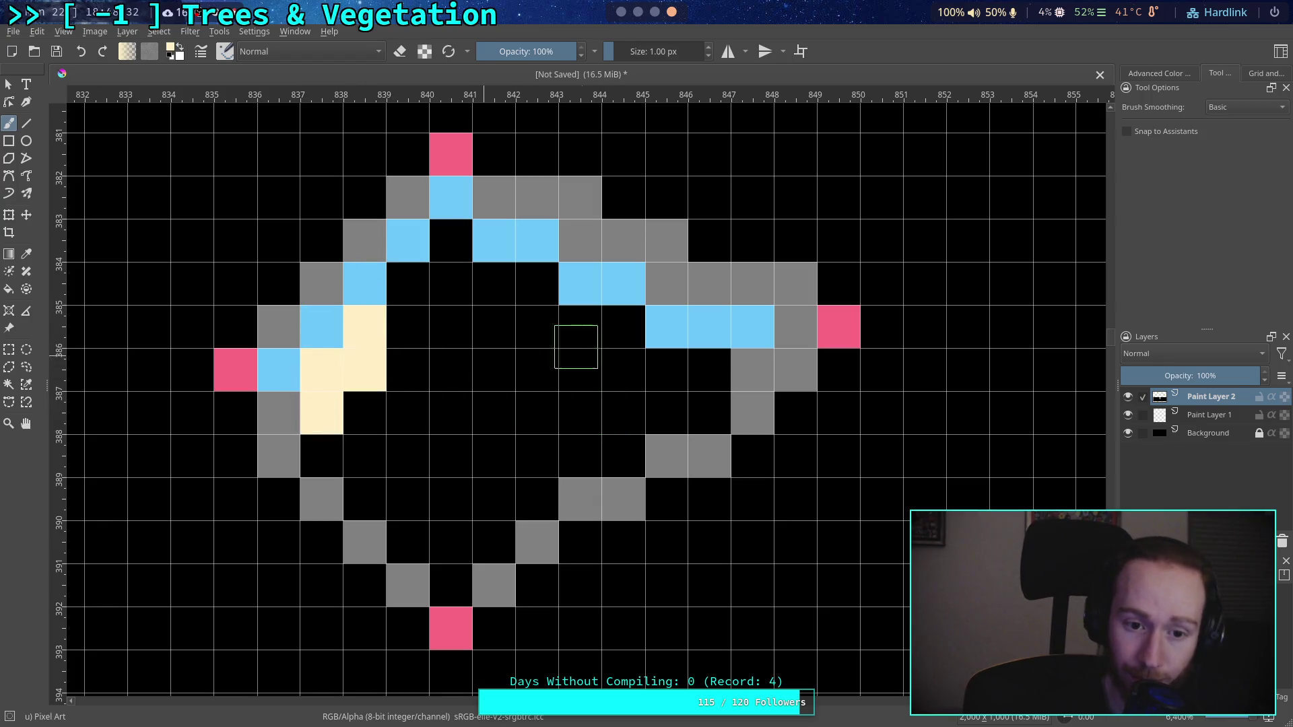
left_click_drag(407, 284, 408, 327)
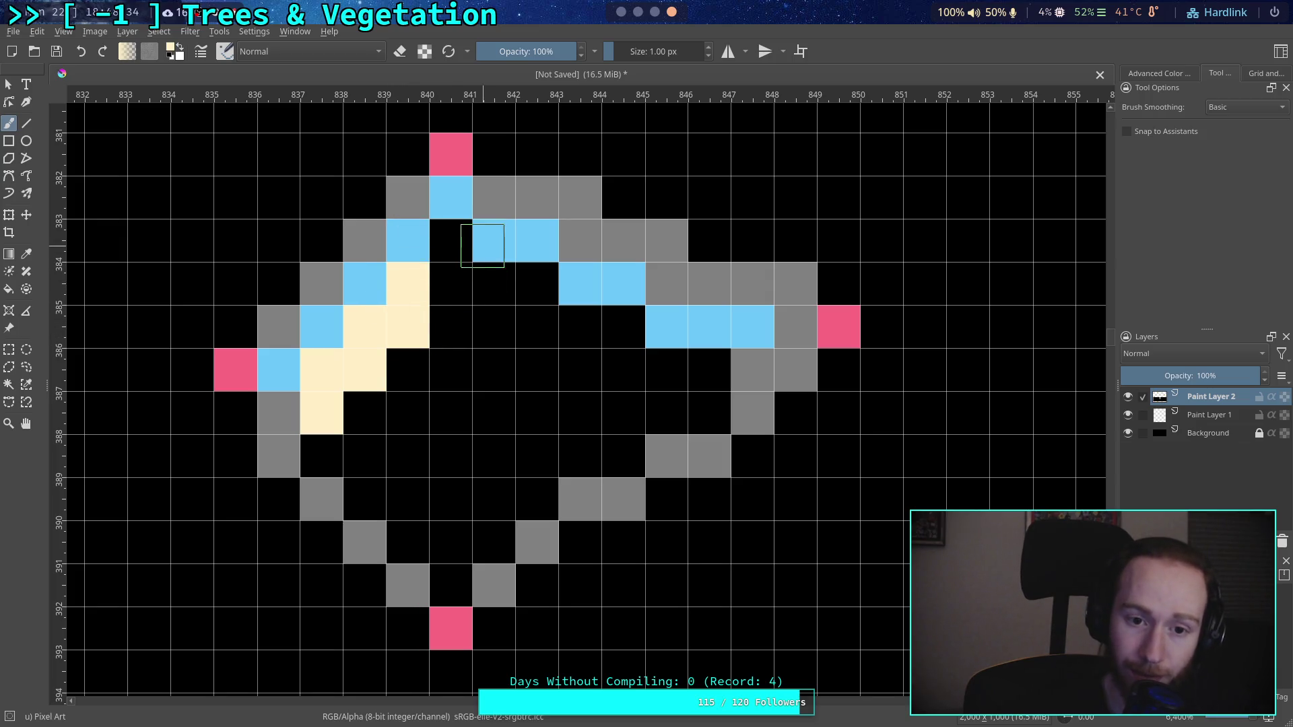
left_click_drag(439, 229, 447, 276)
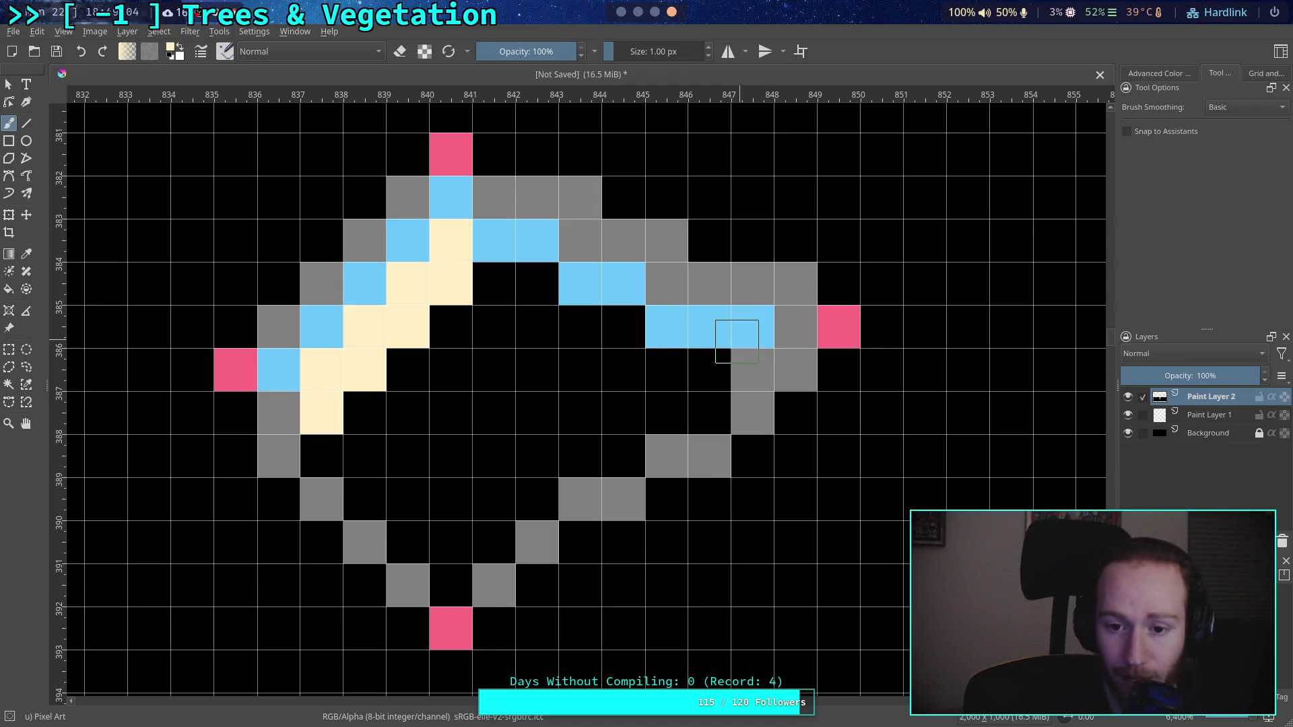
Step: Paint grey pixels inside the right edge, recolouring a stray white pixel grey
left_click(172, 50)
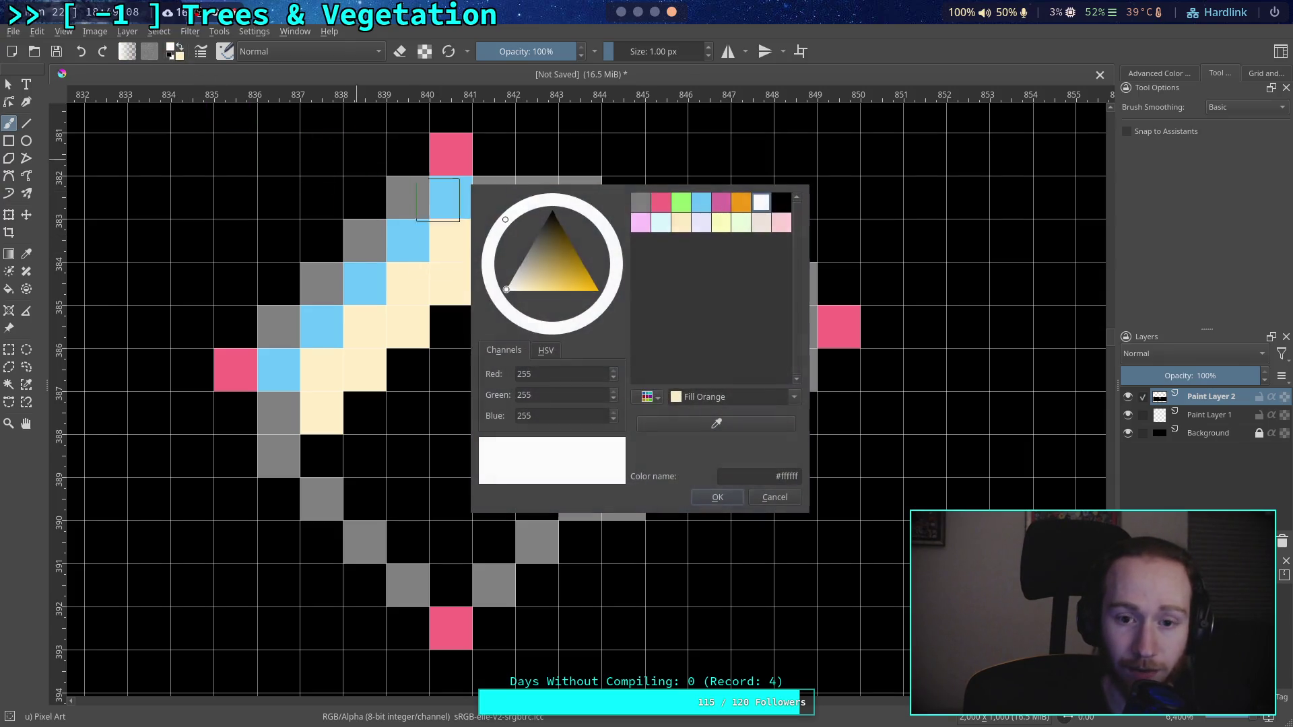
left_click(727, 498)
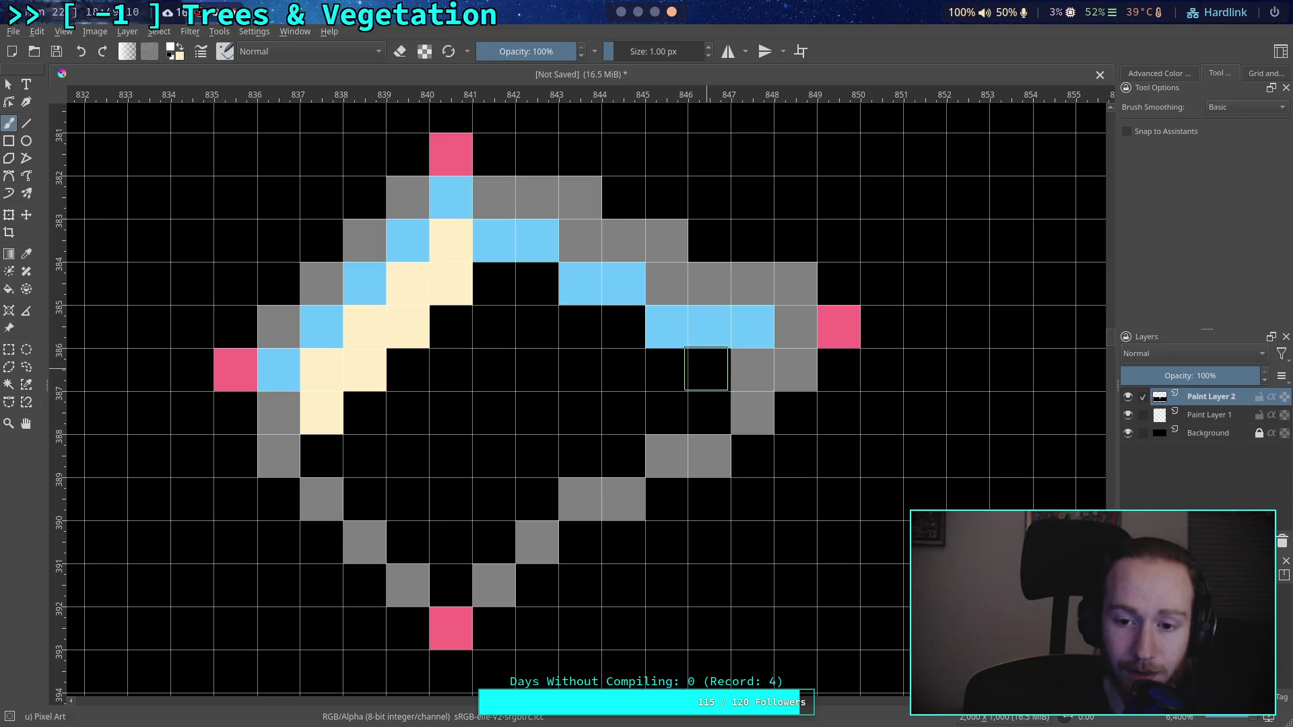
left_click(709, 369)
left_click(172, 50)
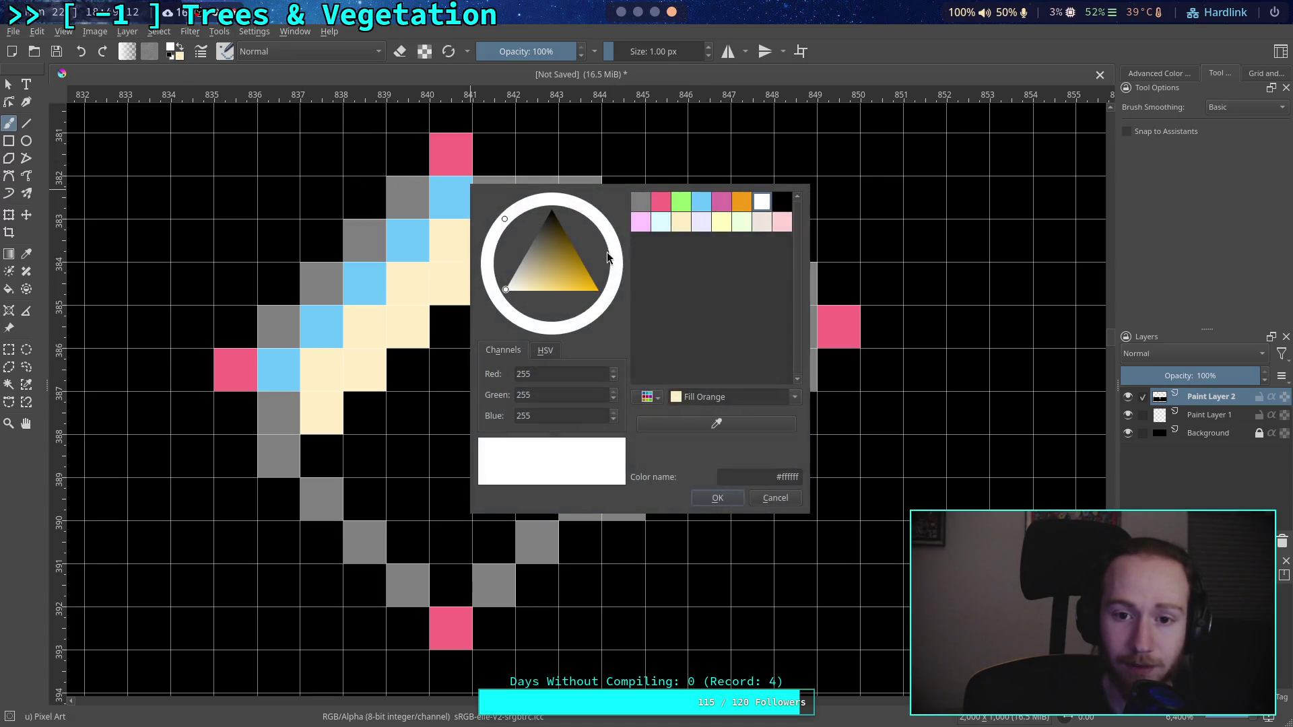
left_click(692, 297)
left_click(716, 497)
left_click(705, 383)
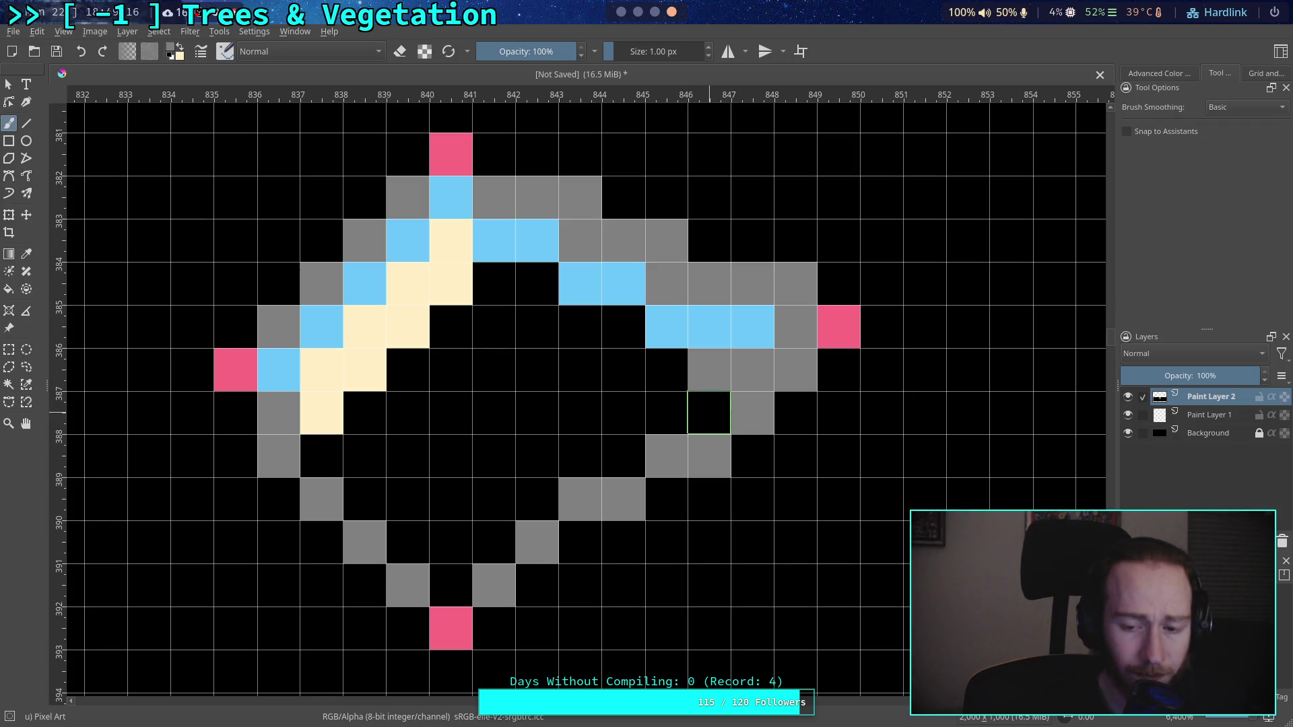
left_click(709, 413)
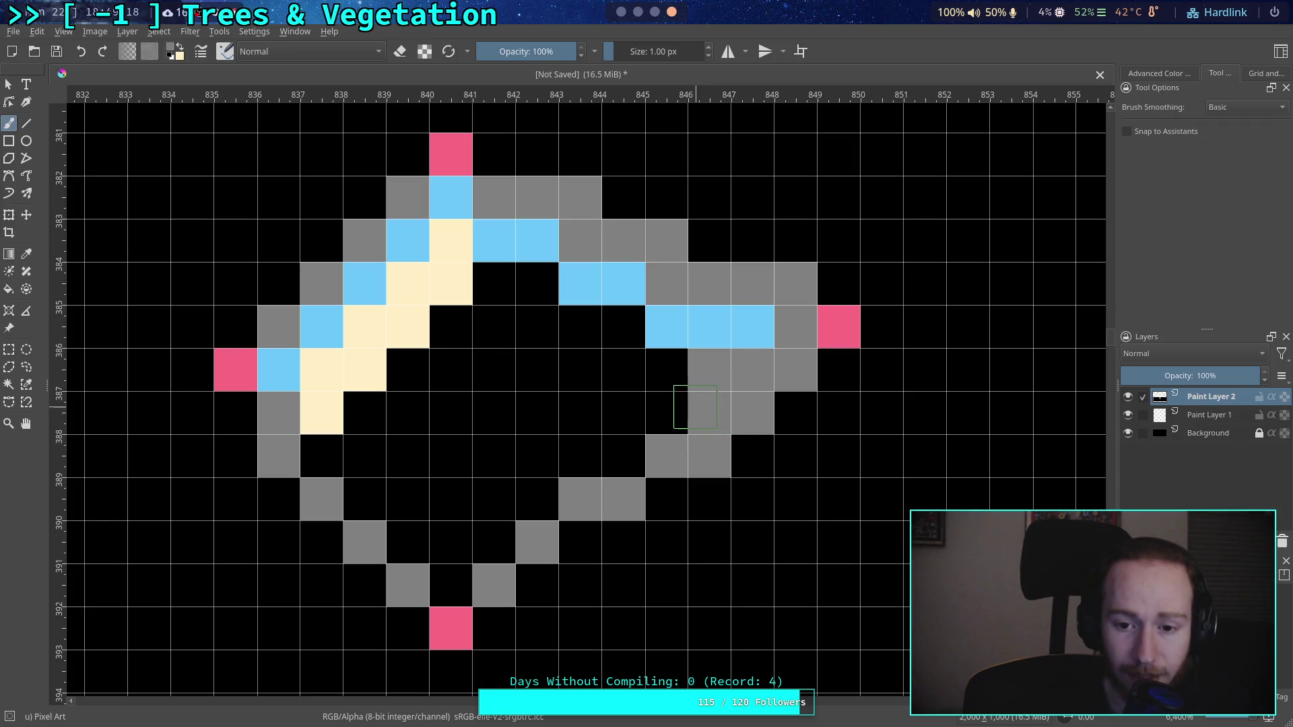
Step: Extend the grey right-edge block, undo a stray cream pixel, and sample the drawing's blue
left_click_drag(681, 380, 681, 411)
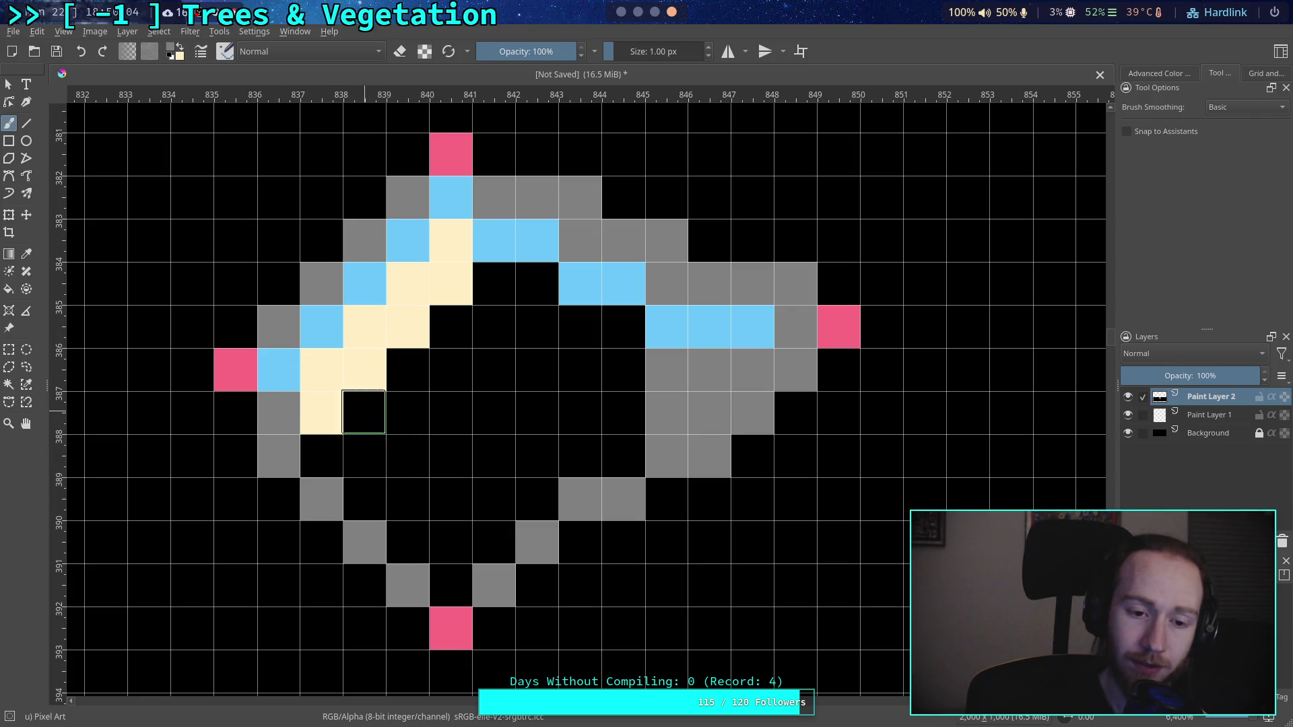
left_click(364, 412)
key("ctrl+z")
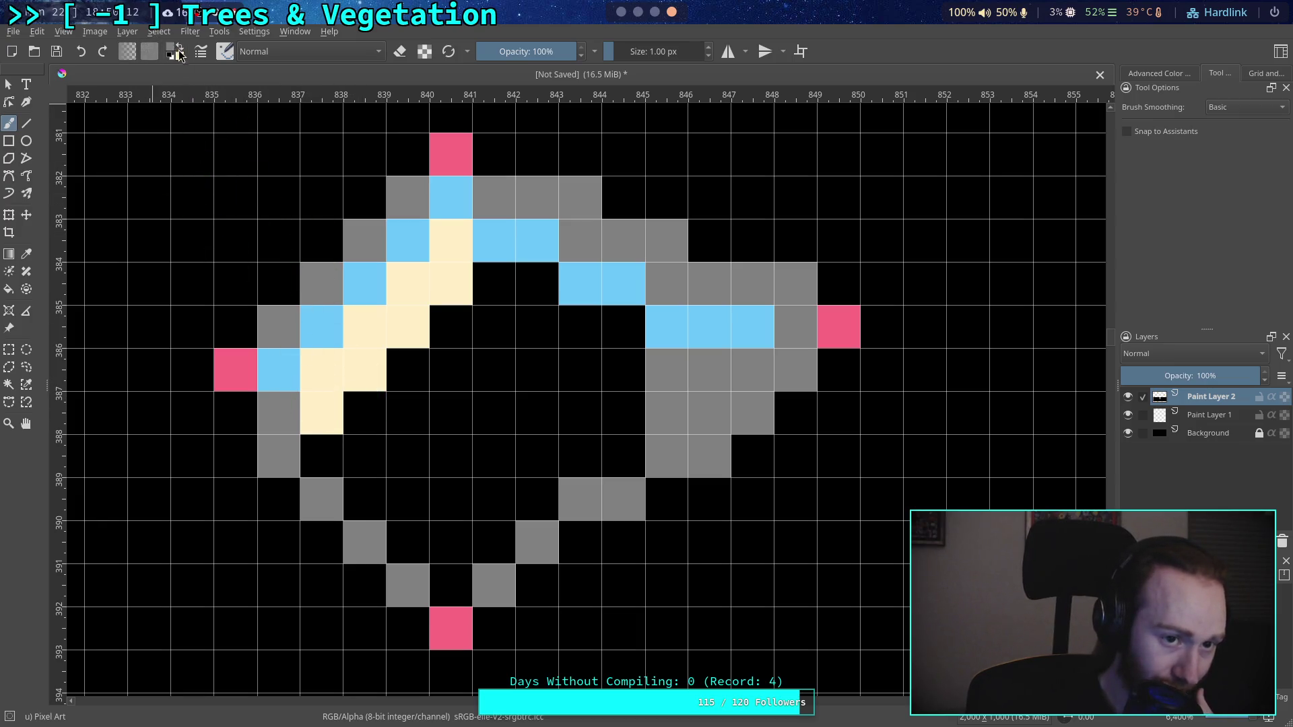
key("p")
left_click(285, 367)
Step: Add a blue pixel beside the cream strip, then paint over the whole drawing in black
key("b")
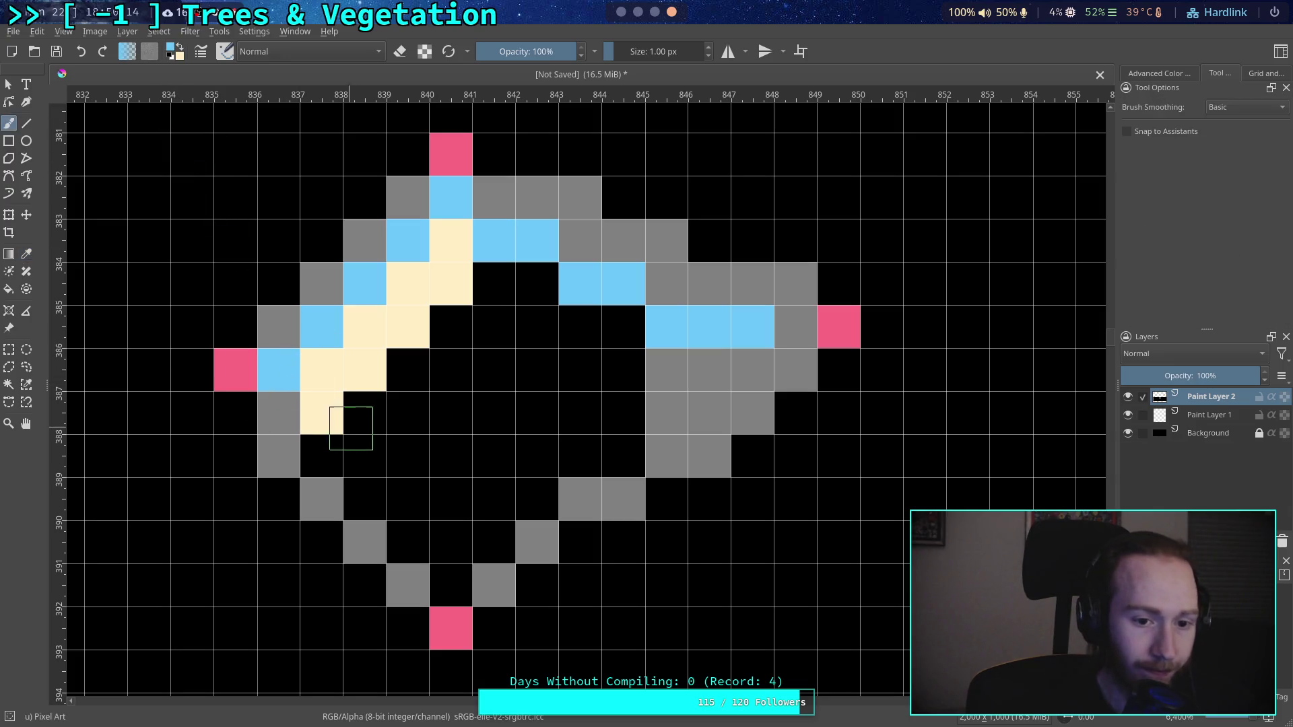
left_click(365, 412)
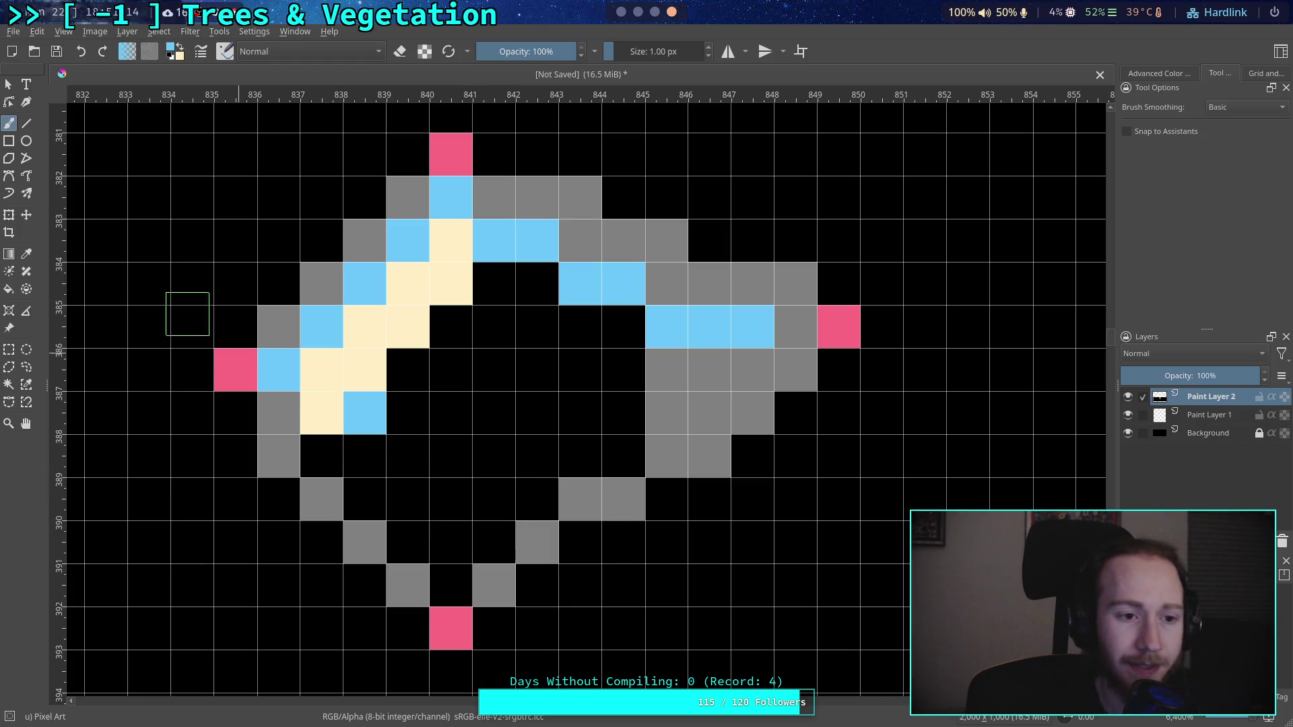
key("d")
mouse_move(278, 370)
left_mouse_down()
mouse_move(252, 274)
mouse_move(309, 424)
mouse_move(373, 123)
mouse_move(418, 320)
mouse_move(640, 210)
mouse_move(622, 283)
mouse_move(801, 348)
mouse_move(687, 479)
mouse_move(529, 581)
mouse_move(396, 556)
left_mouse_up()
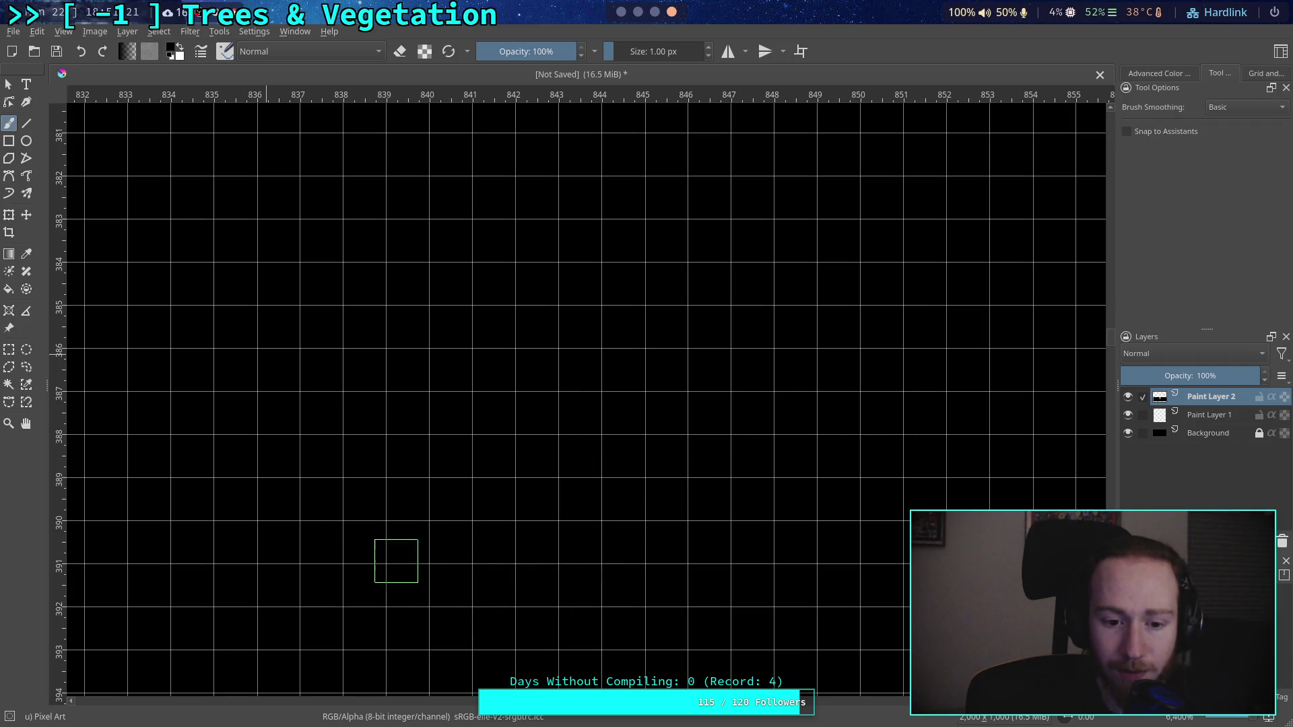
Step: Set grey as the painting colour and delete Paint Layer 2
left_click(173, 48)
left_click(640, 203)
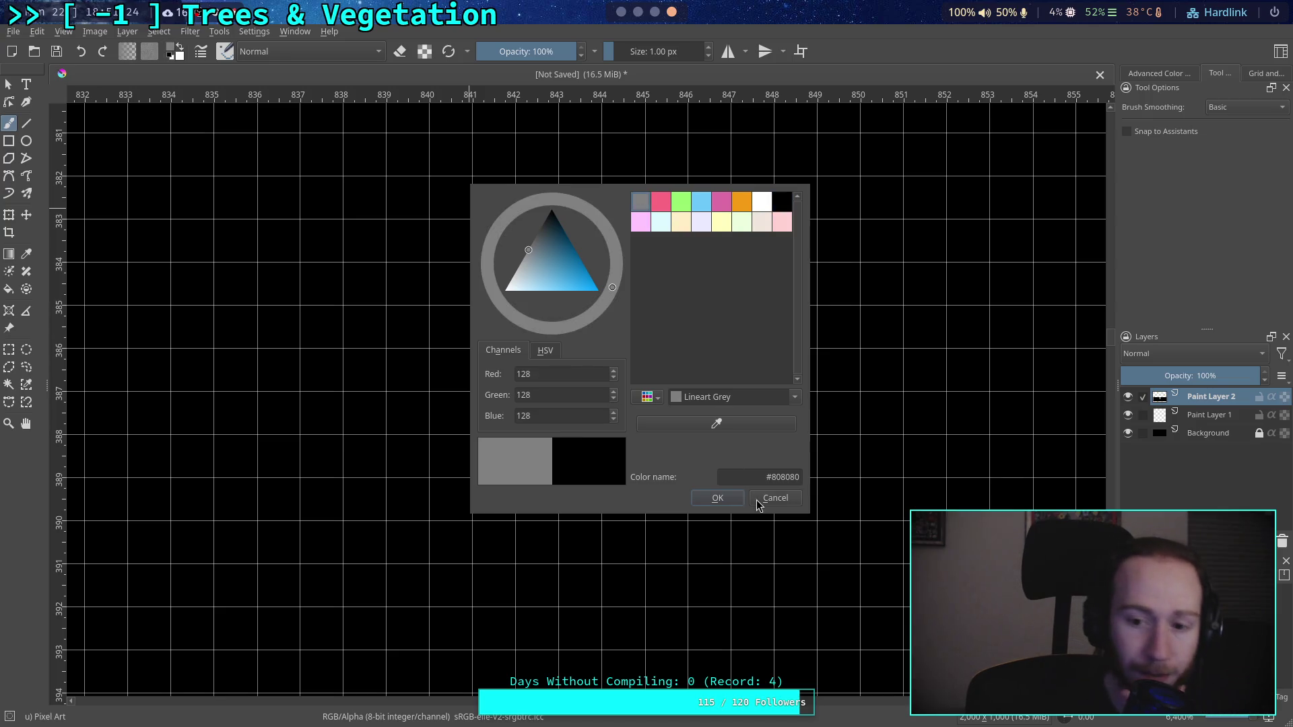
left_click(757, 500)
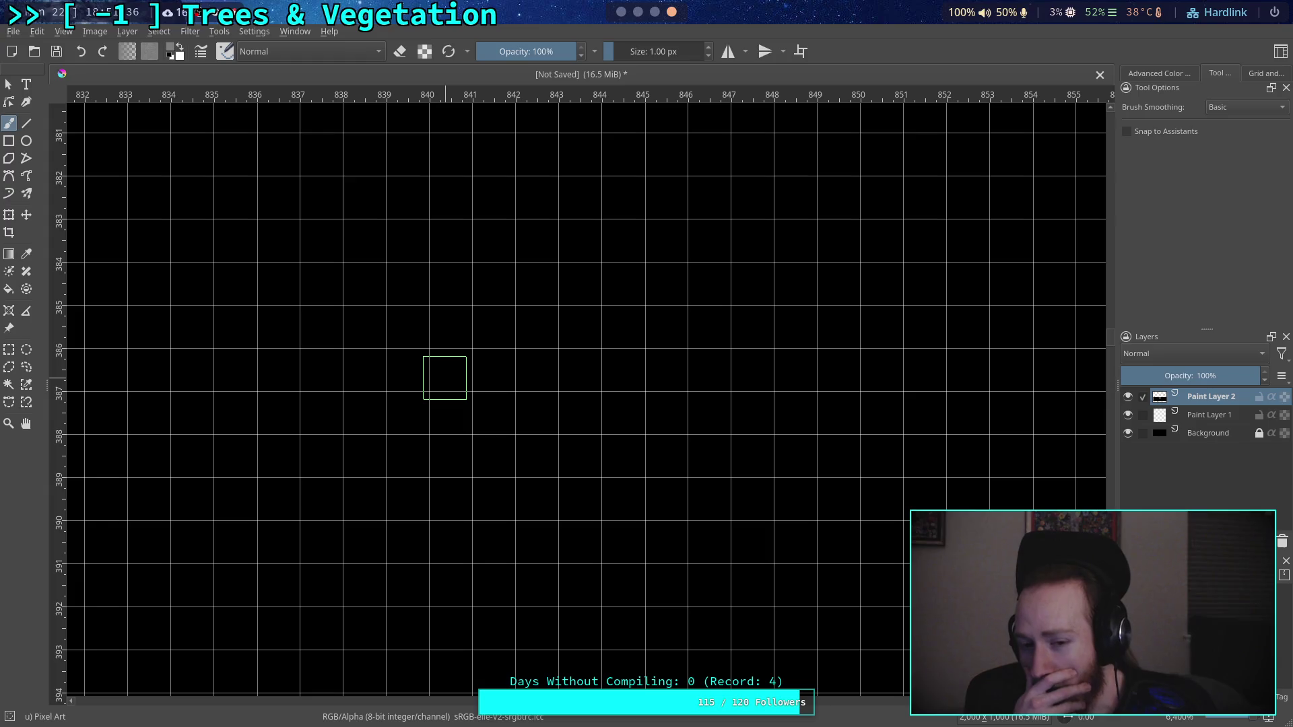
left_click(1283, 542)
scroll(606, 417, "down", 6)
scroll(639, 512, "up", 2)
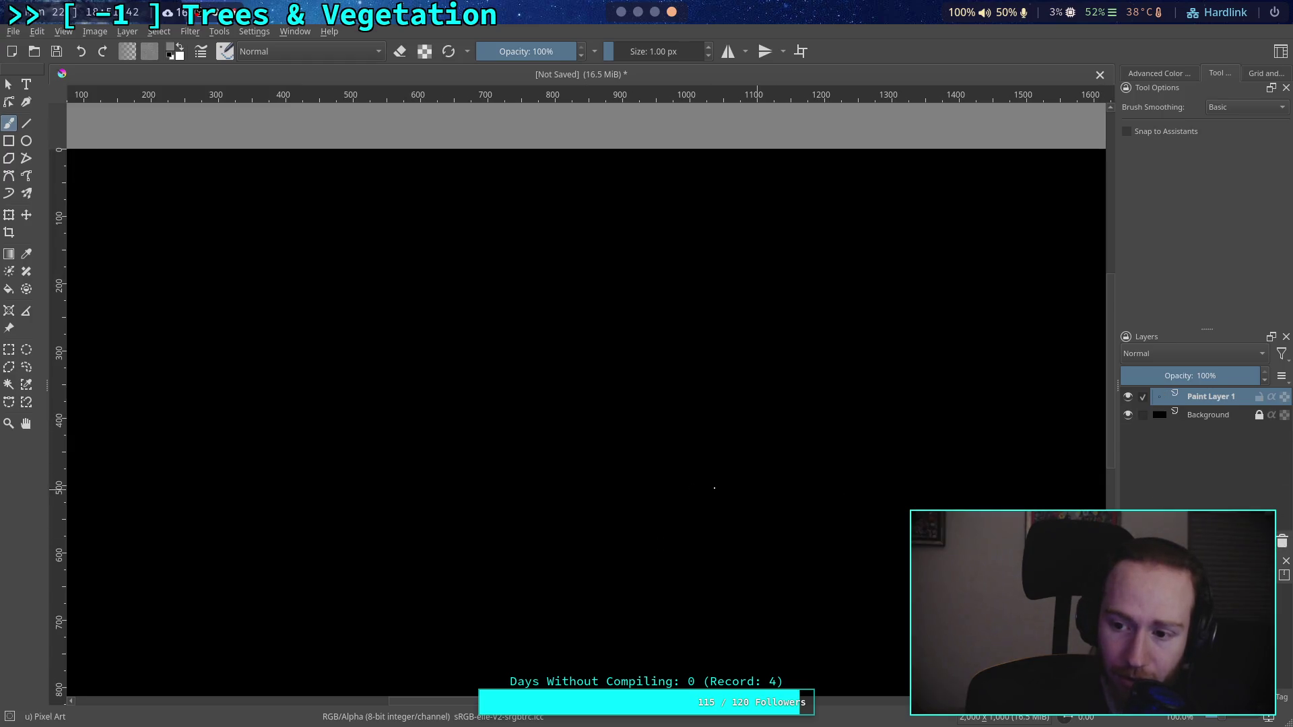
Step: Zoom into the pixel grid and choose the Lineart Red (#fa6982) swatch as the colour
scroll(685, 488, "up", 10)
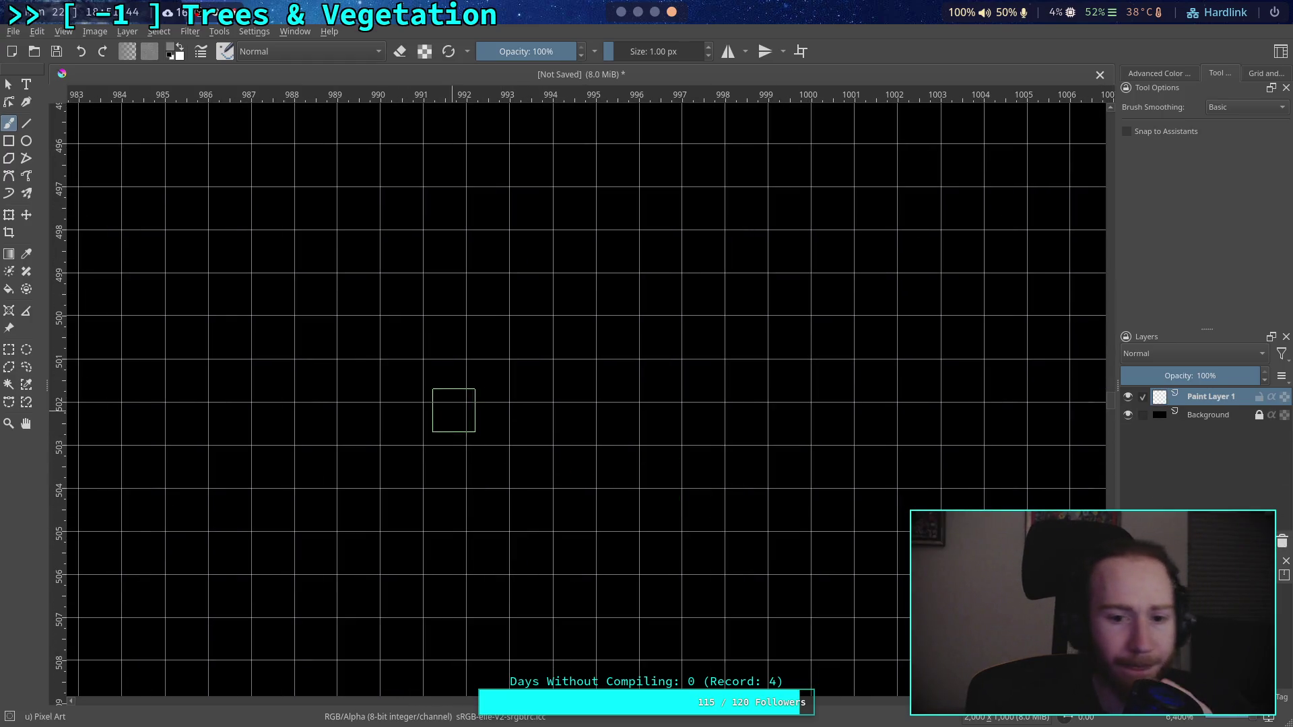
scroll(491, 412, "down", 8)
scroll(488, 410, "up", 8)
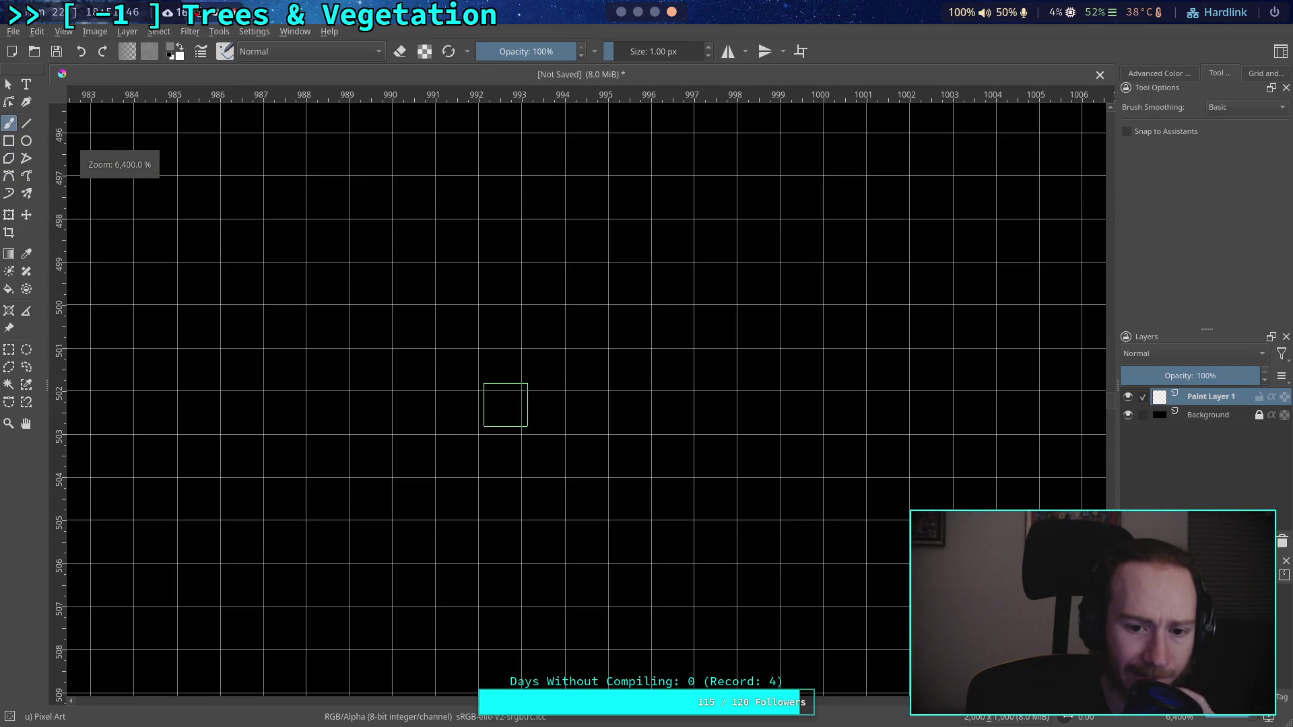
scroll(503, 401, "down", 9)
scroll(545, 426, "down", 5)
scroll(545, 425, "up", 14)
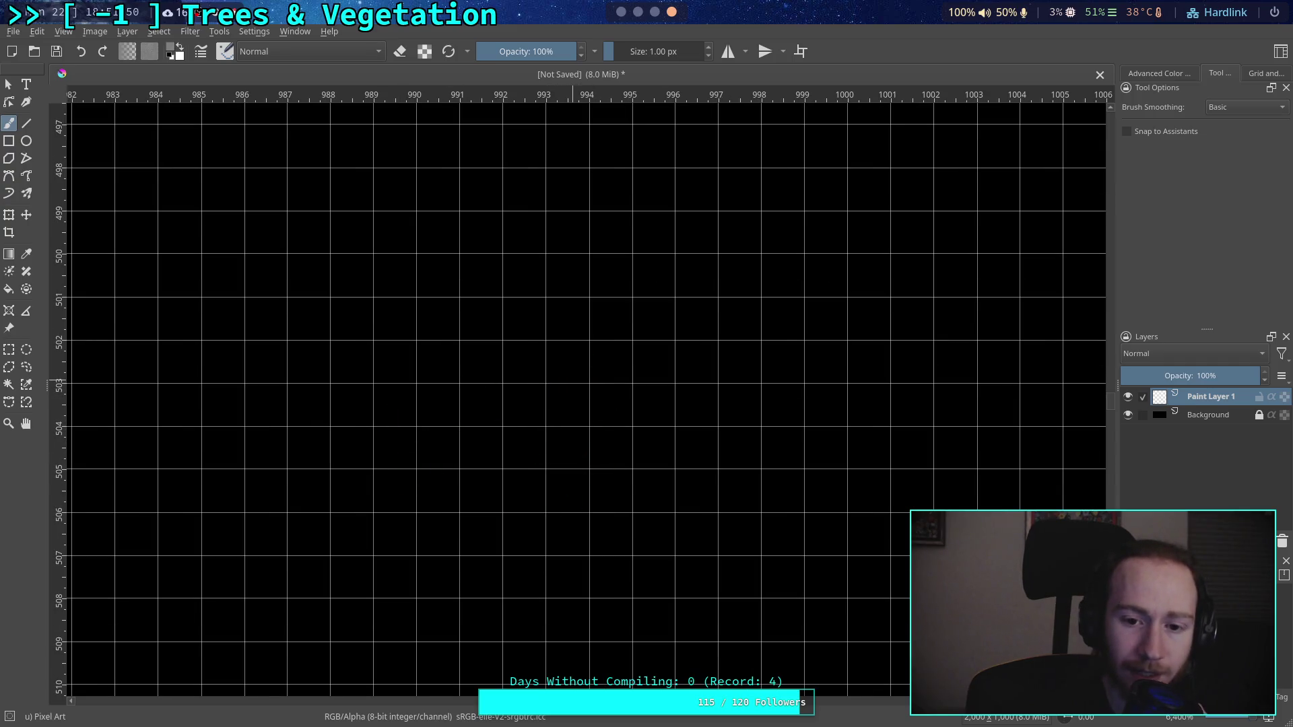
right_click(554, 415)
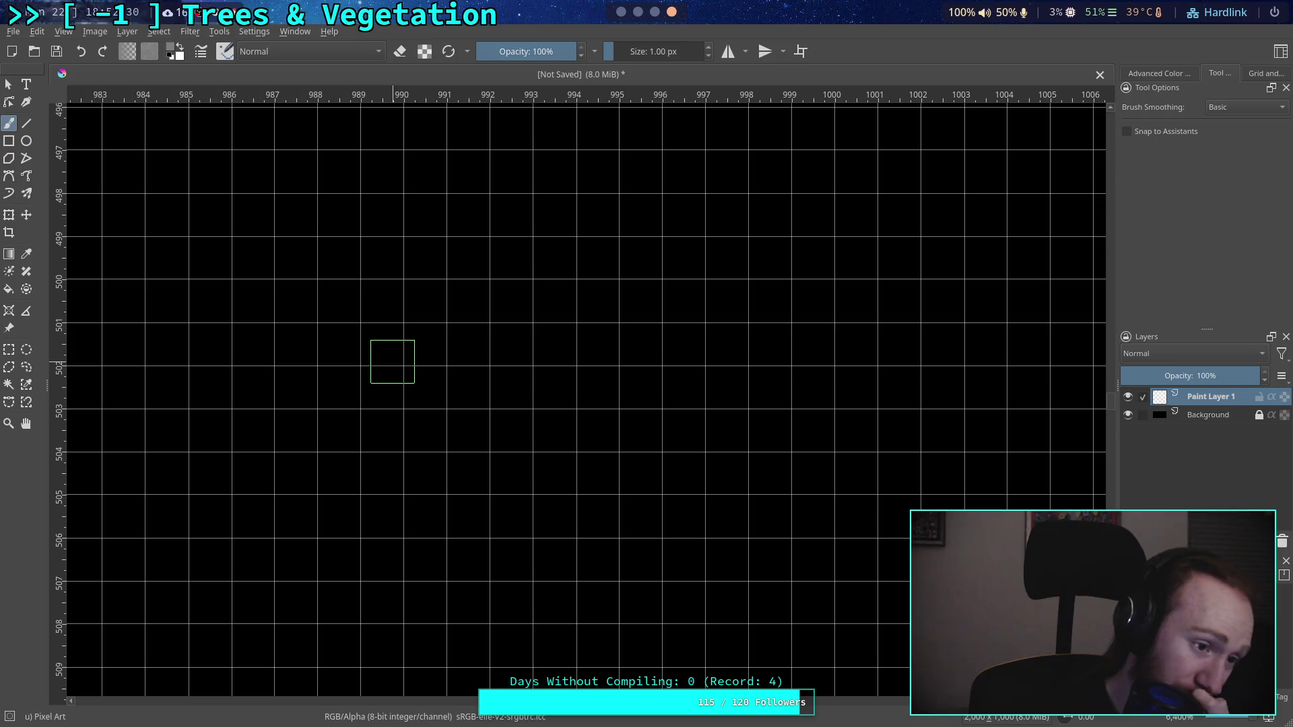
left_click(180, 57)
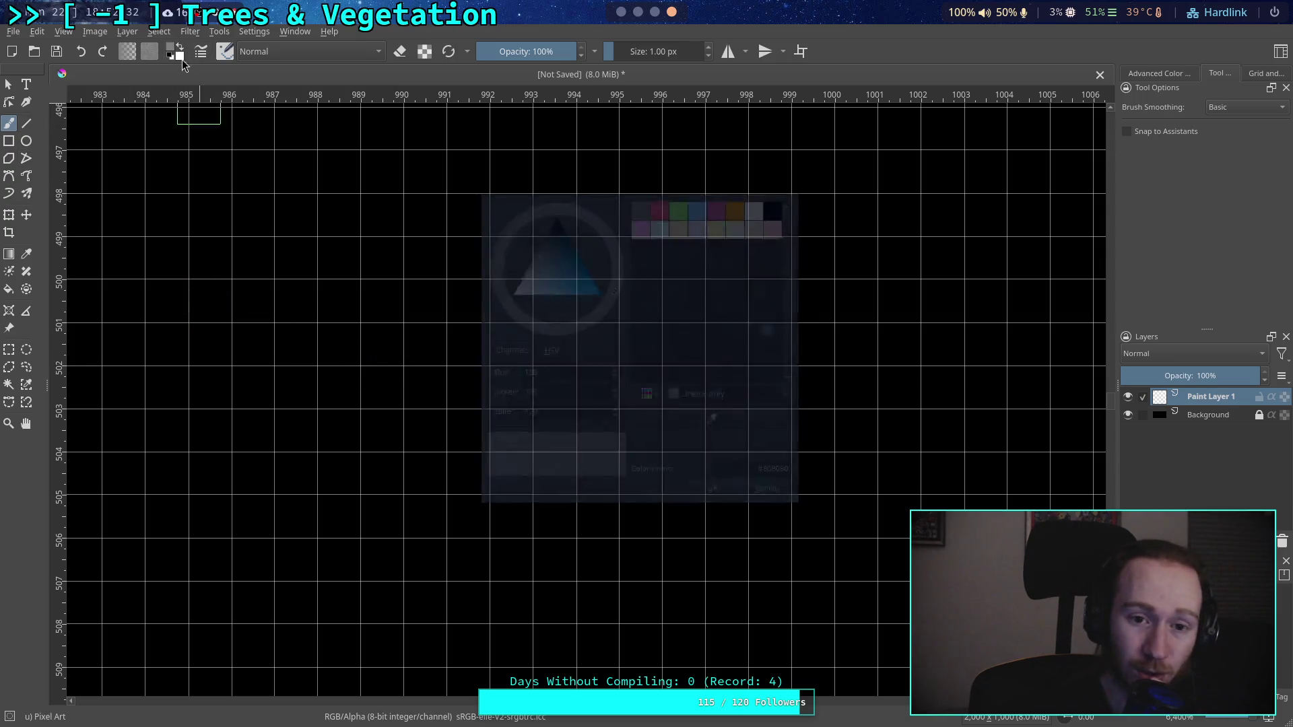
left_click(660, 202)
left_click(726, 491)
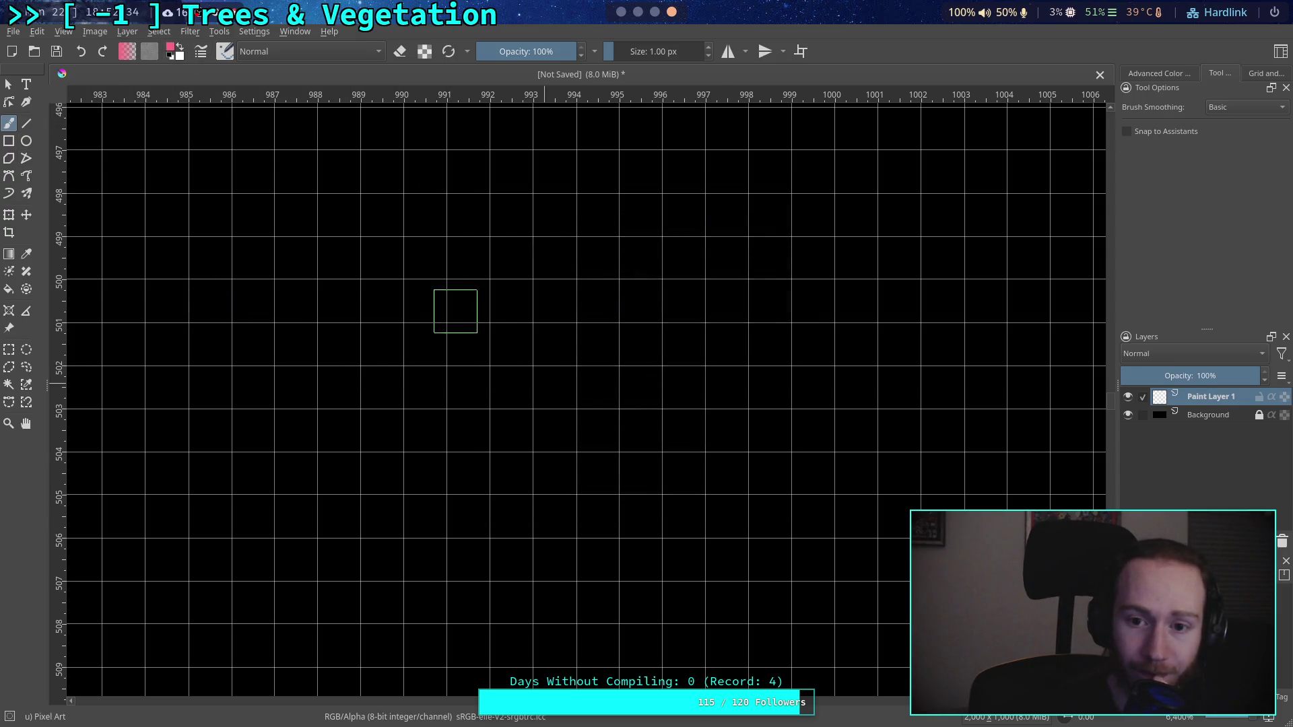
Step: Place pink pixels at the triangle's top, bottom-left and bottom-right corners
left_click(511, 171)
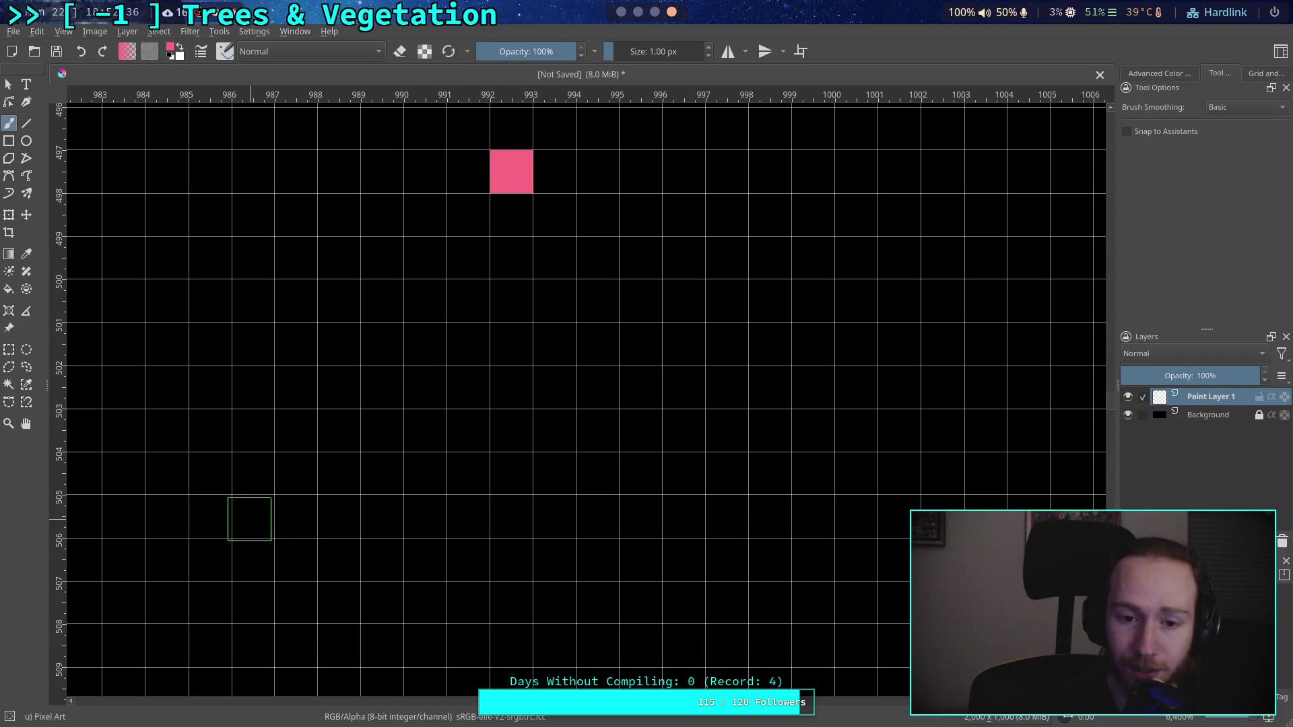
left_click(517, 510)
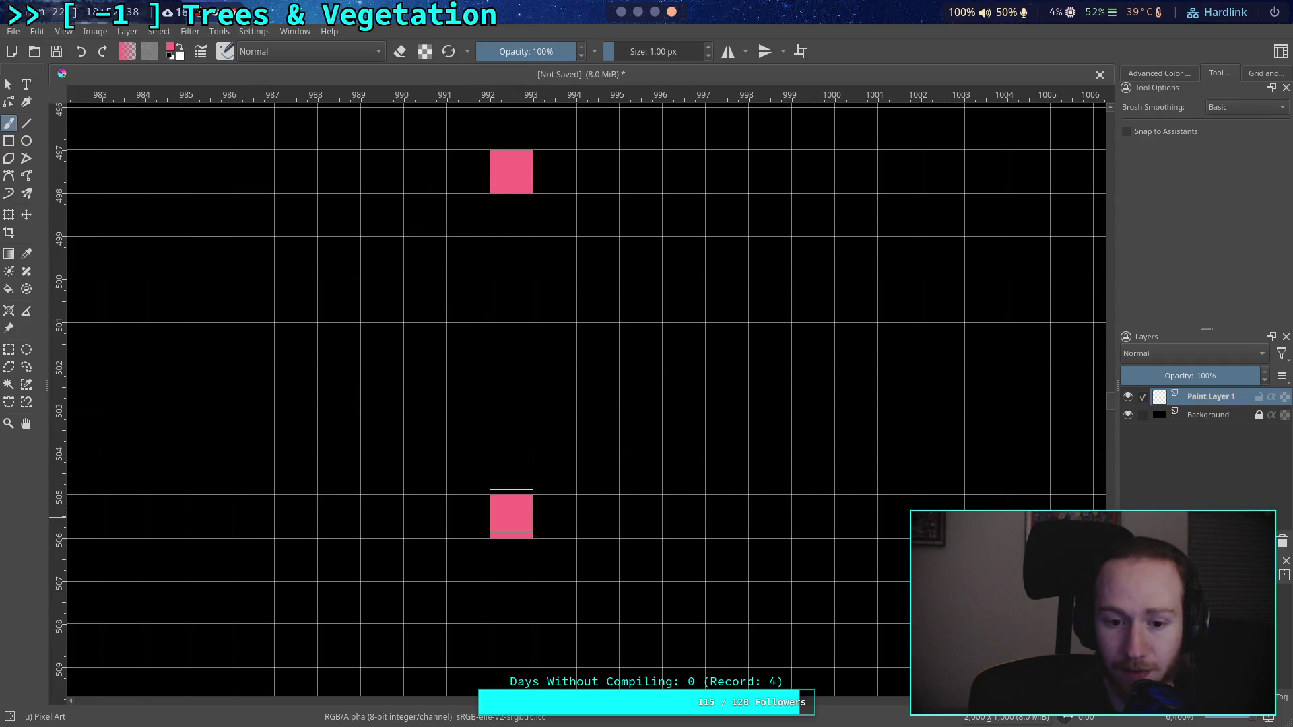
scroll(629, 363, "right", 3)
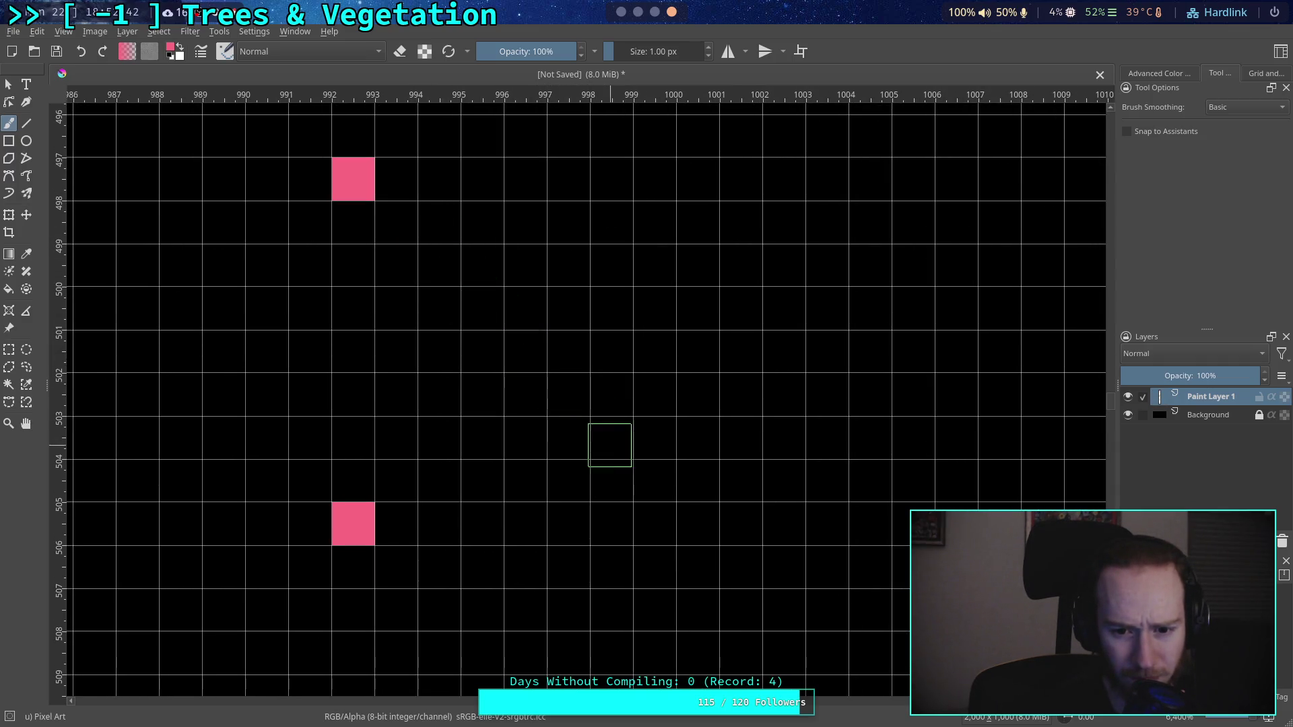
left_click(697, 524)
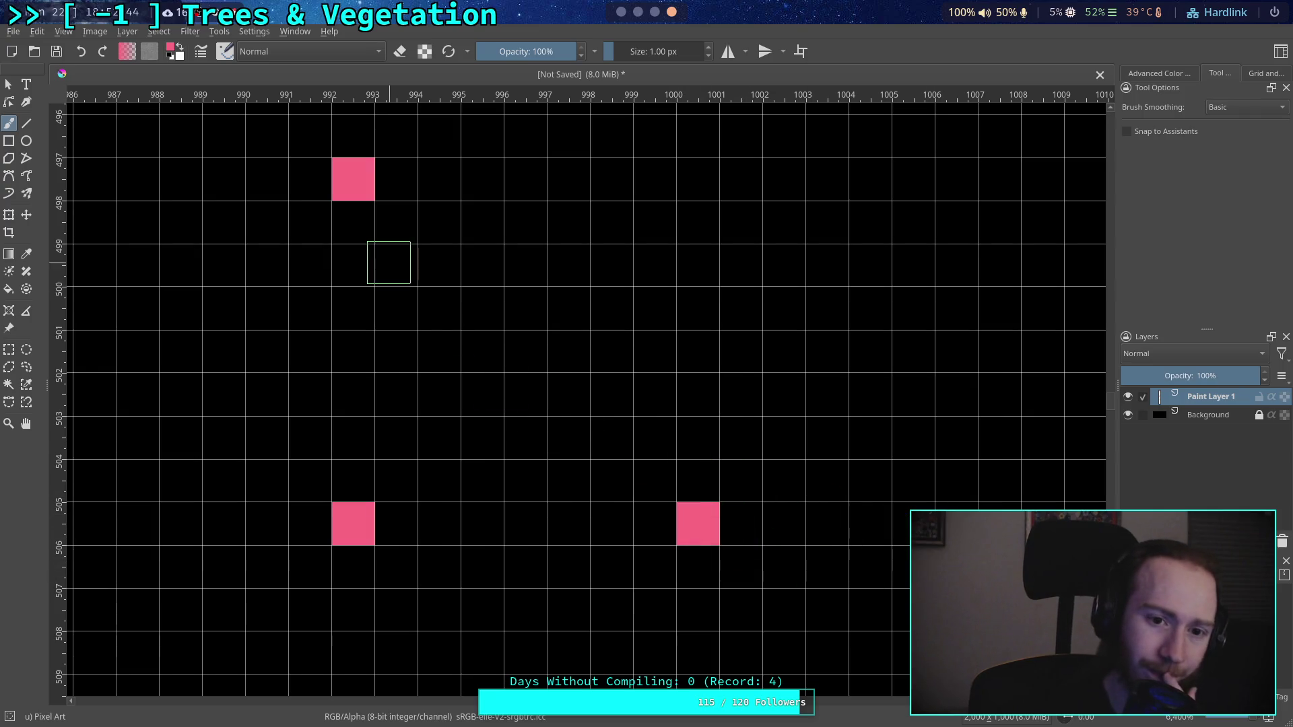
Step: Switch to white and fill the stepped triangle between the pink corners
left_click(172, 47)
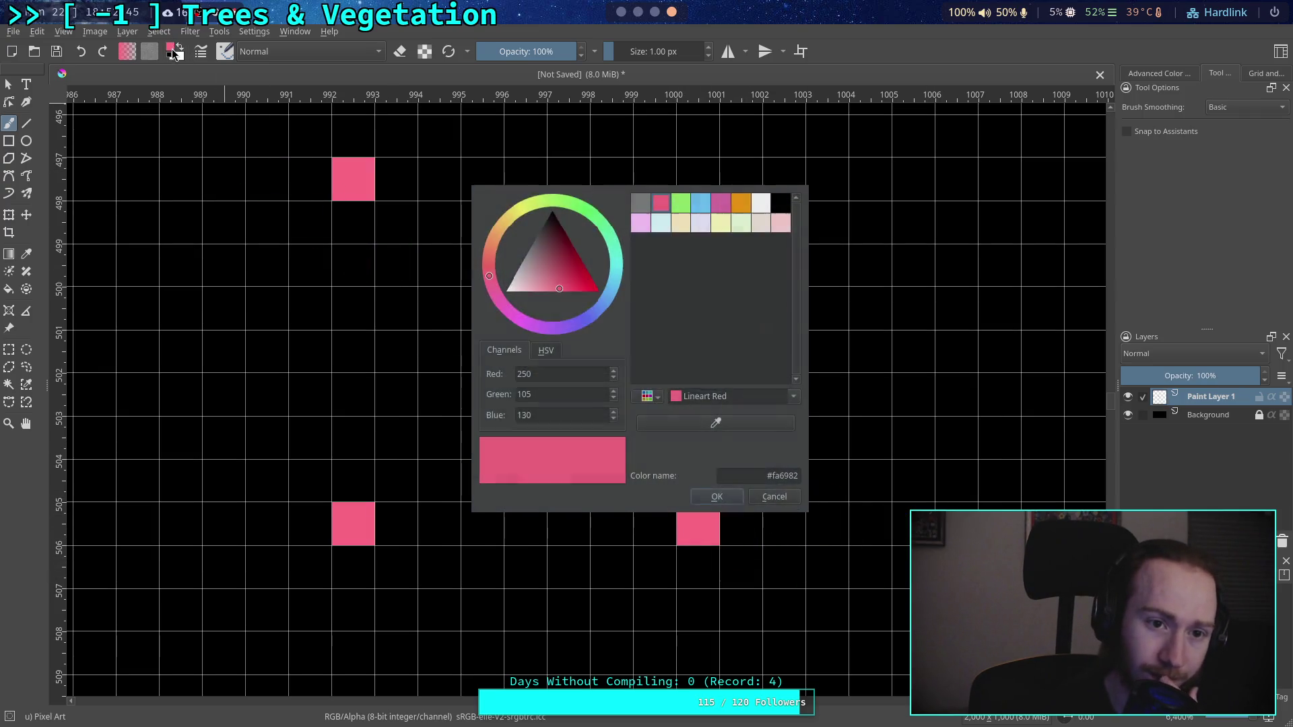
left_click(639, 204)
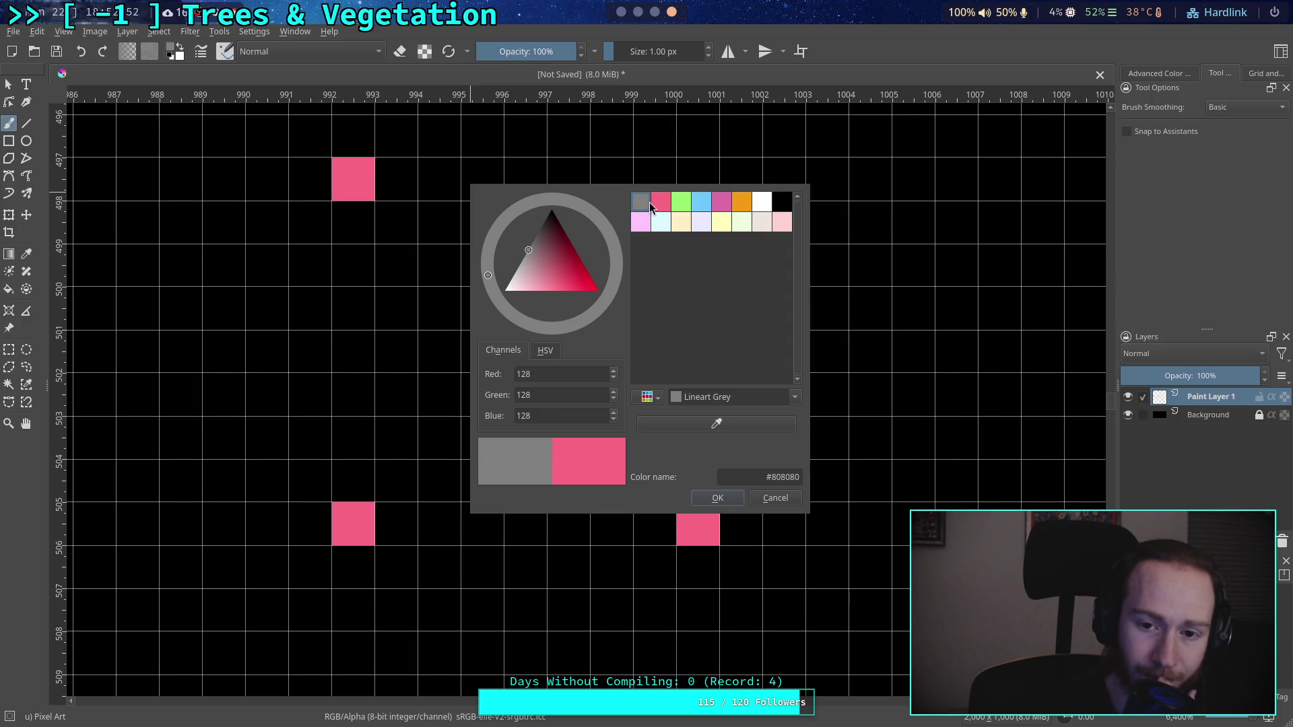
left_click(761, 201)
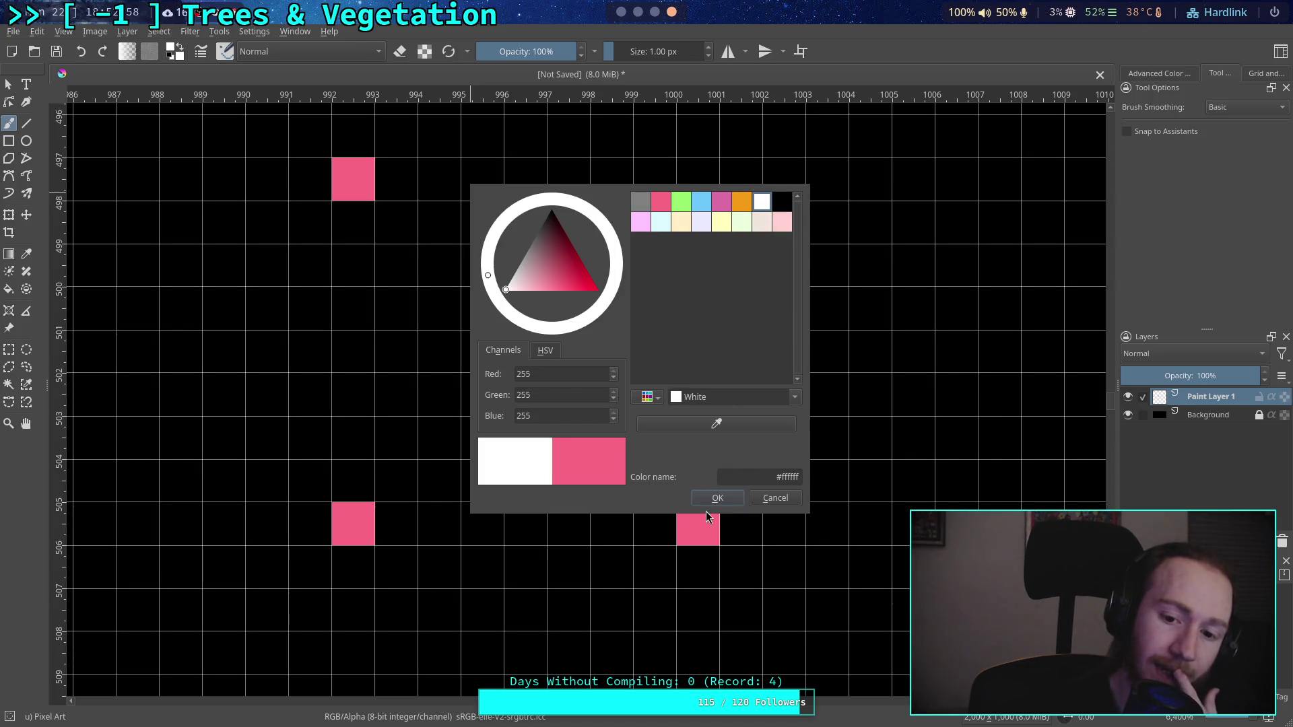
left_click(717, 497)
left_click(359, 242)
mouse_move(359, 242)
left_mouse_down()
mouse_move(350, 433)
mouse_move(395, 482)
mouse_move(606, 522)
mouse_move(639, 485)
mouse_move(568, 395)
mouse_move(404, 270)
mouse_move(397, 369)
mouse_move(454, 459)
mouse_move(565, 496)
mouse_move(483, 395)
left_mouse_up()
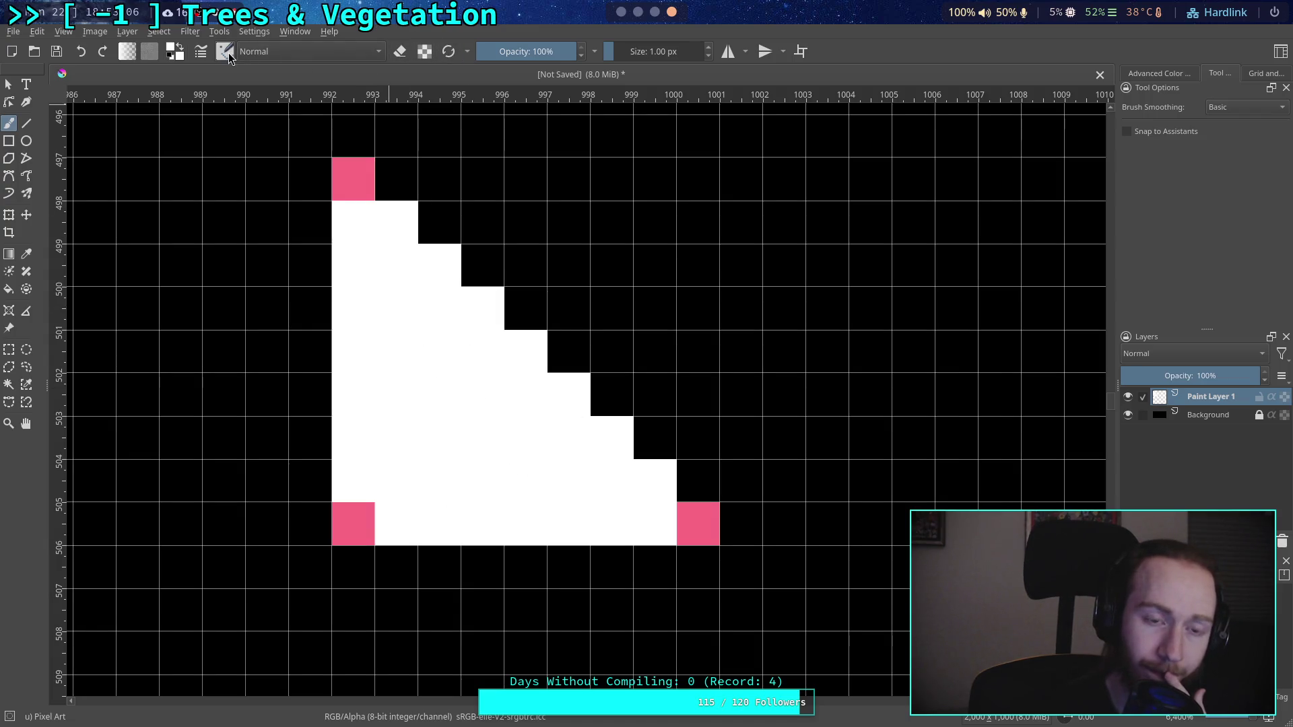
right_click(567, 245)
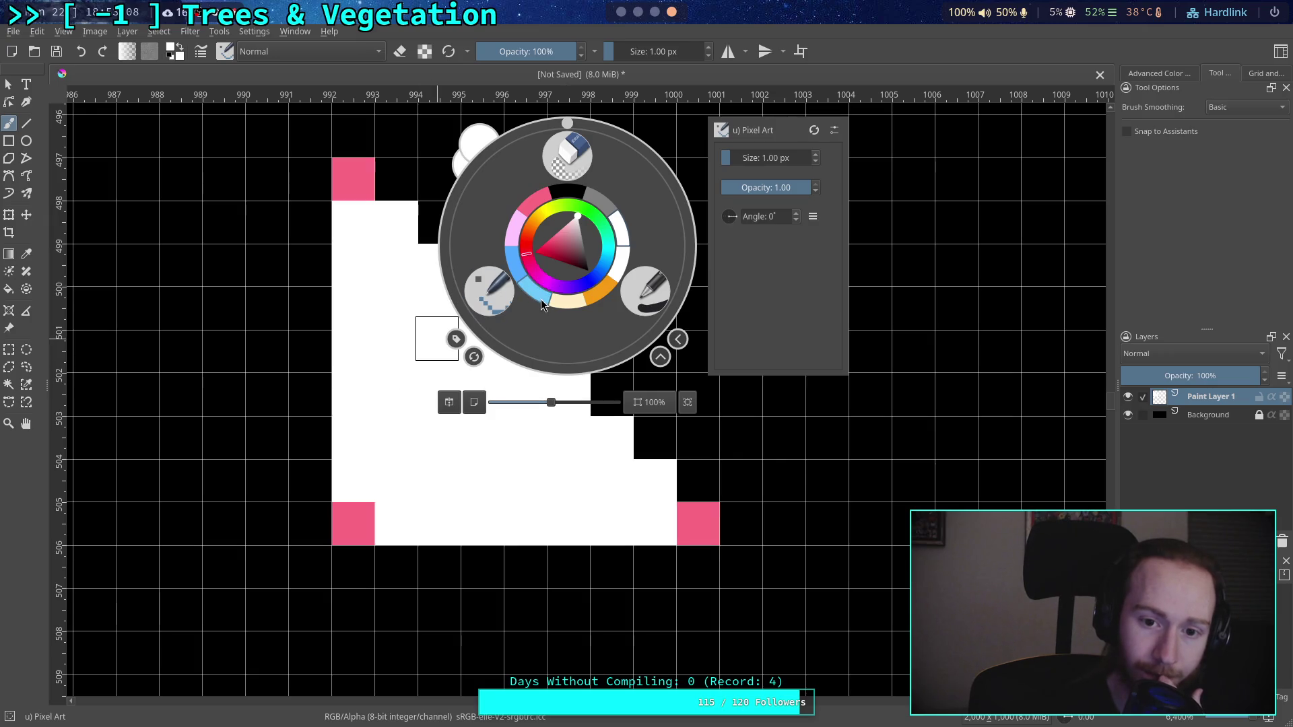
left_click(536, 294)
mouse_move(352, 222)
left_mouse_down()
mouse_move(356, 375)
mouse_move(373, 462)
mouse_move(397, 481)
mouse_move(353, 377)
mouse_move(358, 222)
mouse_move(395, 357)
mouse_move(381, 491)
mouse_move(606, 519)
mouse_move(600, 476)
mouse_move(502, 446)
mouse_move(525, 394)
mouse_move(434, 360)
mouse_move(451, 307)
mouse_move(434, 264)
left_mouse_up()
right_click(470, 426)
left_click(424, 463)
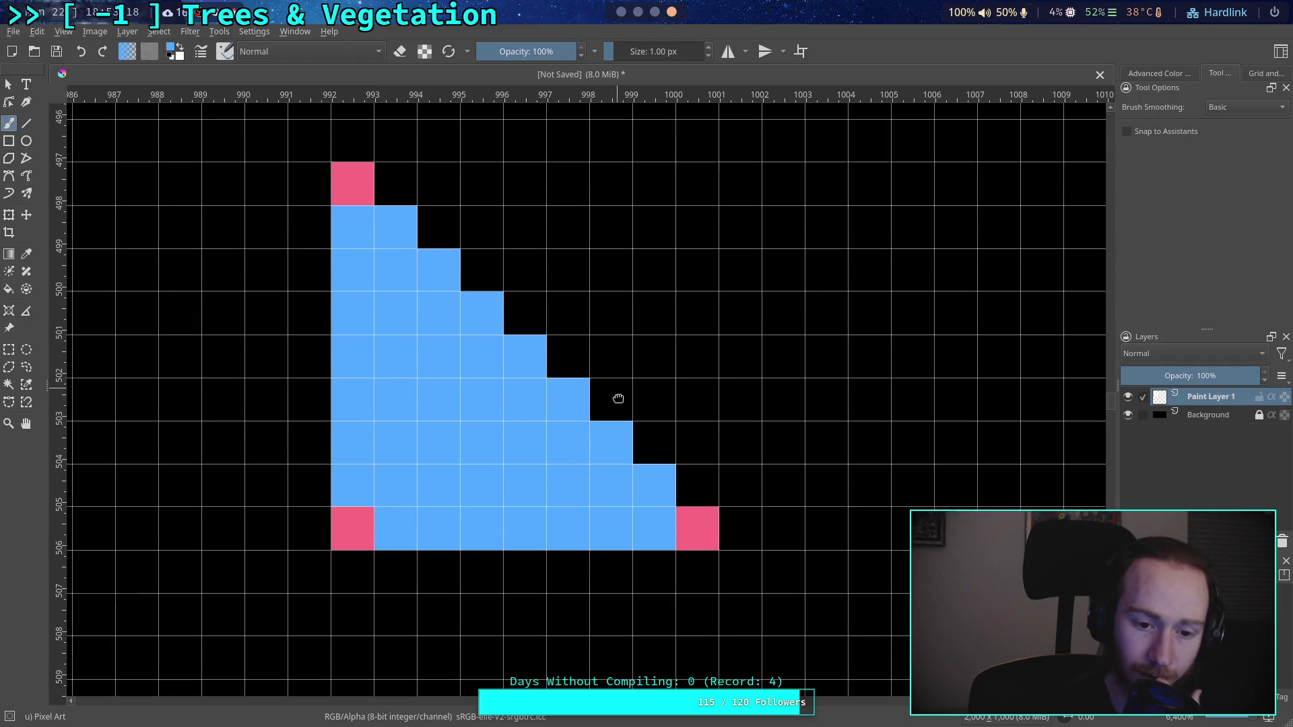
left_click_drag(627, 378, 624, 395)
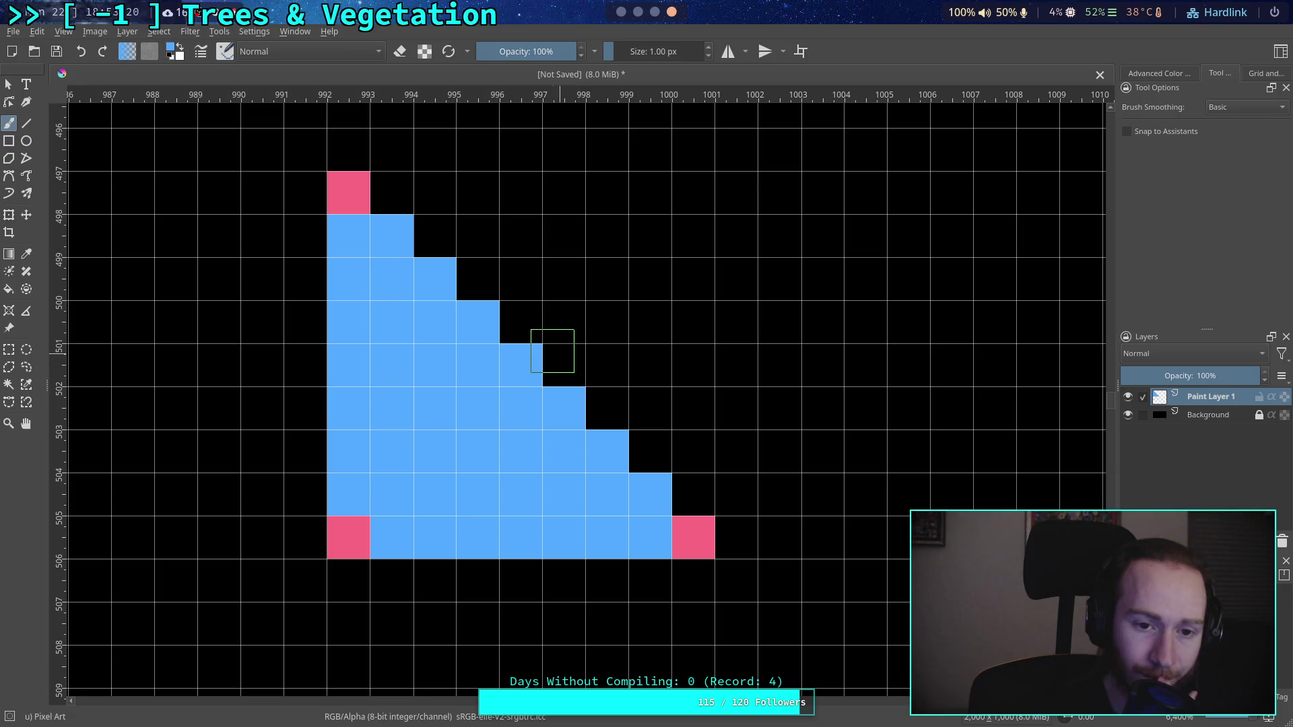
right_click(554, 357)
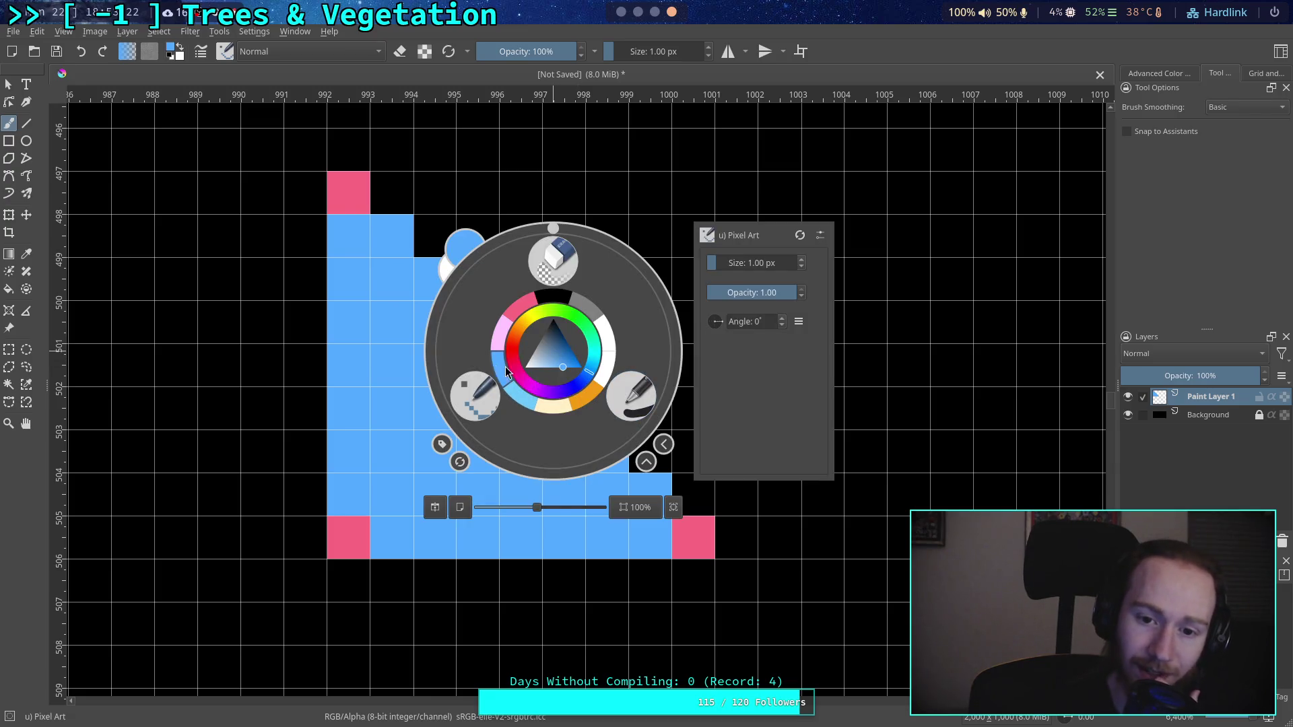
left_click(397, 383)
left_click_drag(499, 380, 494, 372)
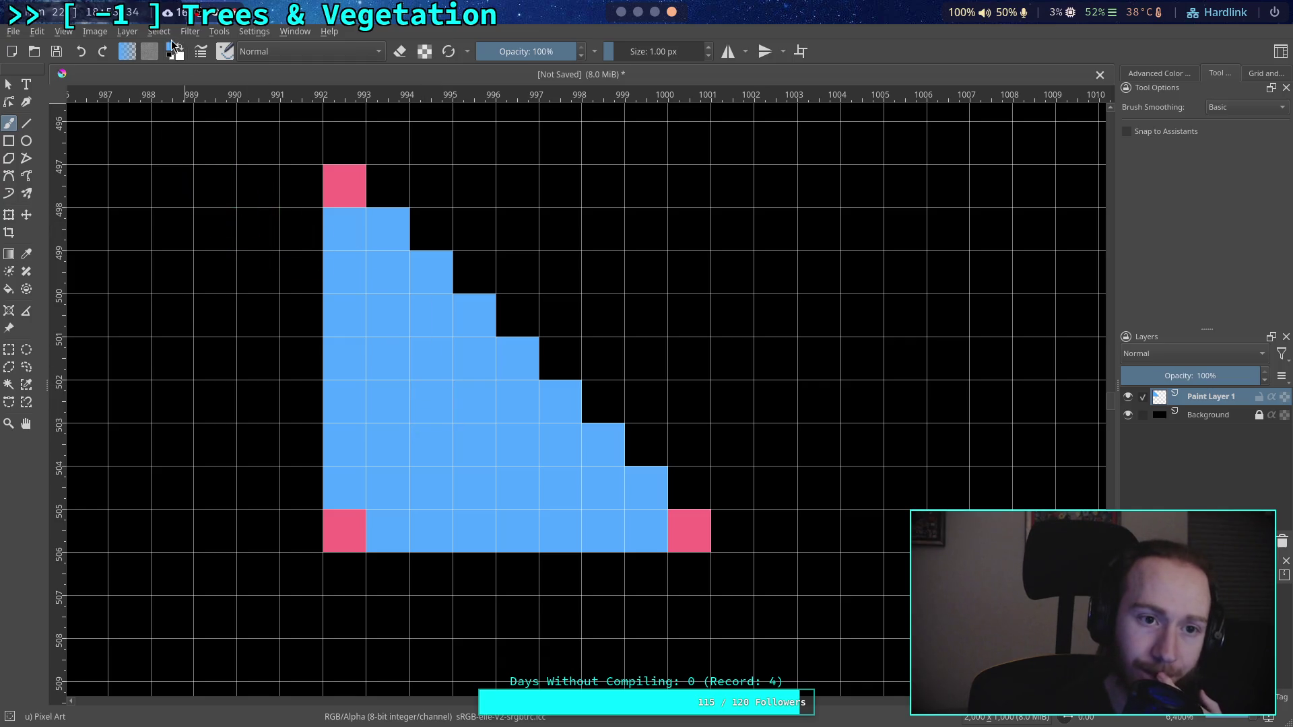
Step: Test light green and Lineart Orange pixels inside the triangle, undoing the green one
left_click(173, 46)
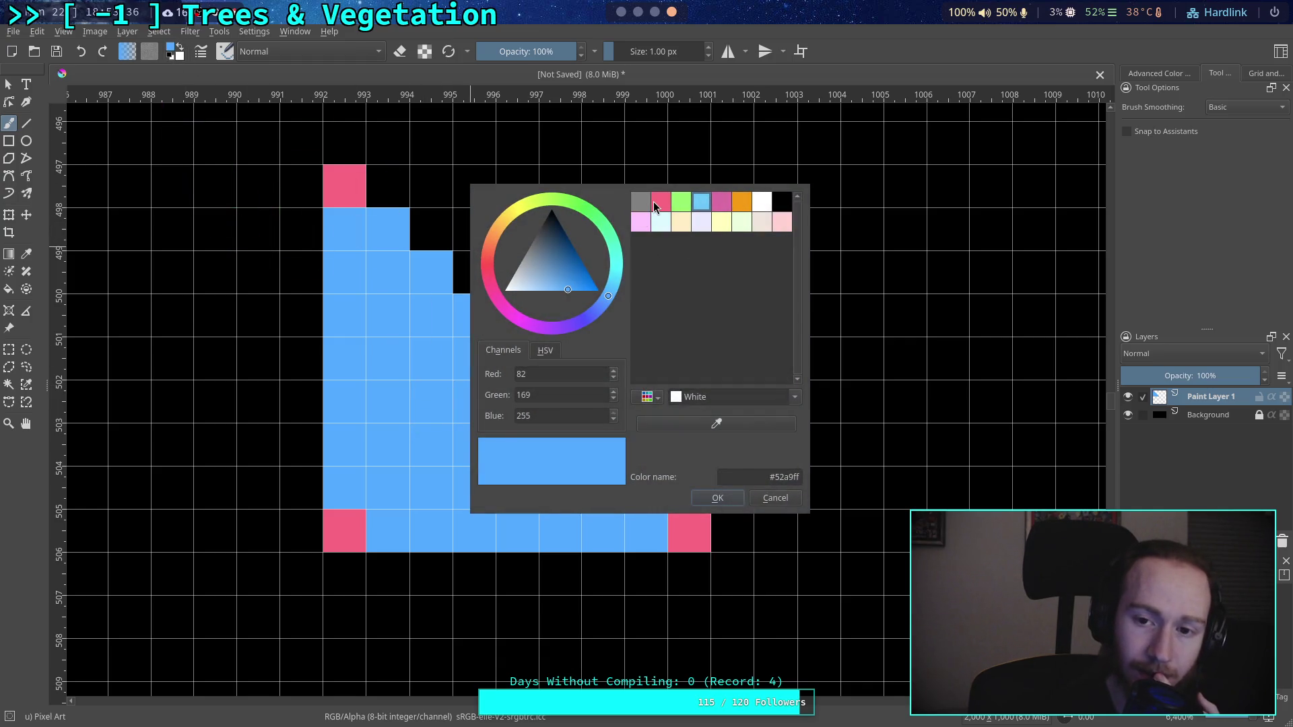
left_click(681, 200)
left_click(716, 499)
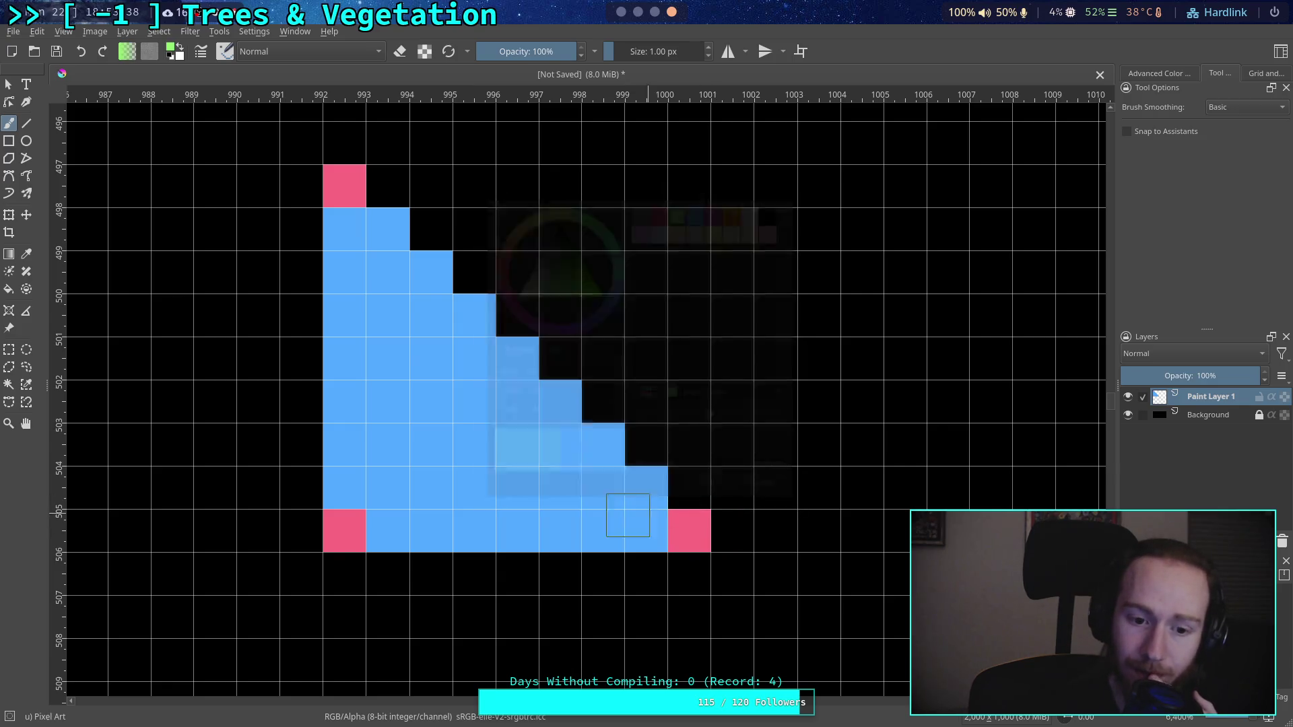
left_click(388, 487)
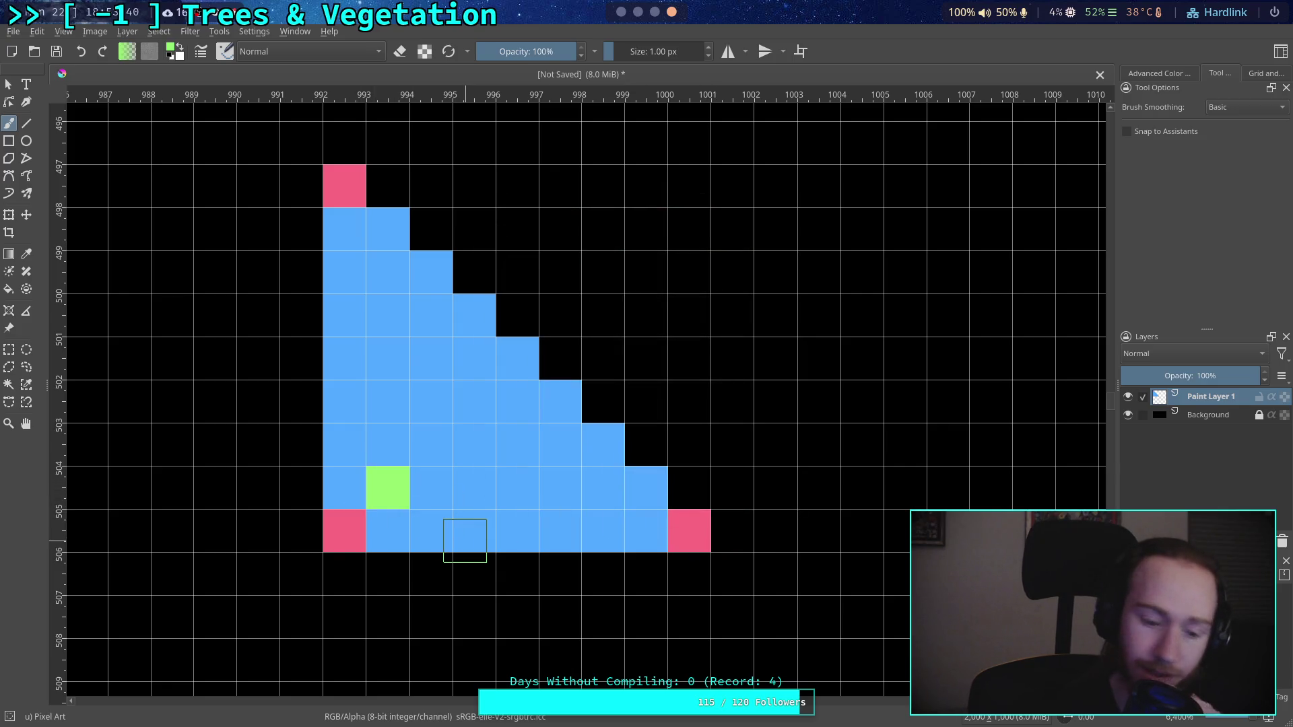
key("ctrl+z")
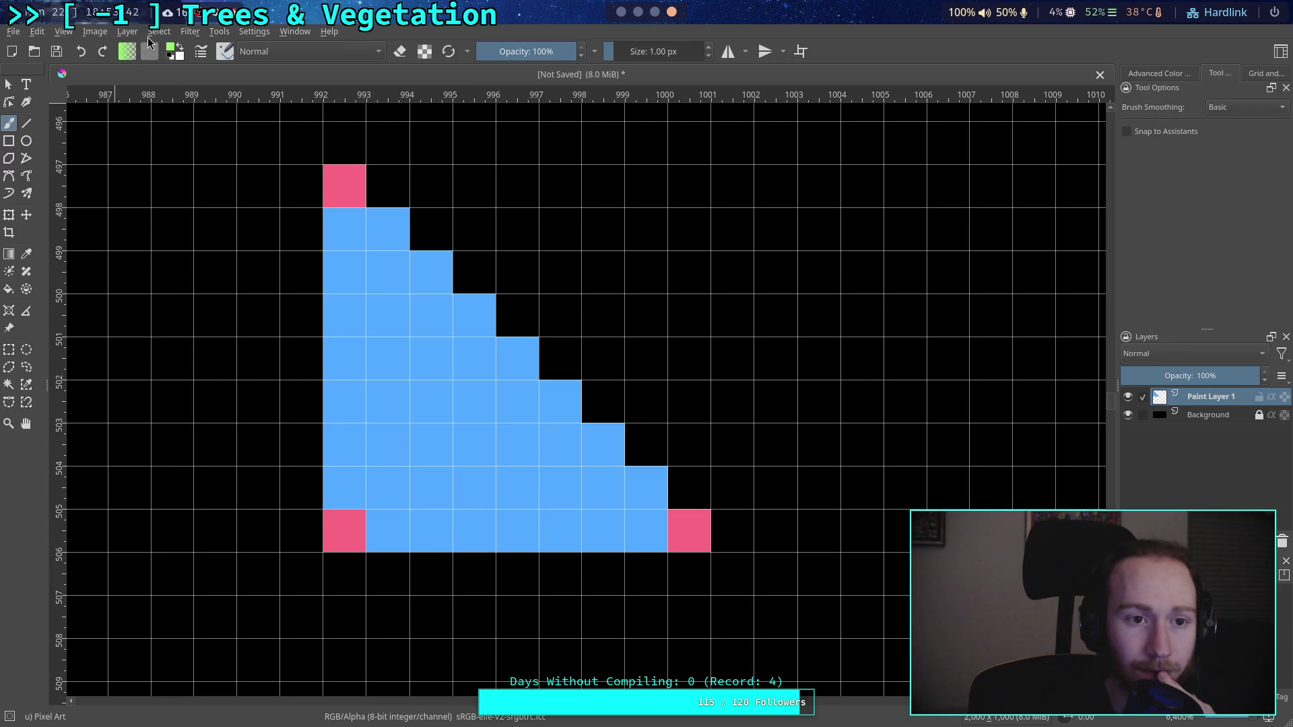
left_click(176, 52)
left_click(168, 50)
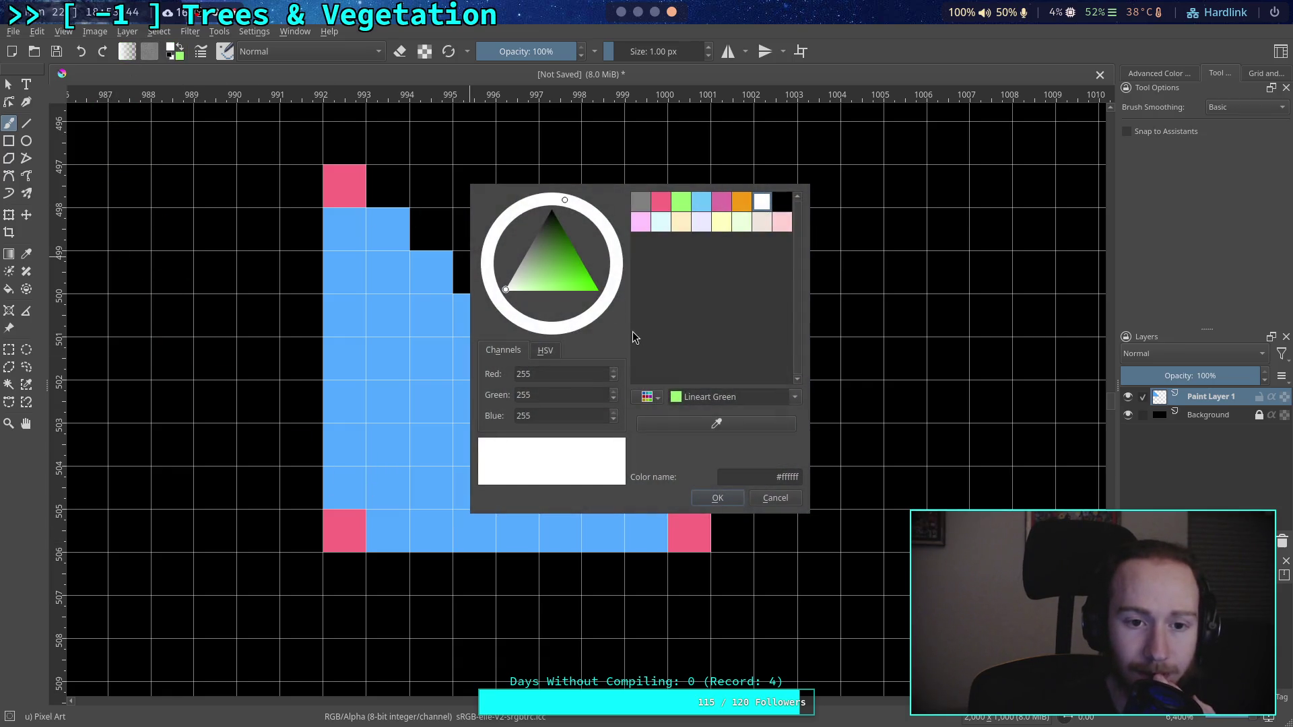
left_click(748, 206)
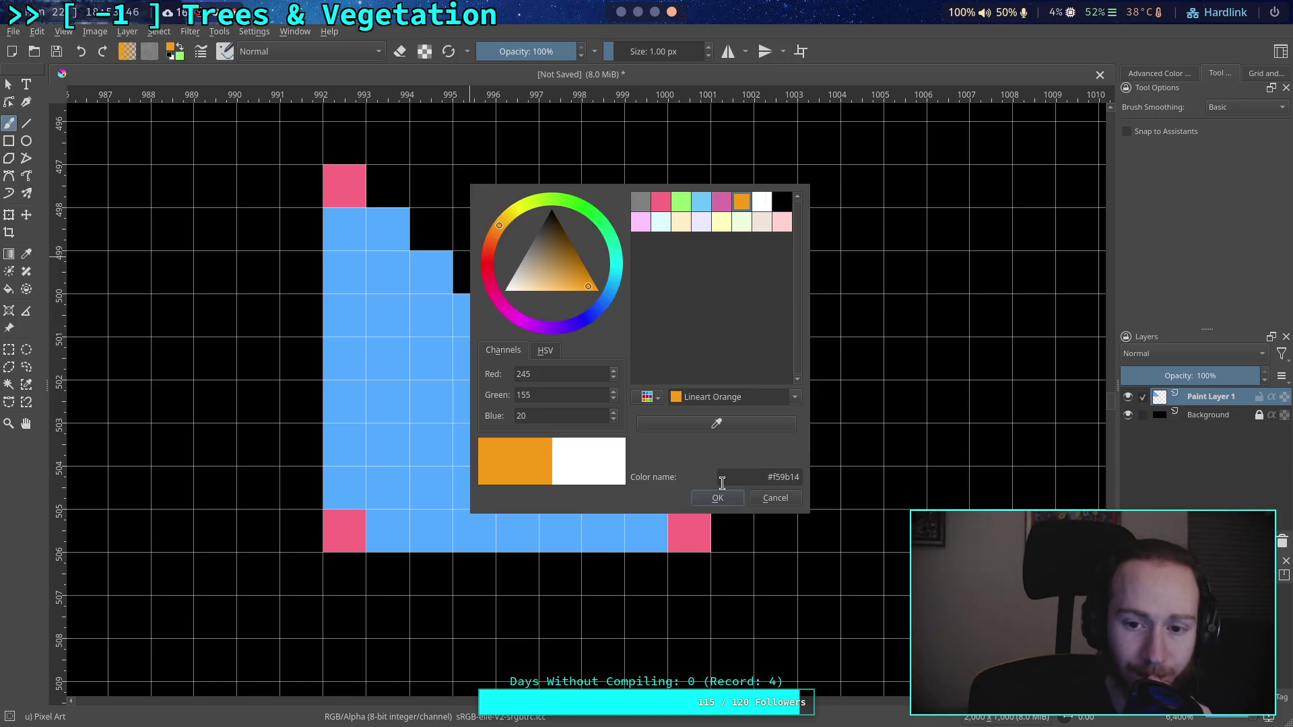
left_click(717, 498)
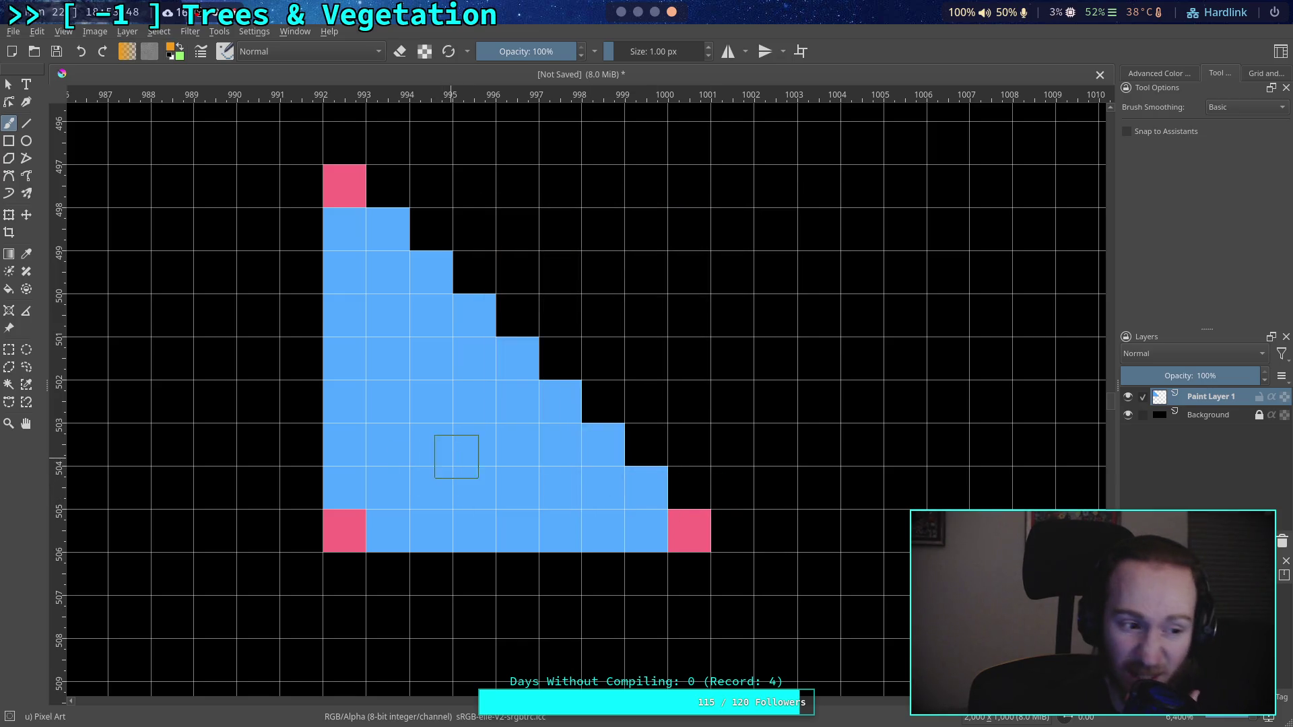
left_click(391, 485)
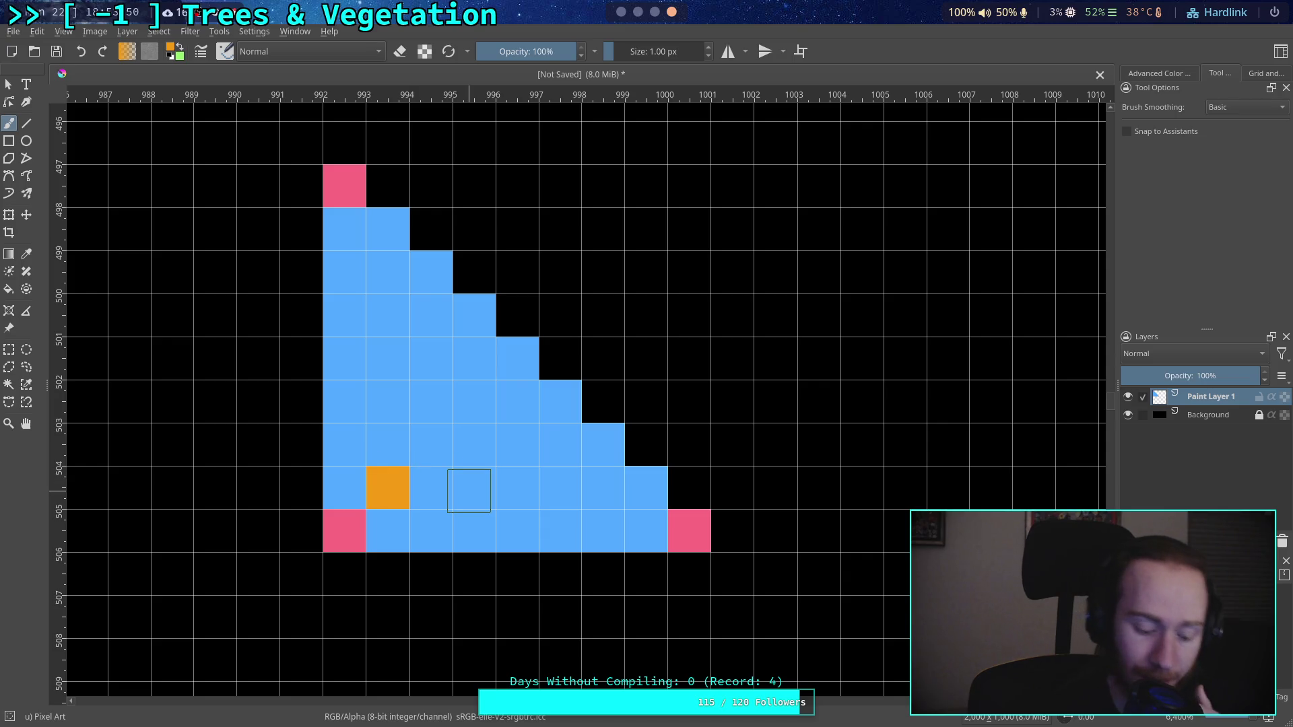
Step: Pick grey from the pop-up palette favourites and paint the three pink corners grey
right_click(433, 382)
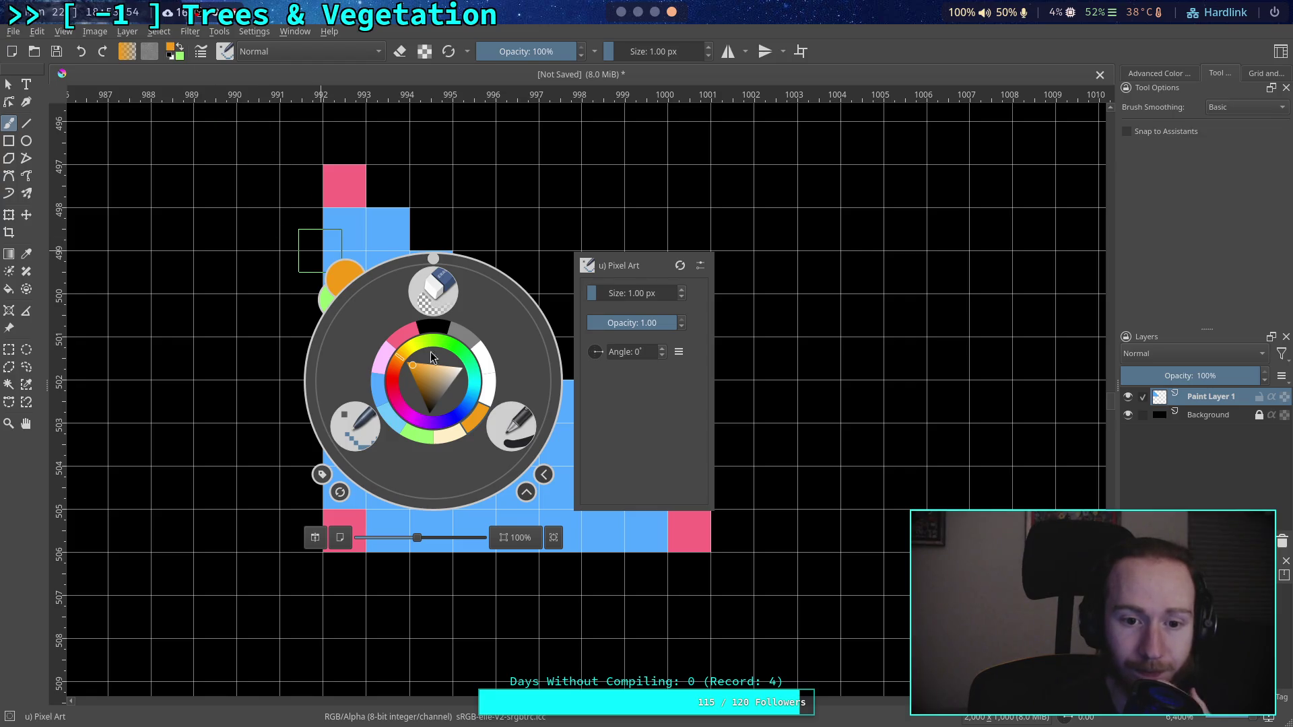
left_click(470, 346)
left_click(431, 486)
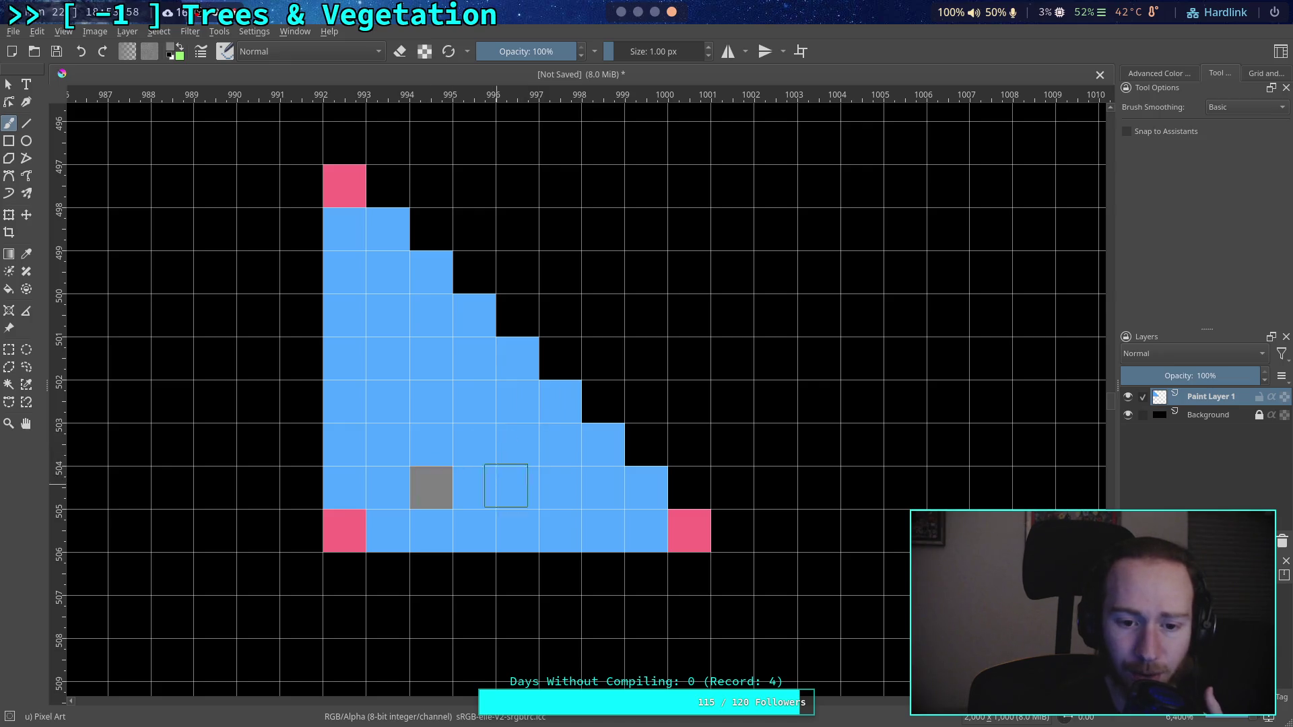
key("ctrl+z")
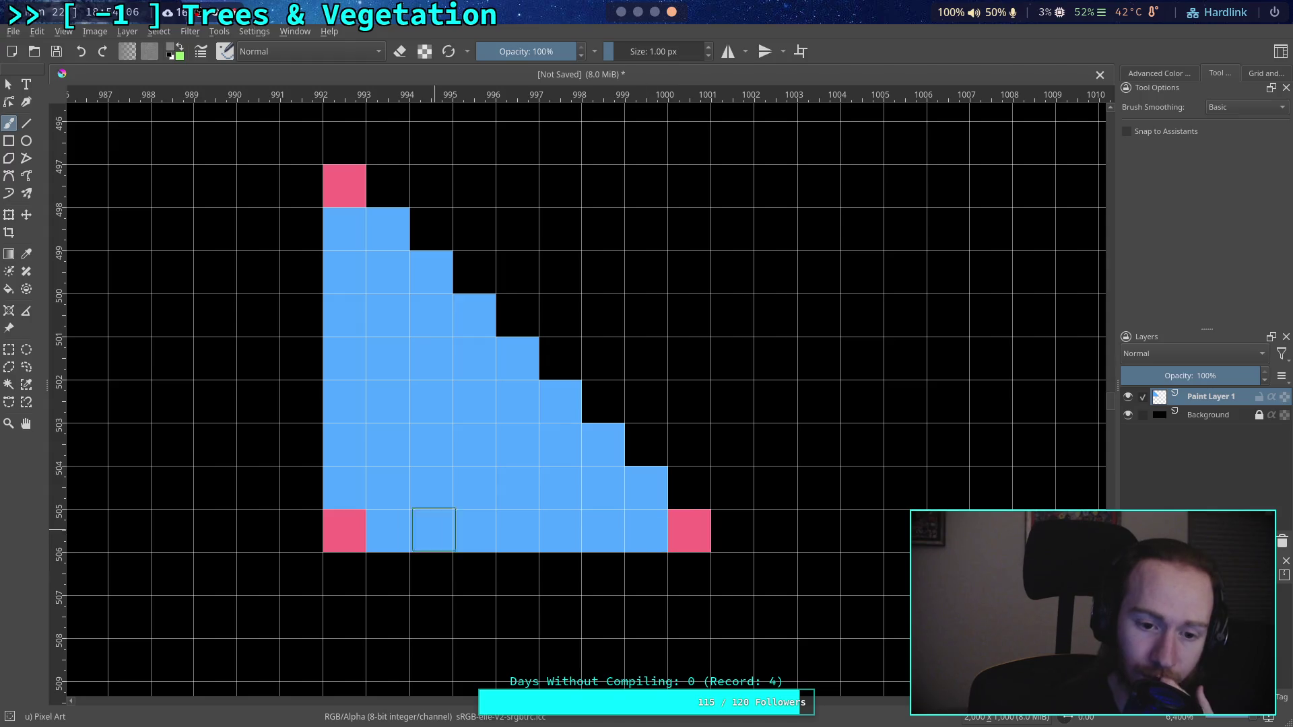
left_click(345, 530)
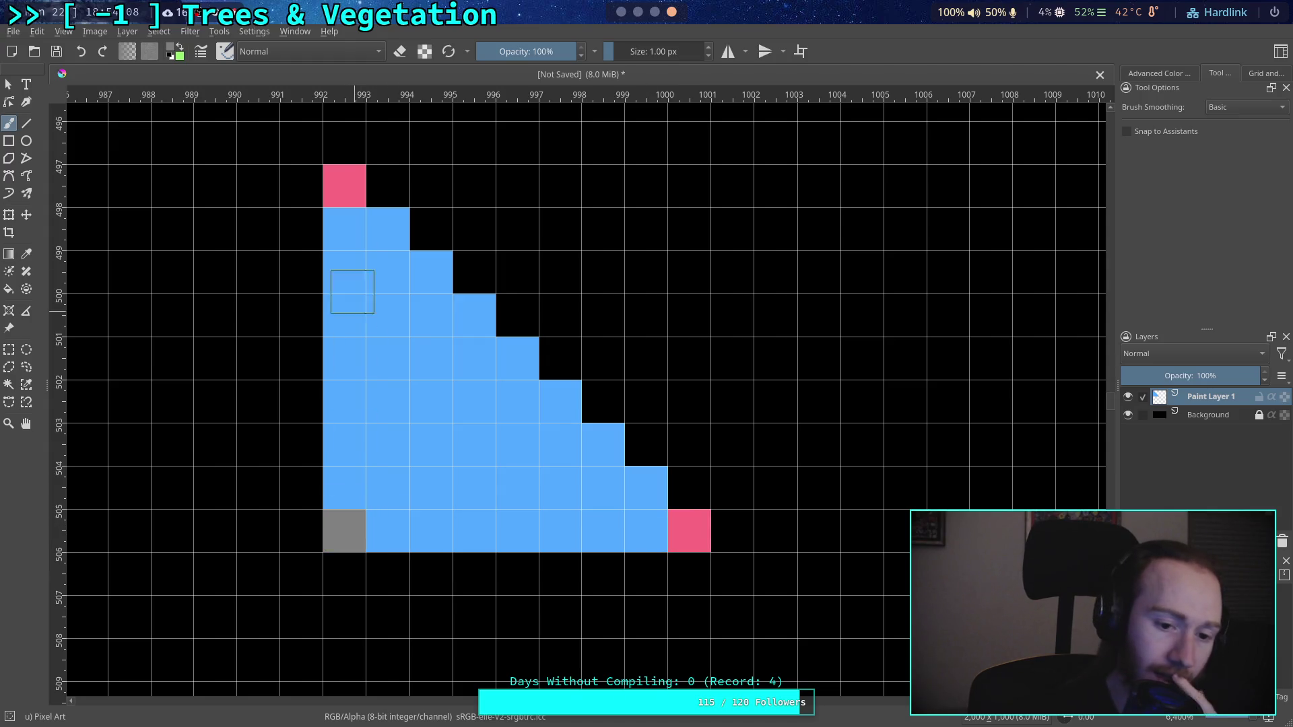
left_click(344, 186)
left_click(688, 530)
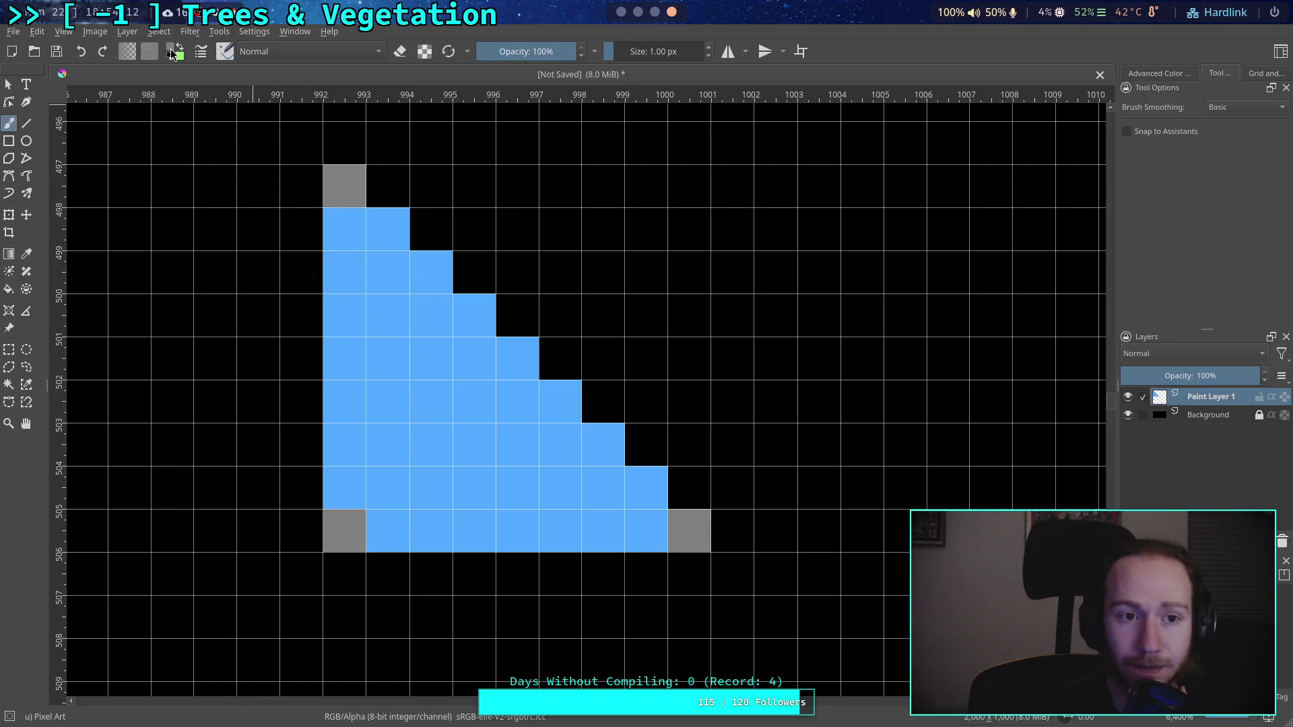
Step: Paint white cells on the top row and beside the bottom-left and bottom-right corners
left_click(172, 54)
left_click(757, 207)
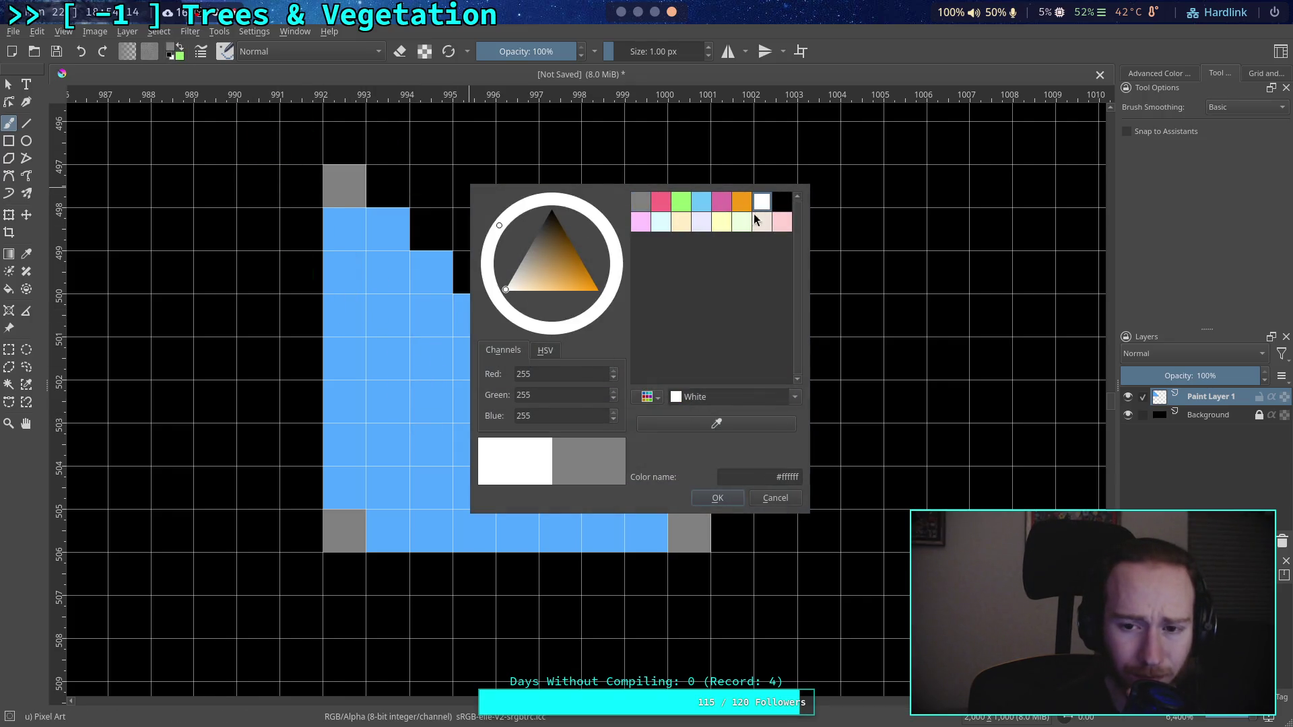
left_click(720, 498)
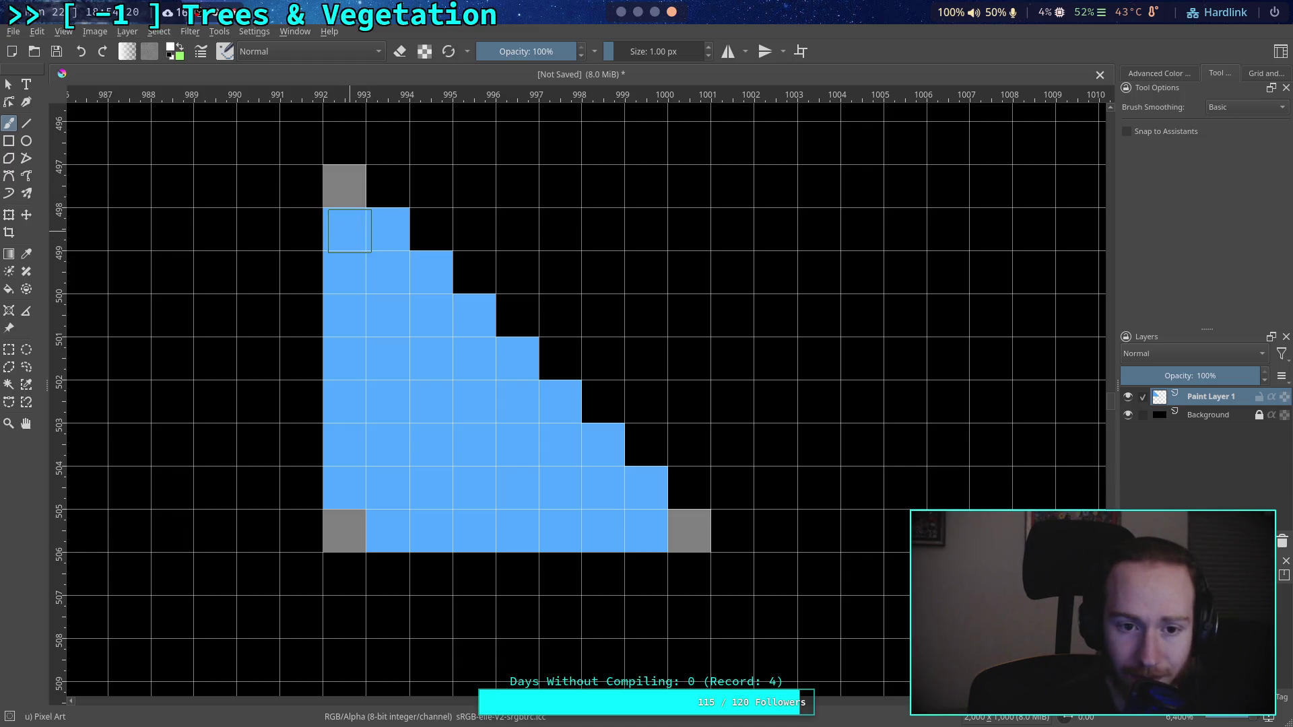
left_click_drag(345, 229, 387, 229)
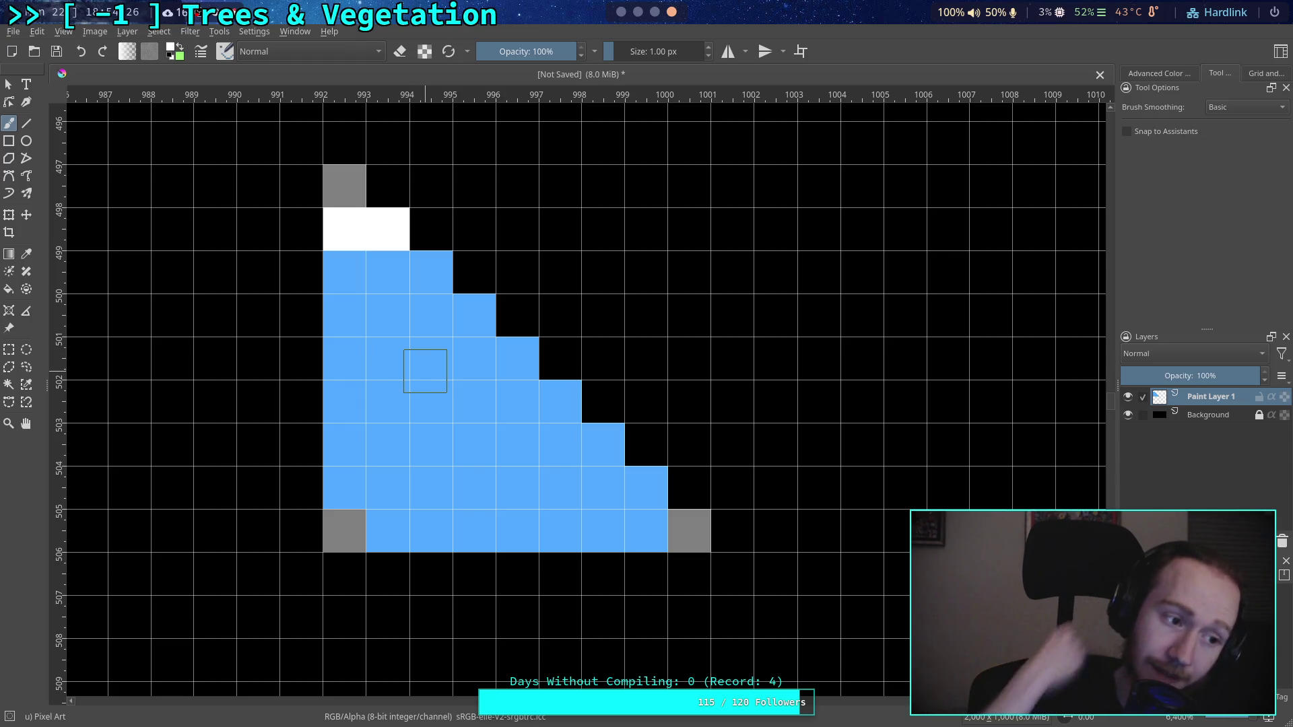
mouse_move(357, 469)
left_mouse_down()
mouse_move(388, 487)
mouse_move(387, 529)
left_mouse_up()
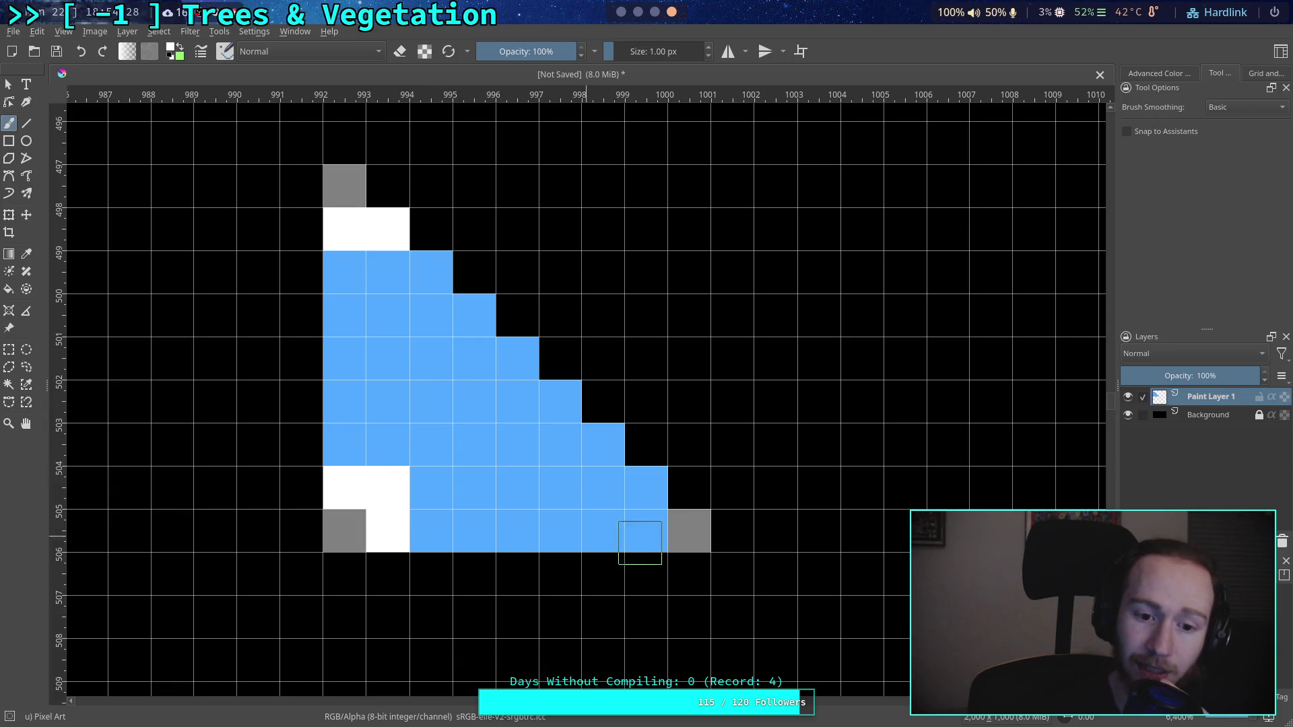
left_click_drag(646, 531, 645, 486)
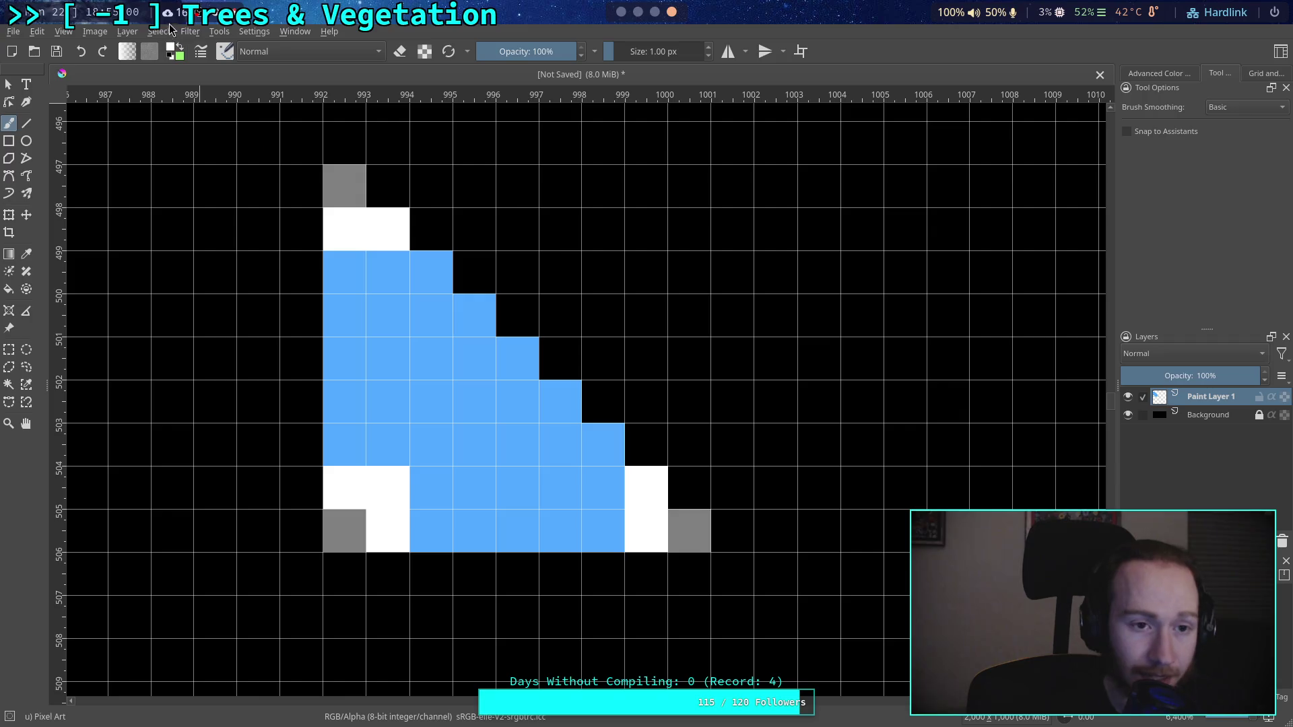
left_click(174, 52)
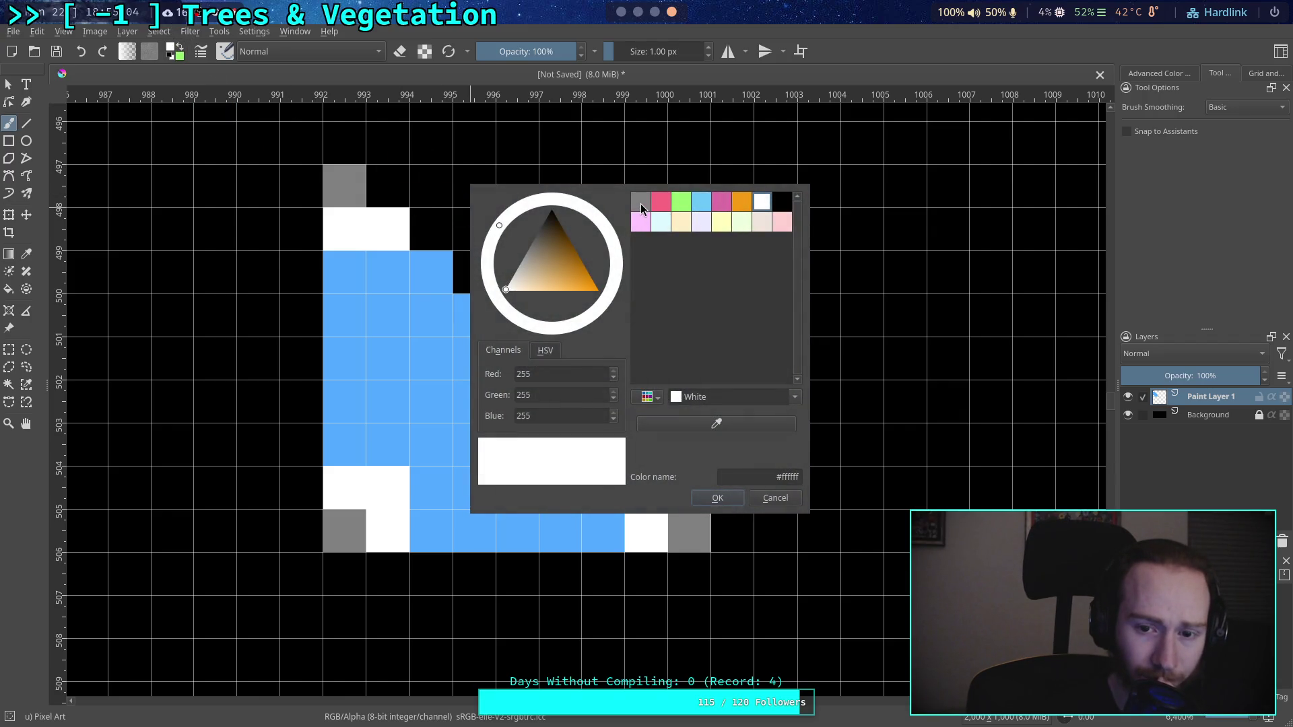
Step: Paint the three triangle corner pixels light green
left_click(680, 205)
left_click(717, 498)
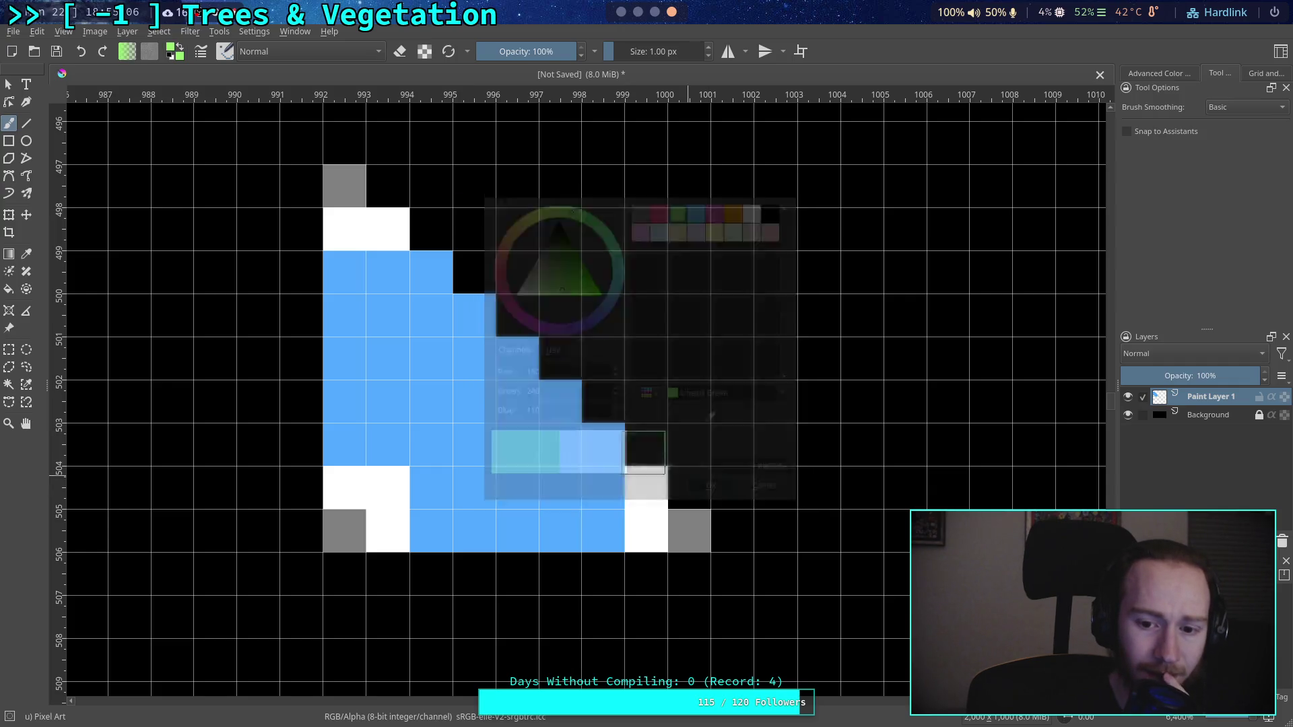
left_click(344, 186)
left_click(344, 530)
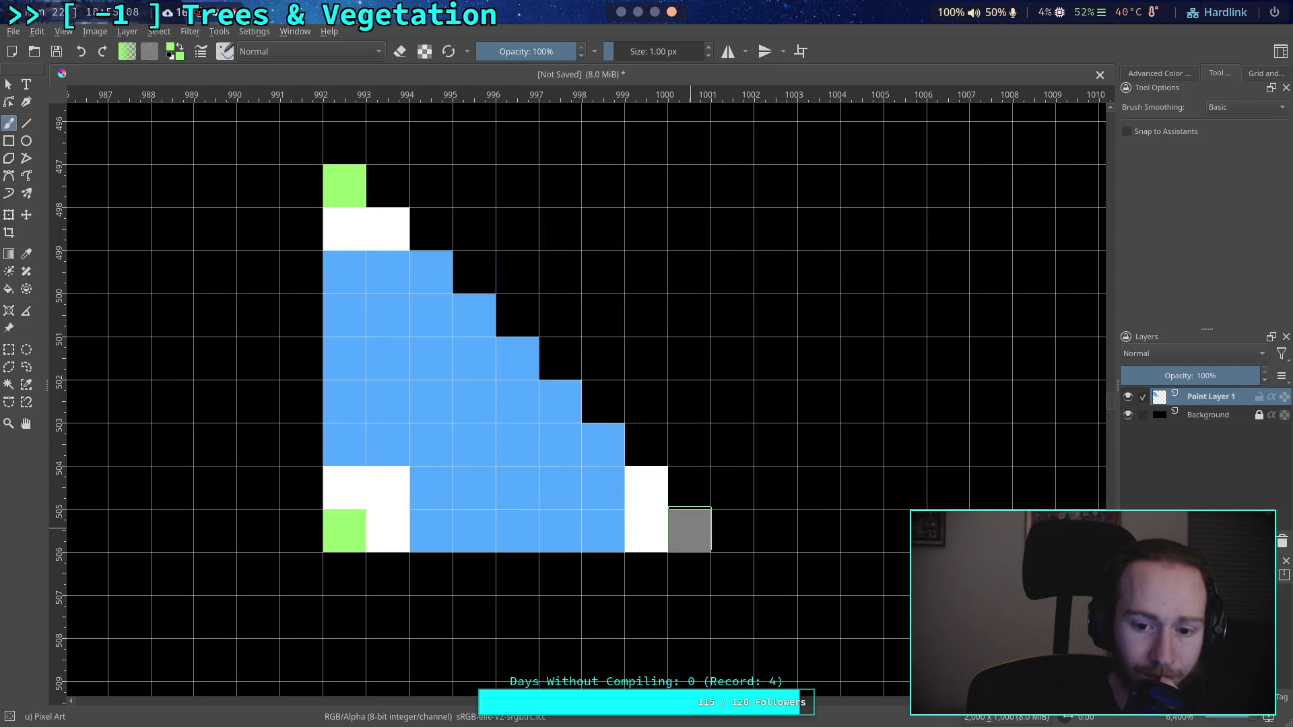
left_click(688, 530)
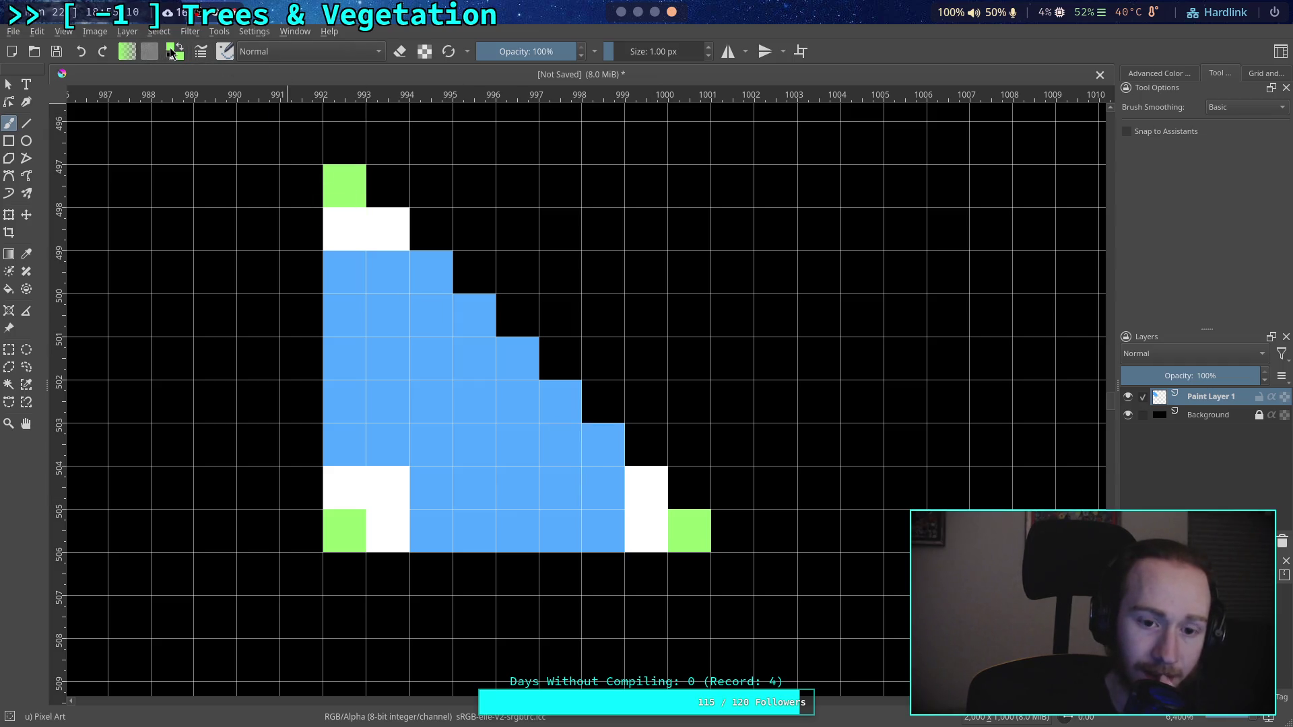
Step: Repaint the white cells next to the corners grey
left_click(172, 54)
left_click(639, 216)
left_click(724, 500)
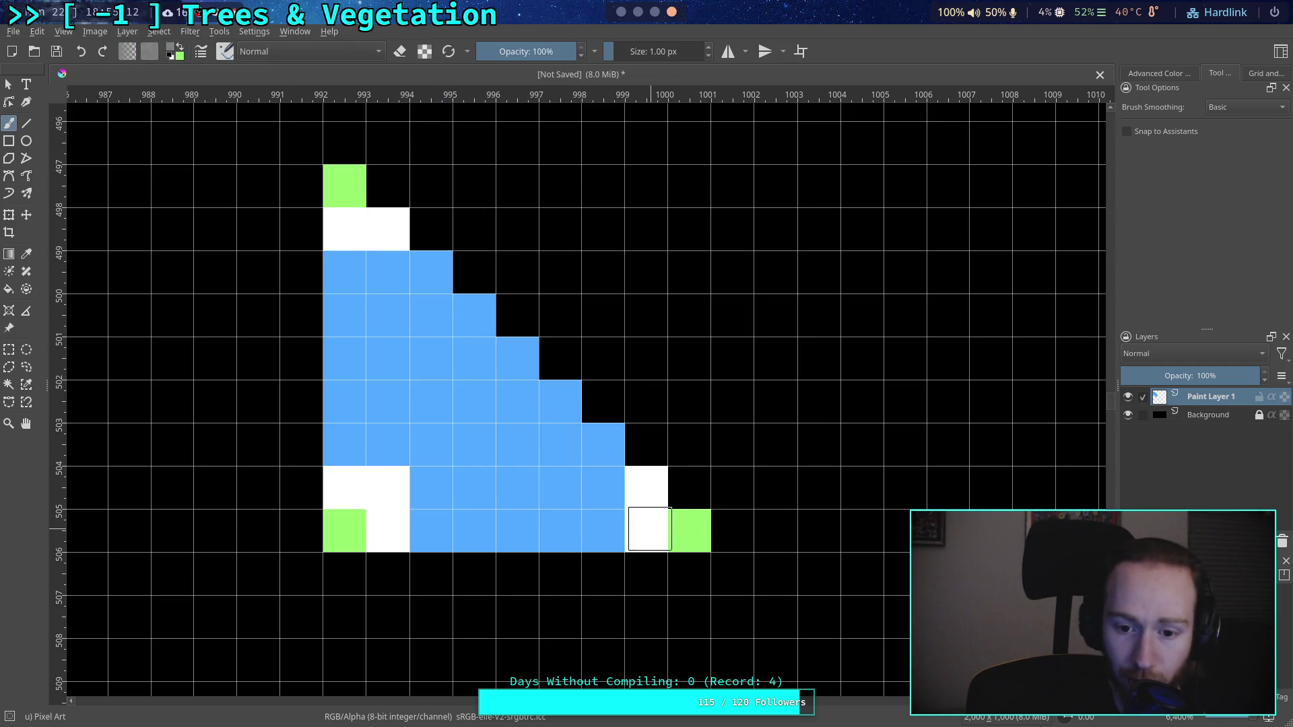
left_click_drag(650, 529, 646, 486)
left_click_drag(387, 486, 387, 530)
left_click(344, 486)
left_click(344, 229)
left_click(382, 229)
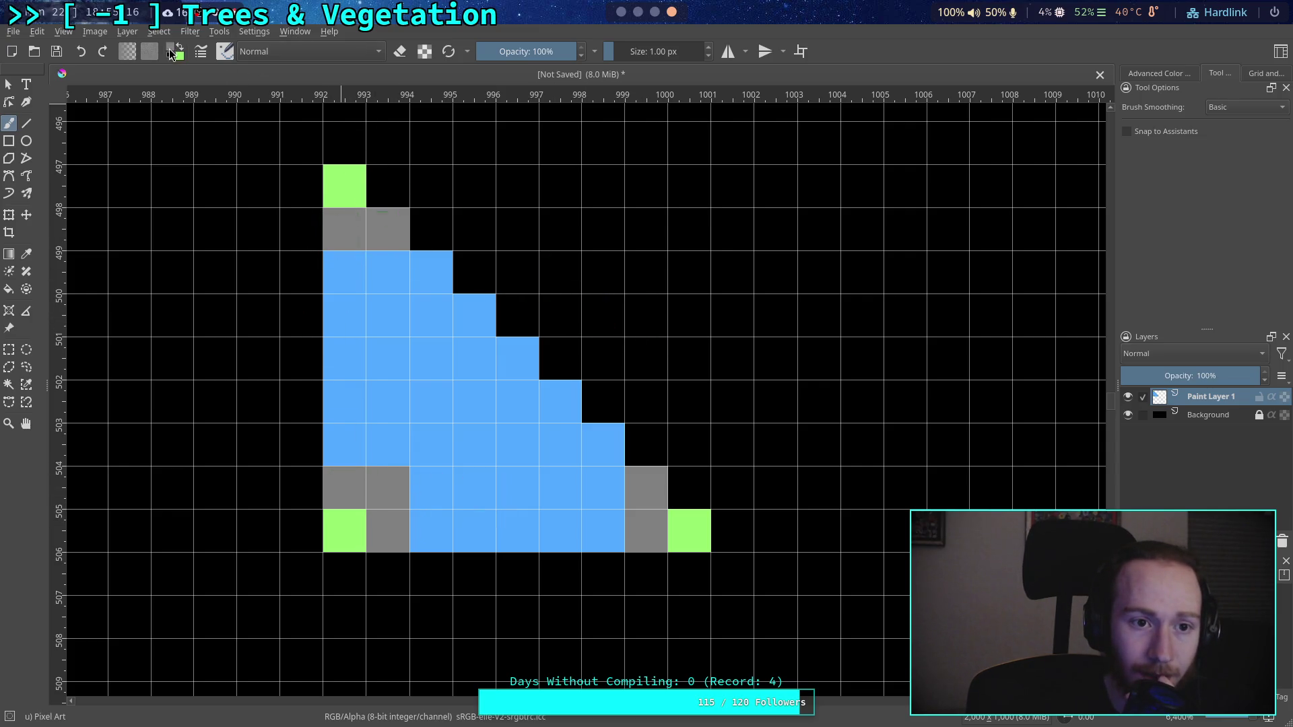
Step: Try white highlight strokes inside the top row and lower corners, then undo them
key("d")
key("x")
left_click_drag(344, 276, 421, 280)
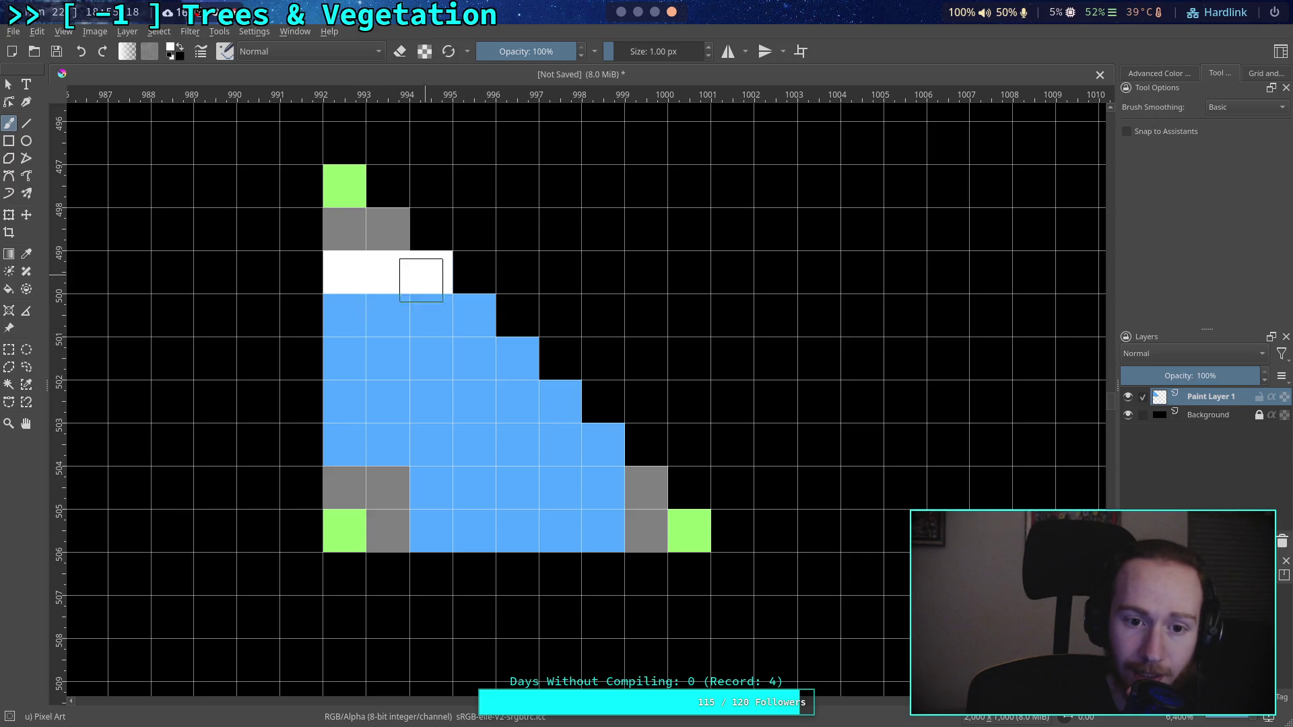
mouse_move(344, 444)
left_mouse_down()
mouse_move(431, 446)
mouse_move(437, 517)
left_mouse_up()
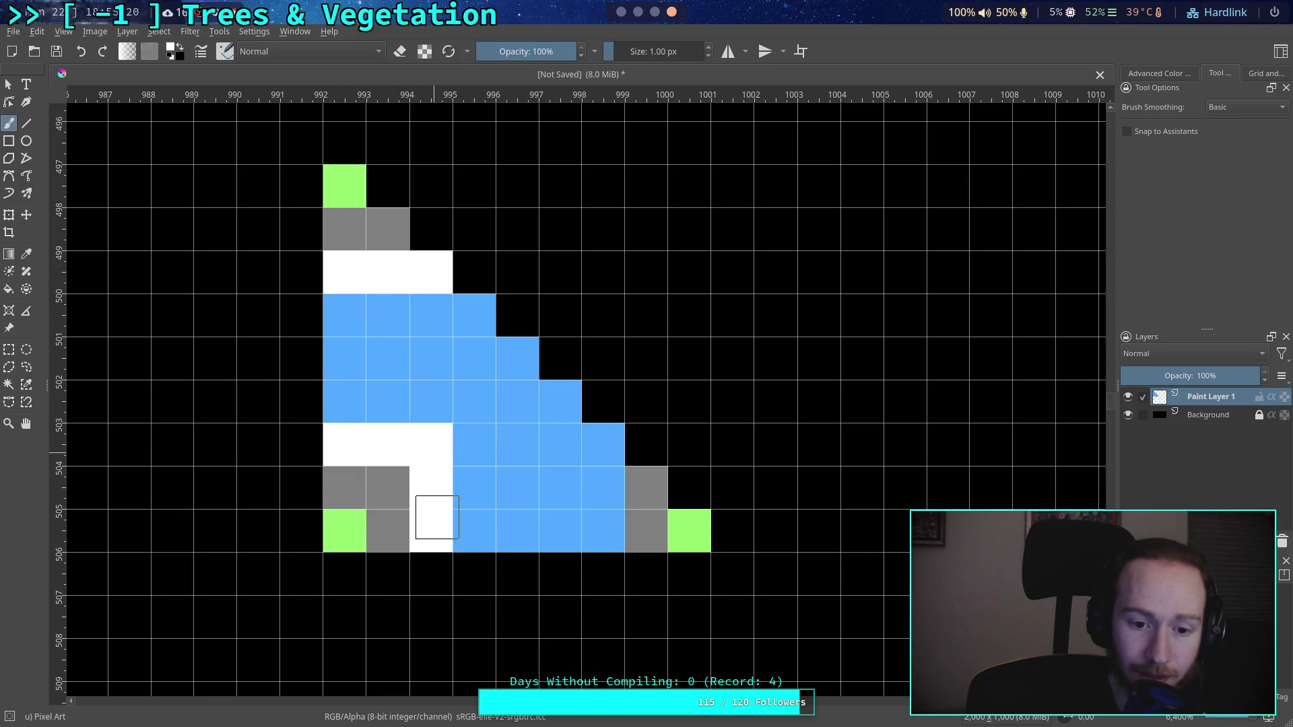
left_click_drag(601, 527, 602, 455)
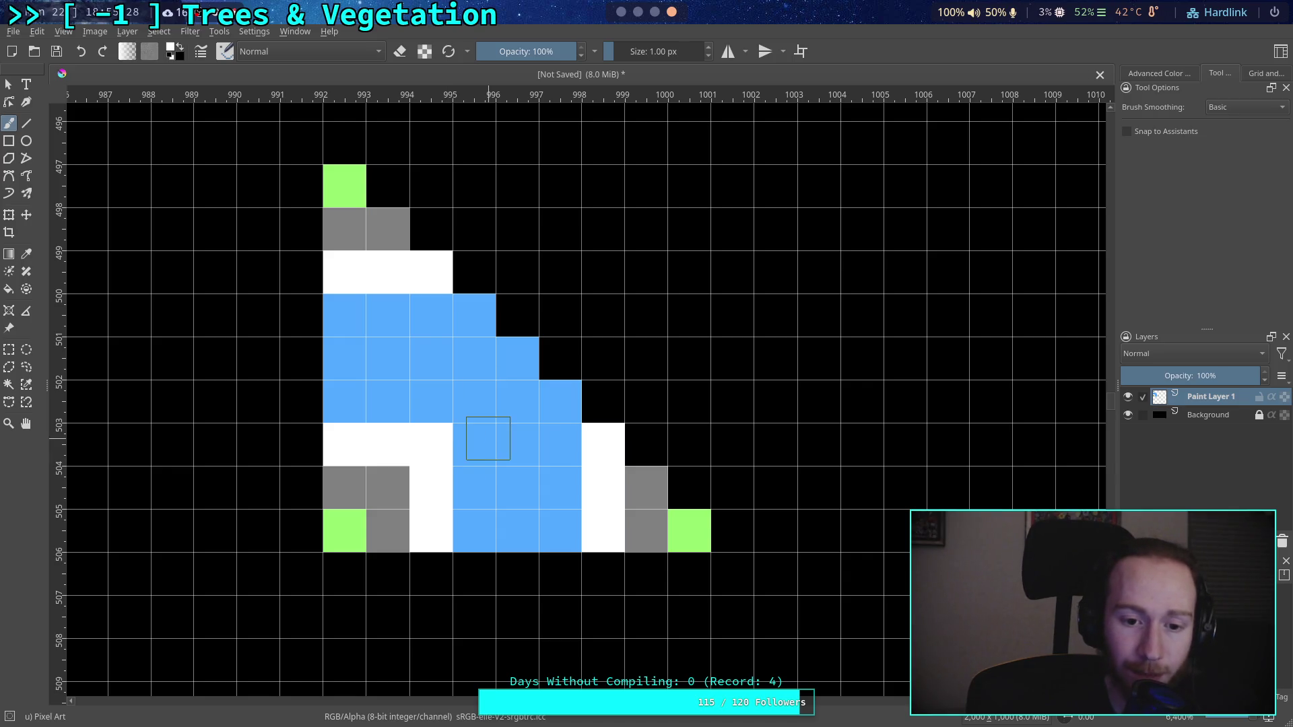
key("ctrl+z")
key("ctrl+z")
key("ctrl+z")
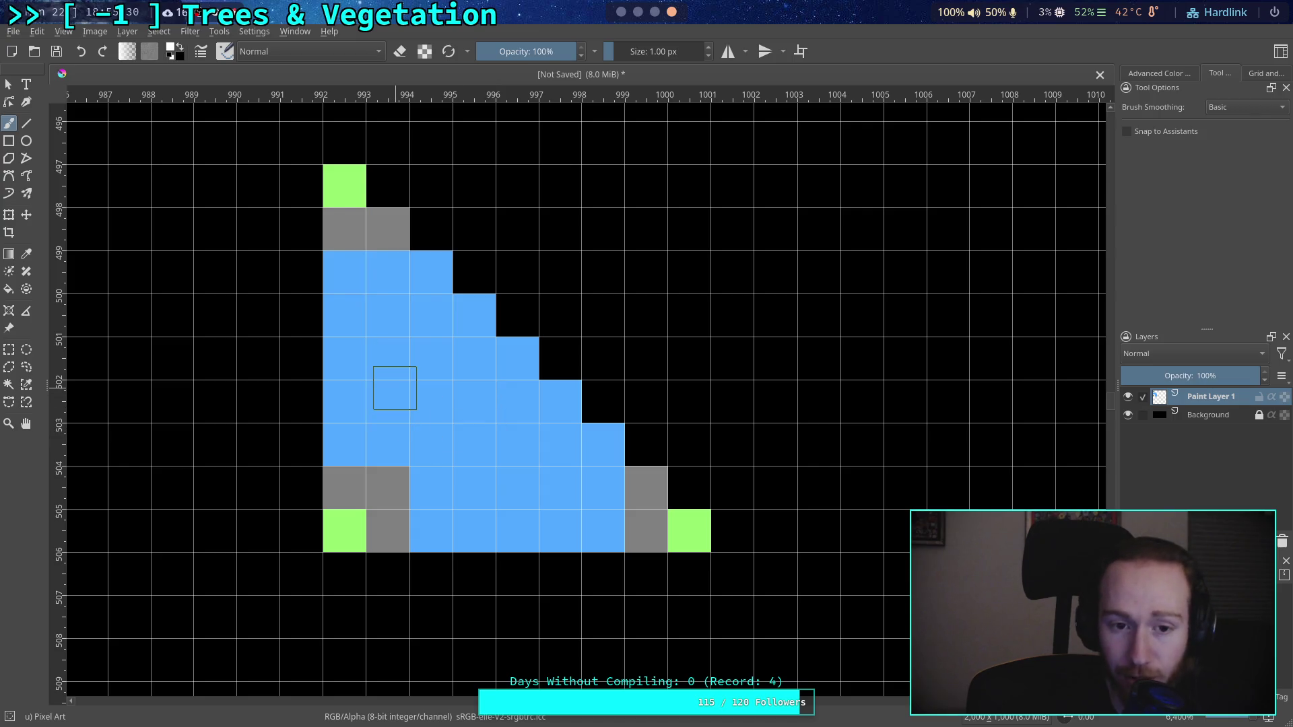
Step: Place single white highlight pixels on the left edge and along the bottom row
left_click(345, 444)
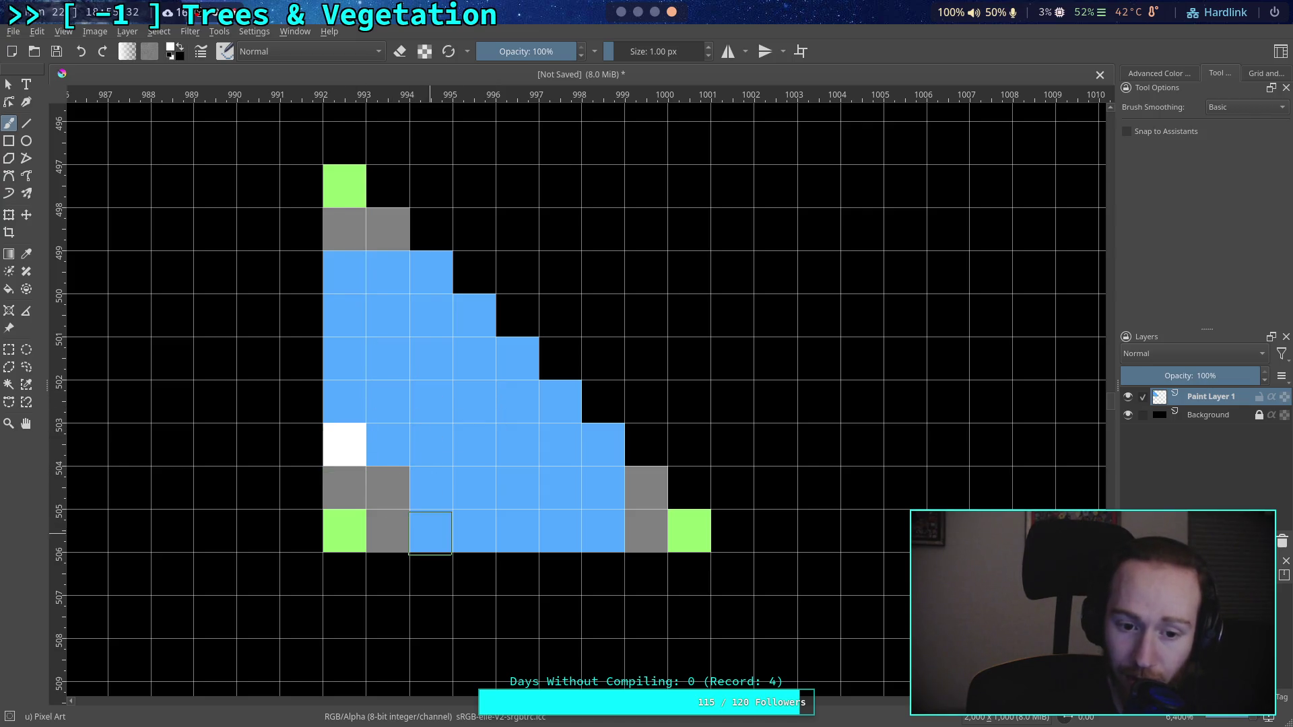
left_click(429, 531)
left_click(602, 531)
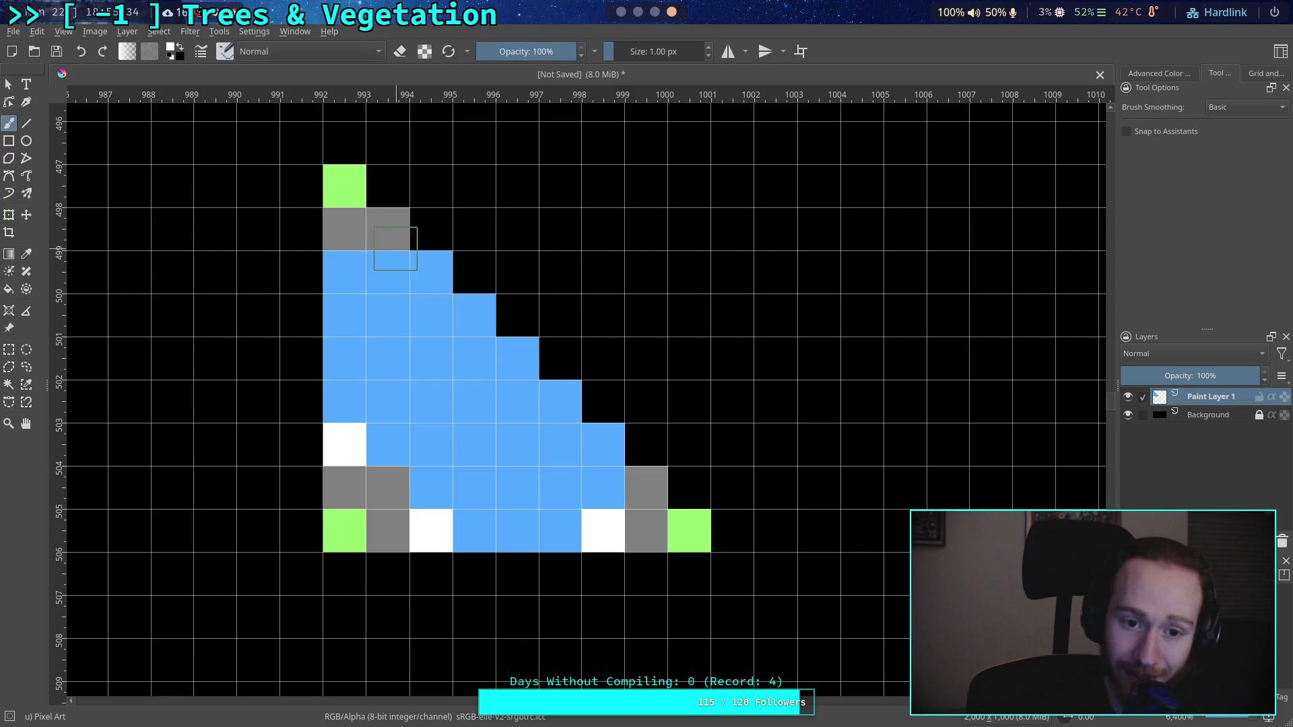
left_click(345, 269)
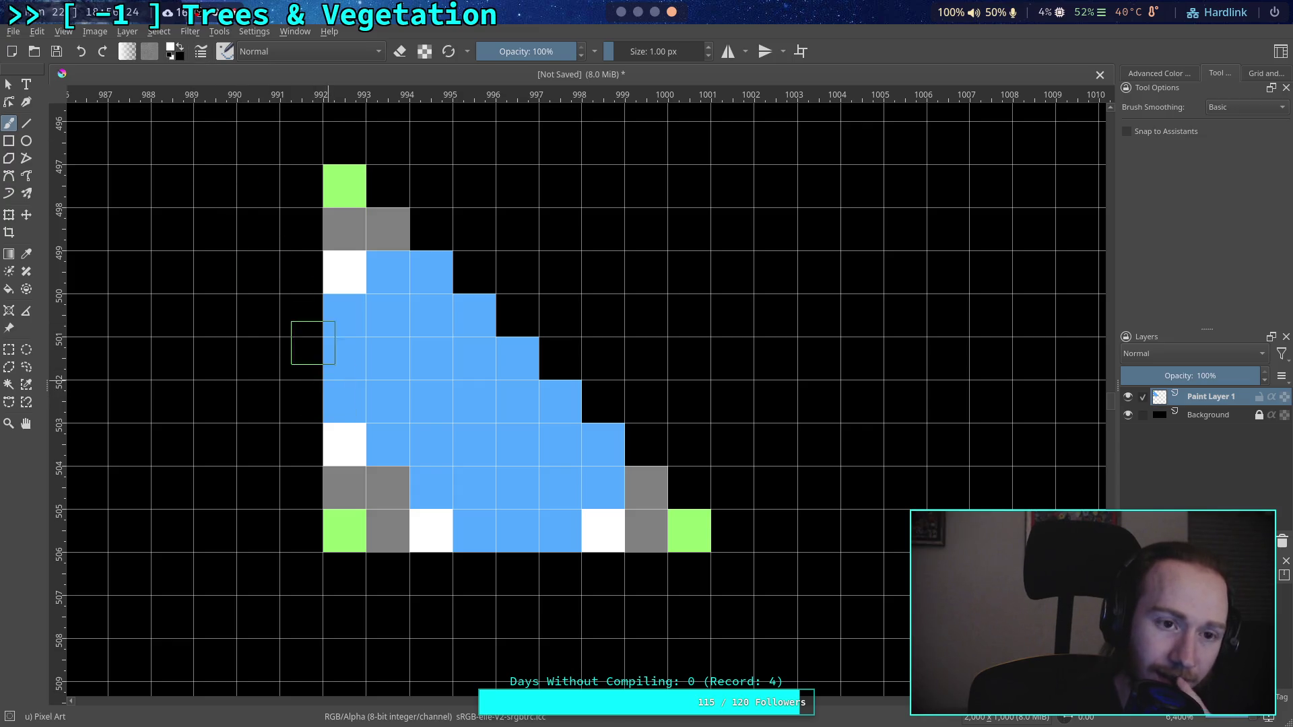
left_click(168, 56)
Step: Switch to mid grey and repaint the white highlight pixels grey to extend the outline
left_click(754, 212)
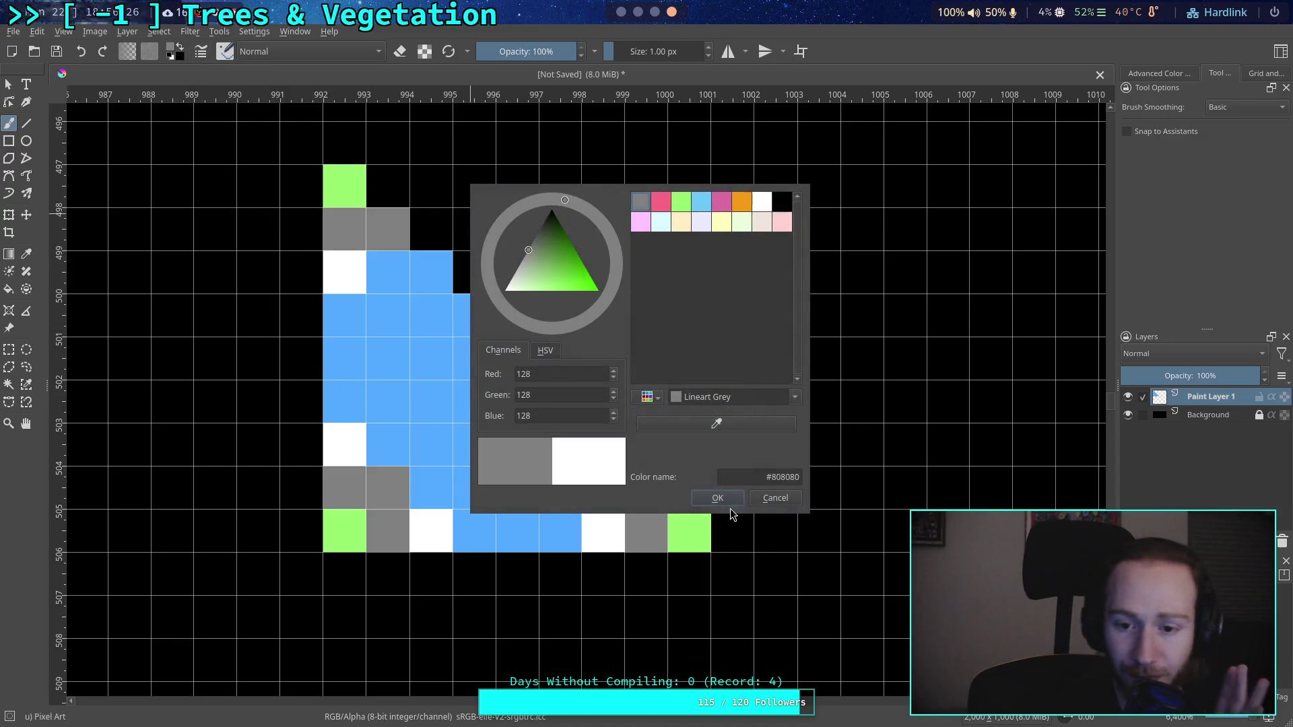
left_click(700, 486)
left_click(345, 444)
left_click(431, 530)
left_click(603, 531)
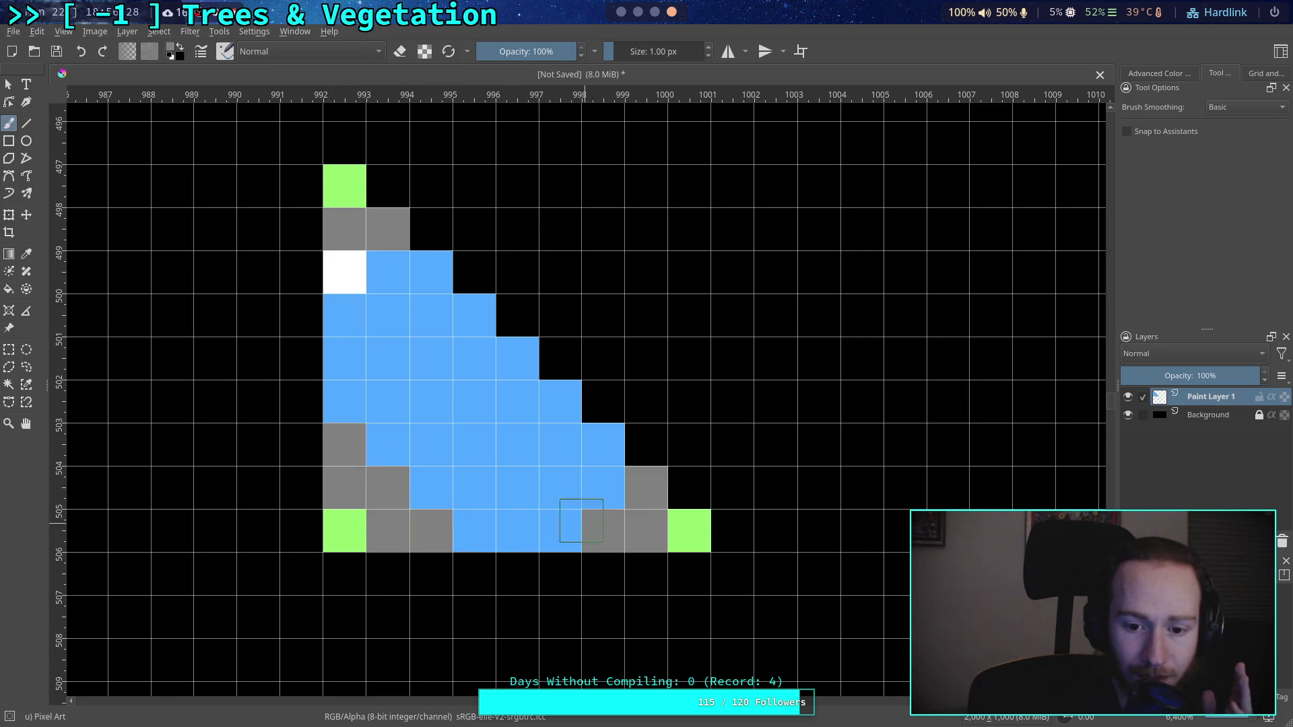
left_click(345, 272)
Step: Switch to white and paint an inner diagonal near the top-left edge and lower left
left_click(172, 53)
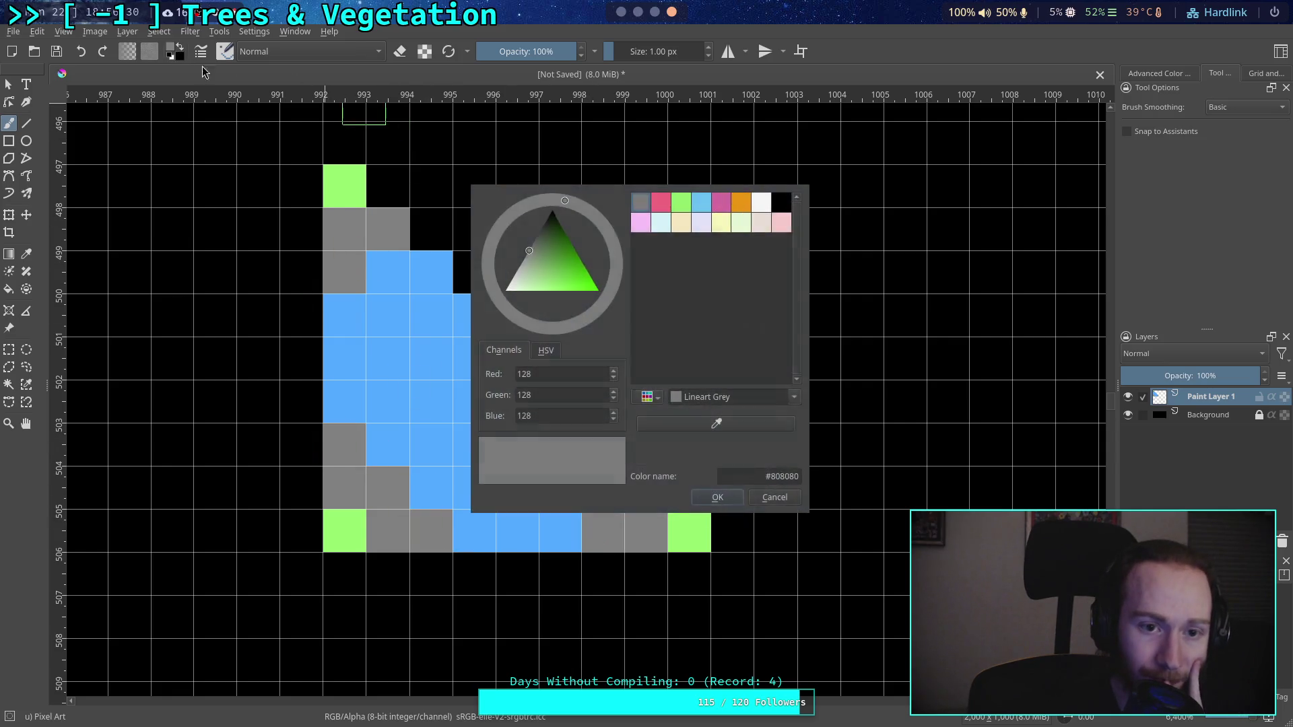
left_click(762, 201)
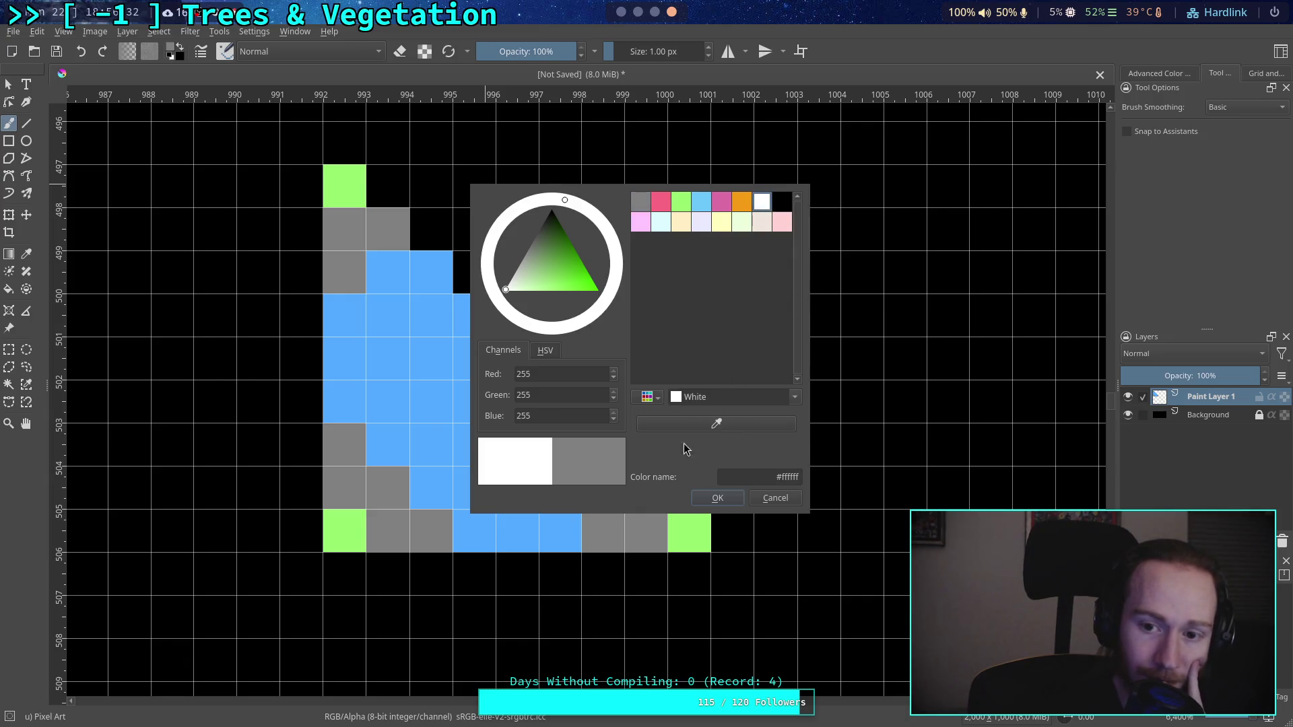
left_click(717, 497)
left_click(344, 315)
left_click(379, 281)
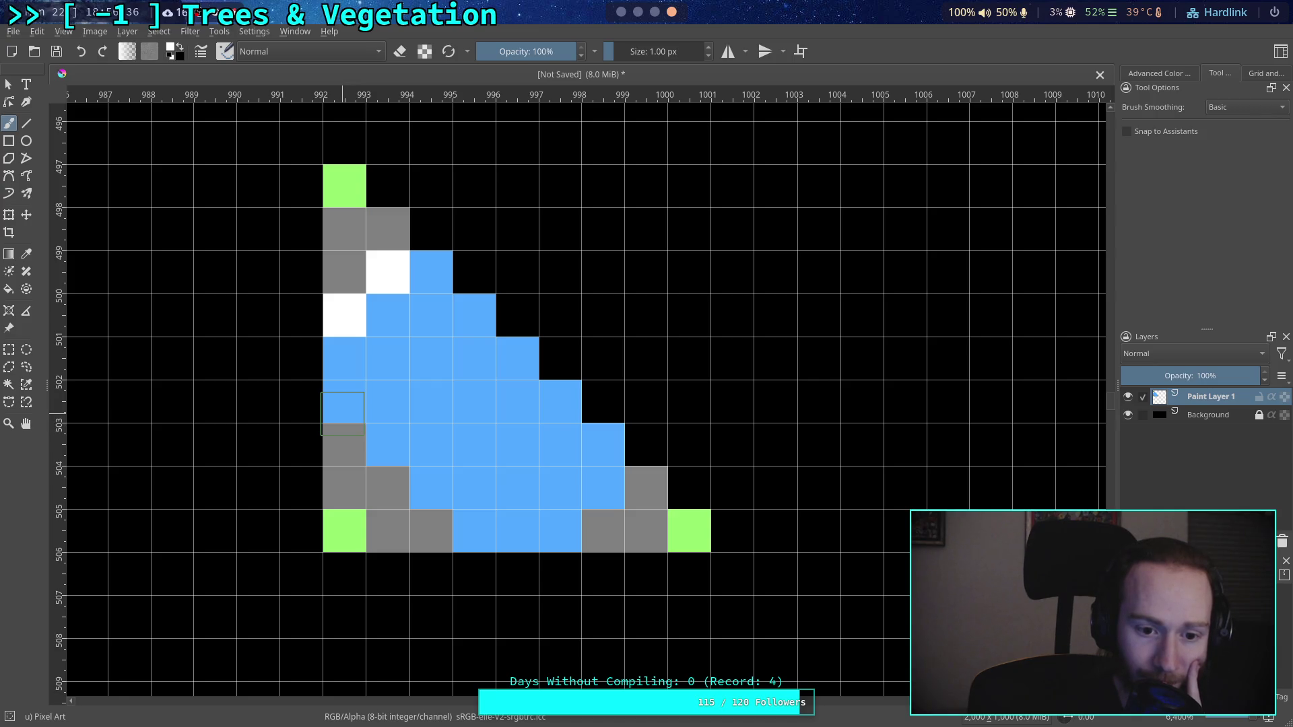
left_click(344, 401)
left_click(474, 530)
left_click_drag(387, 444, 431, 488)
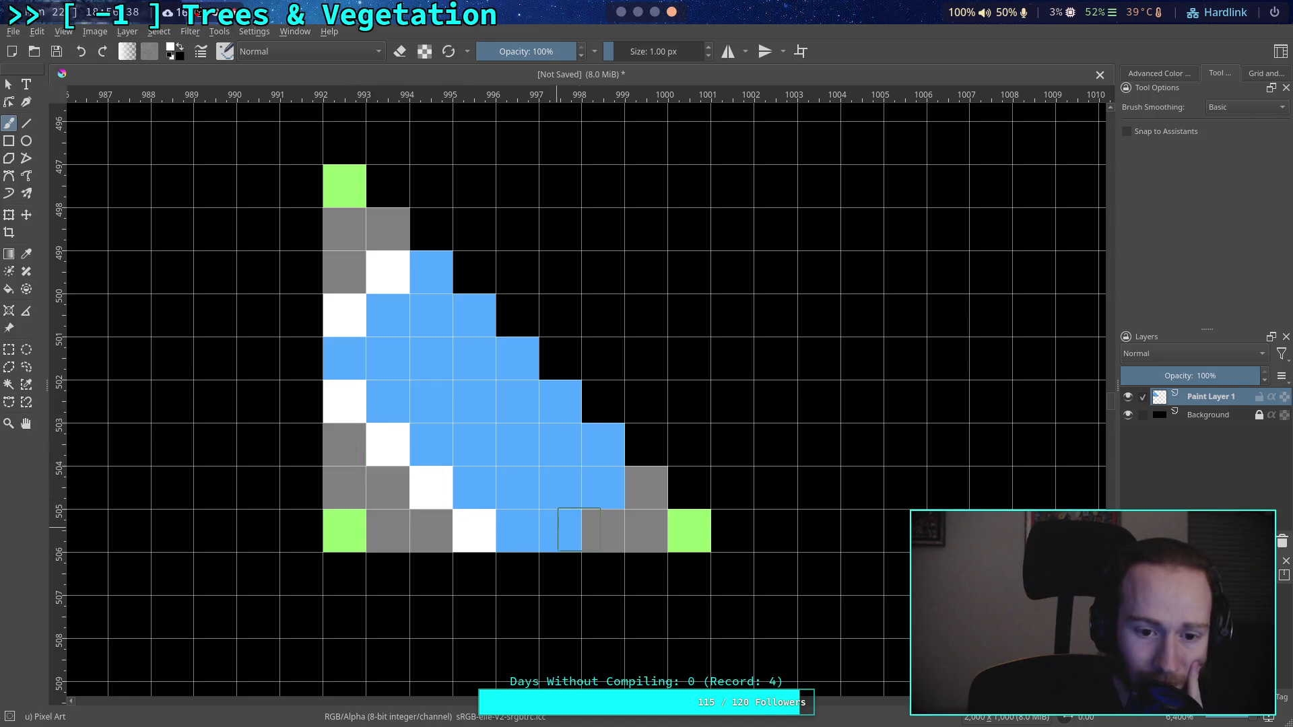
Step: Add more white pixels on the bottom row, slanted edge, top and lower-left interior
left_click(569, 531)
left_click(646, 530)
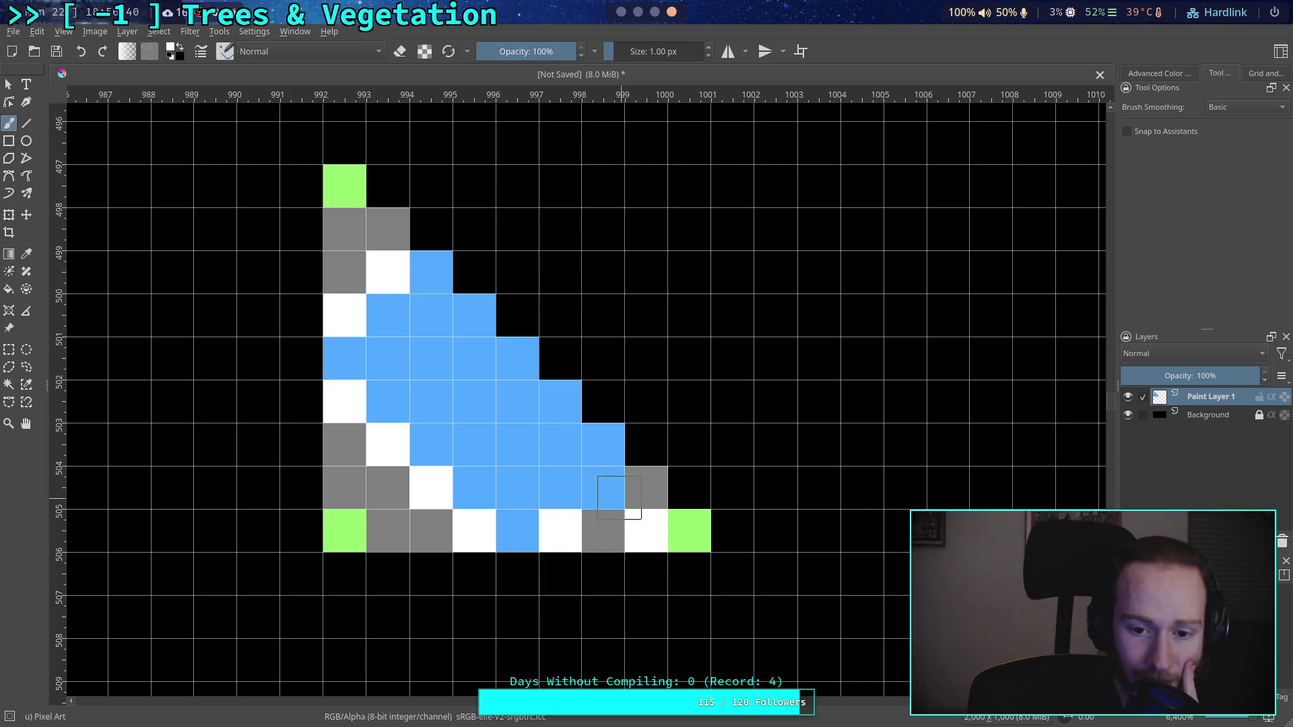
key("ctrl+z")
left_click(603, 488)
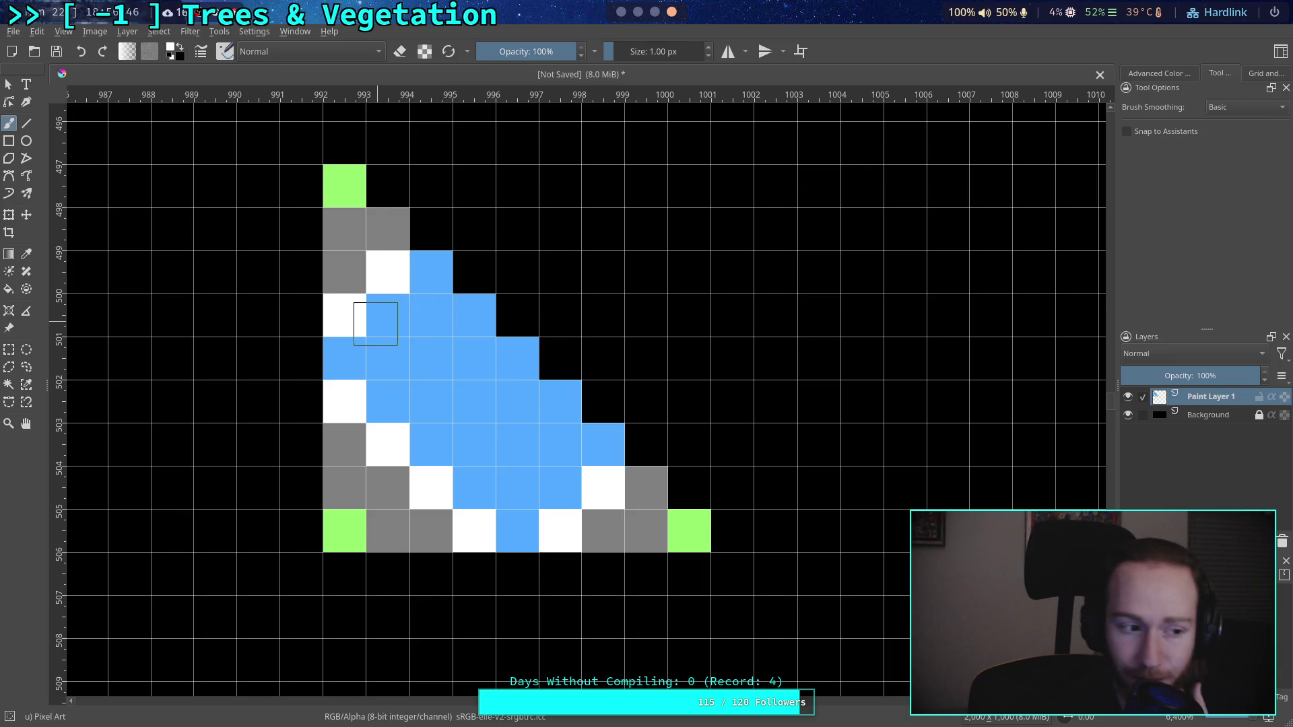
left_click(431, 444)
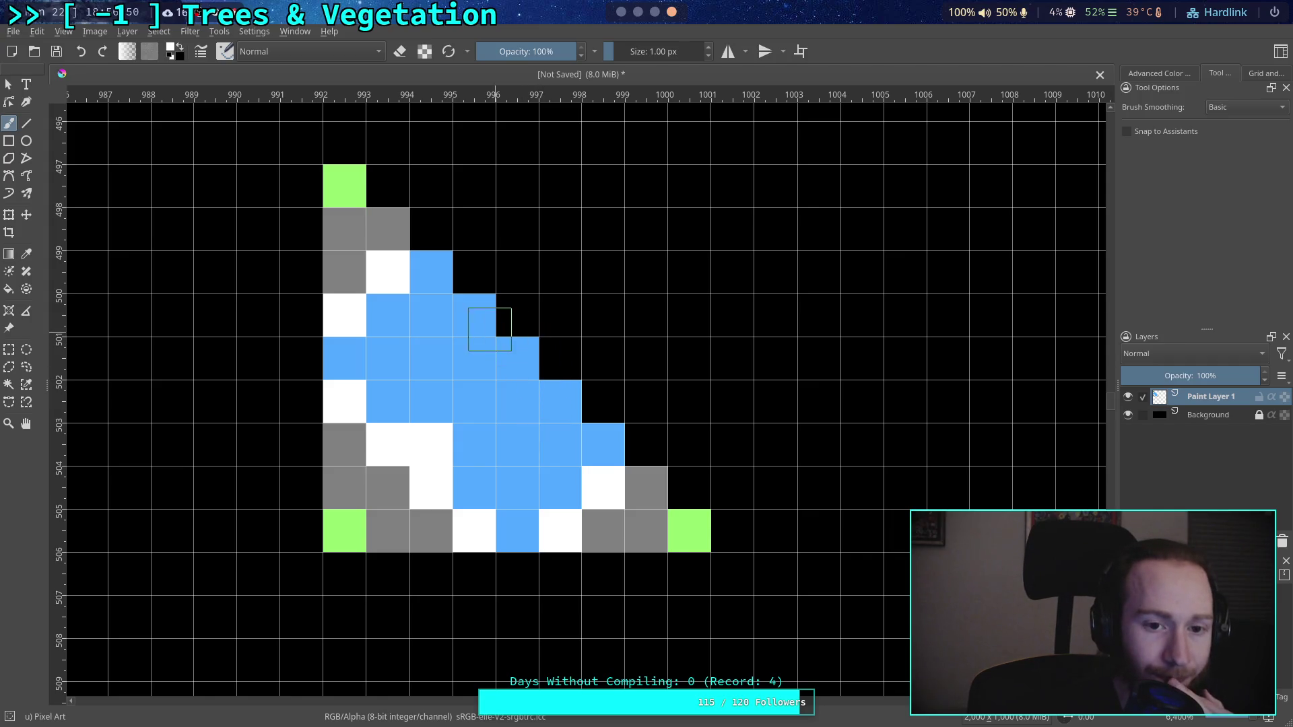
left_click(425, 286)
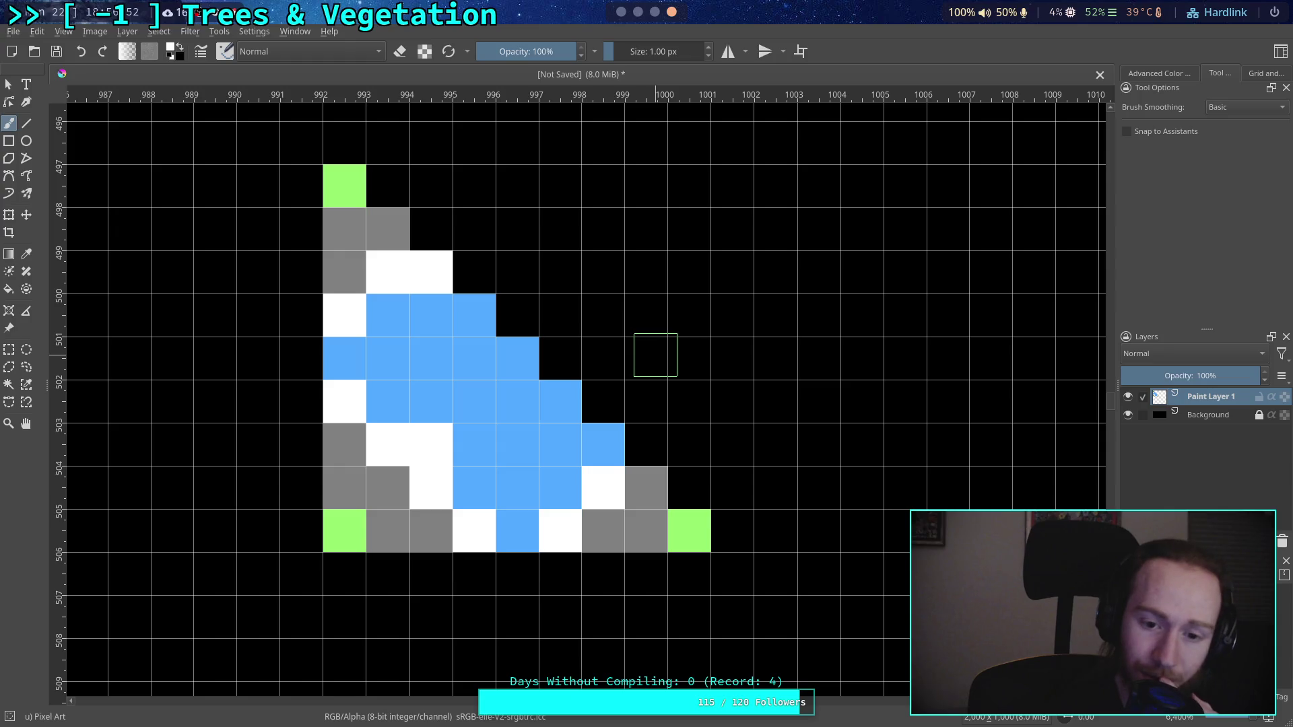
left_click(603, 444)
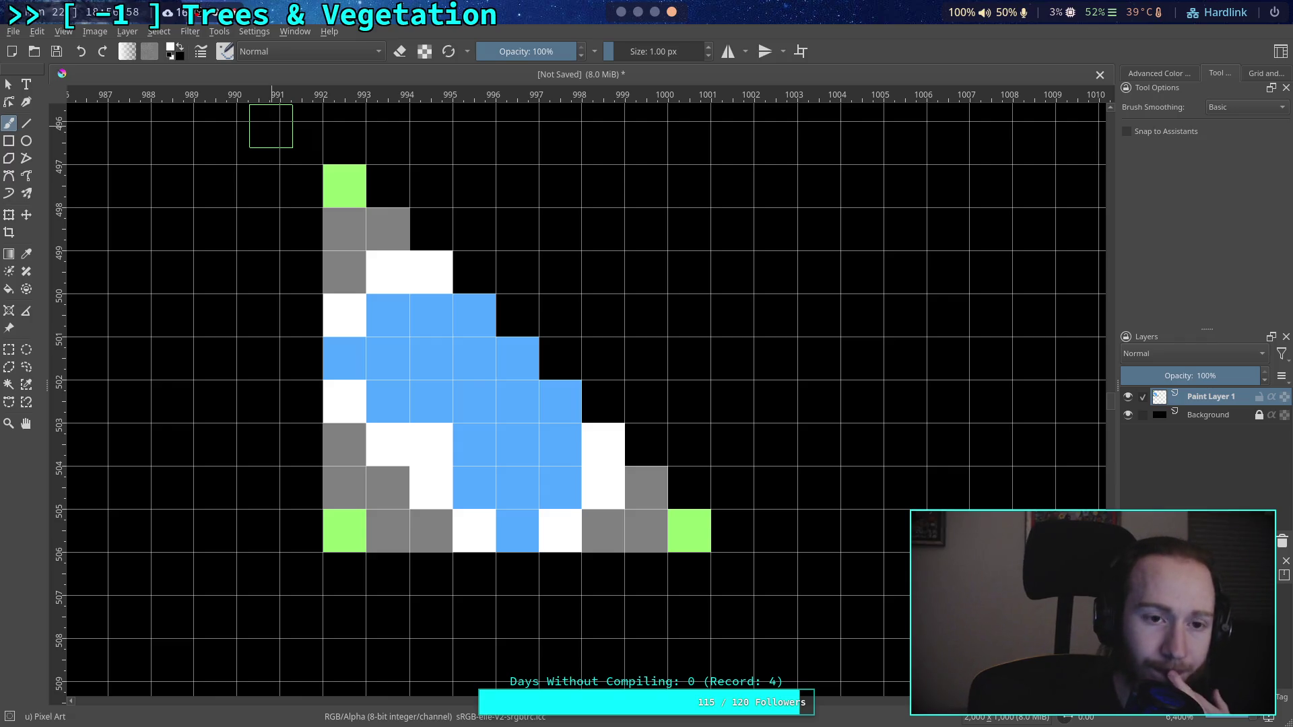
Step: Choose light green and place accent pixels on the left edge, slanted edge and top
left_click(170, 54)
left_click(681, 201)
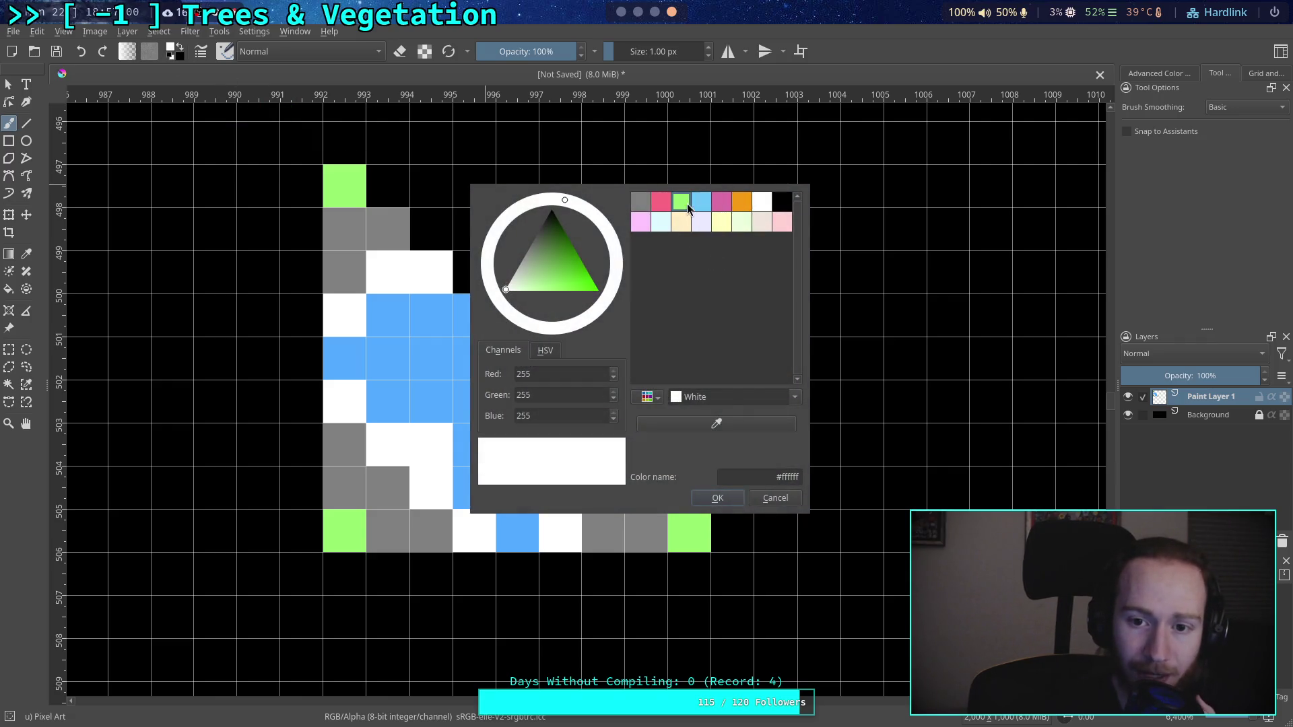
left_click(735, 495)
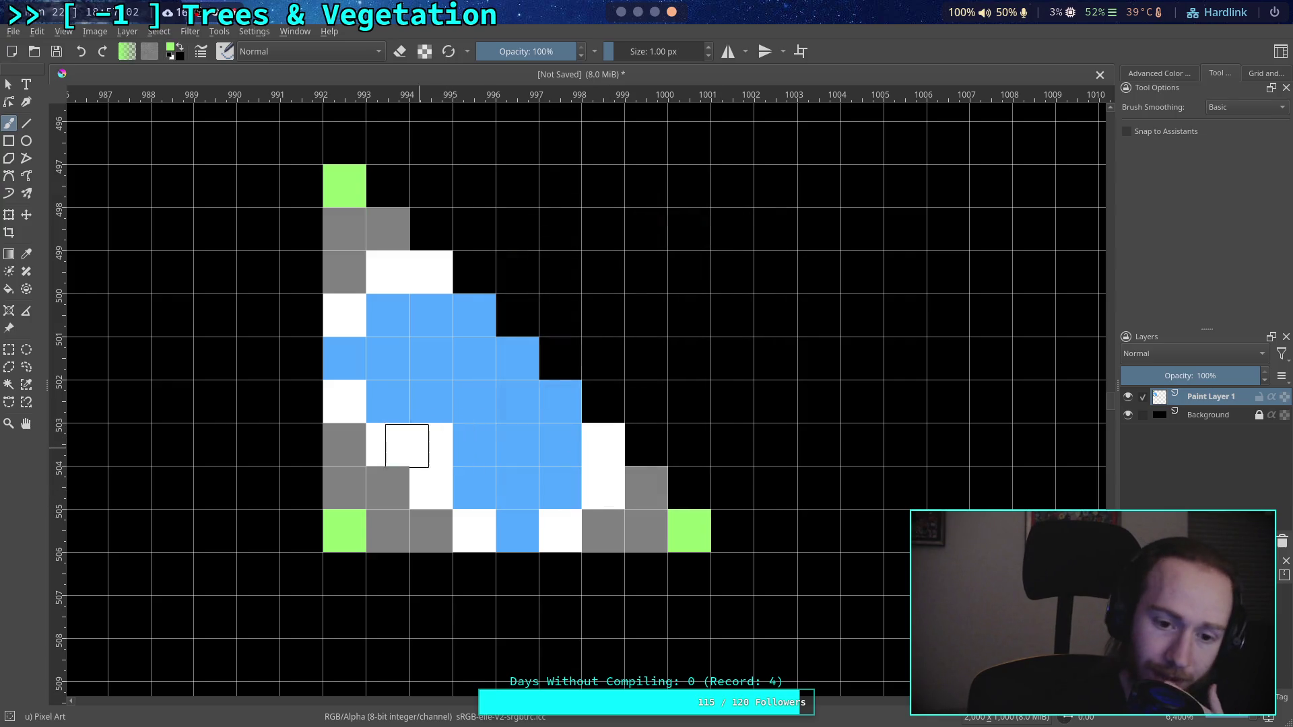
left_click(392, 451)
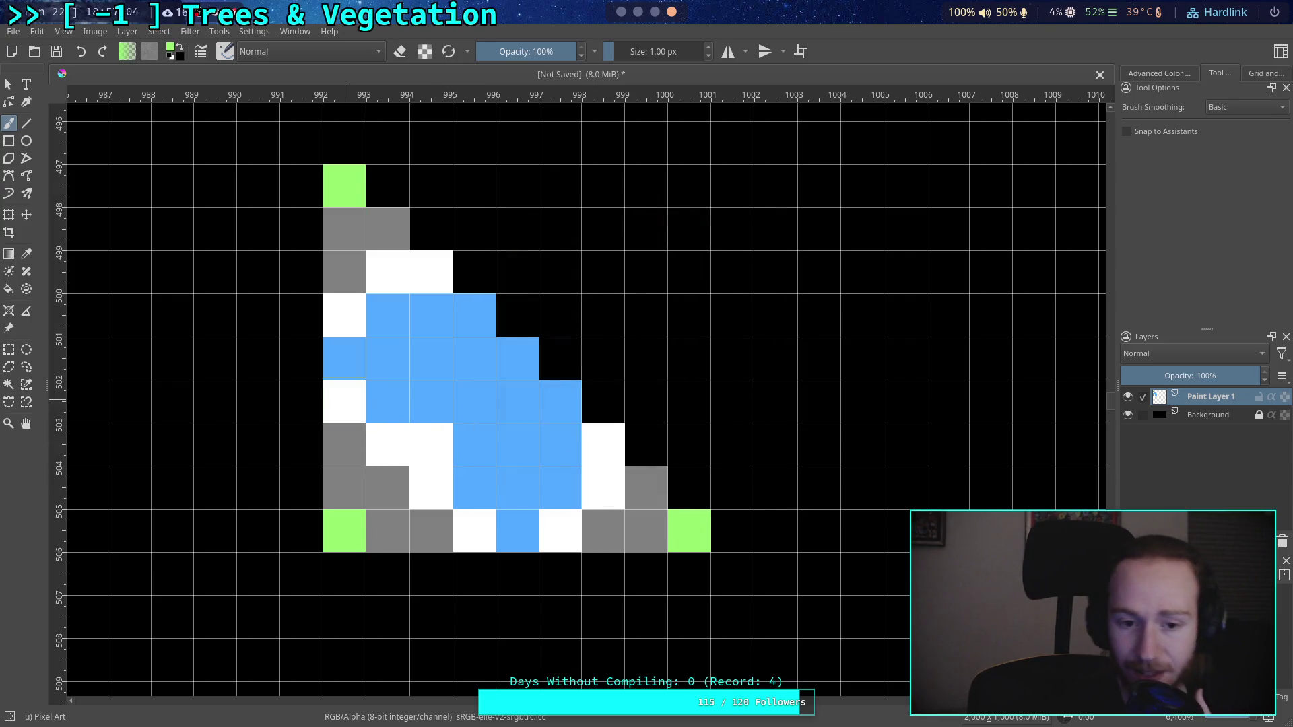
left_click(345, 401)
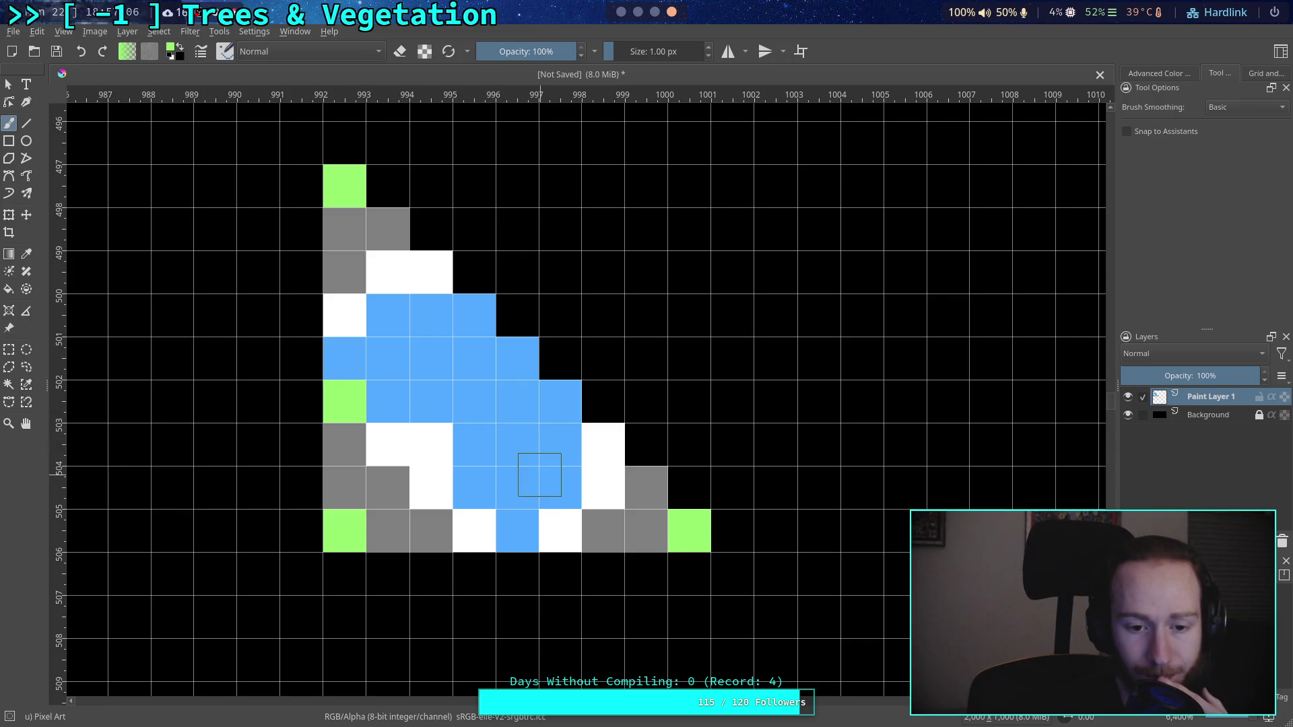
left_click(603, 445)
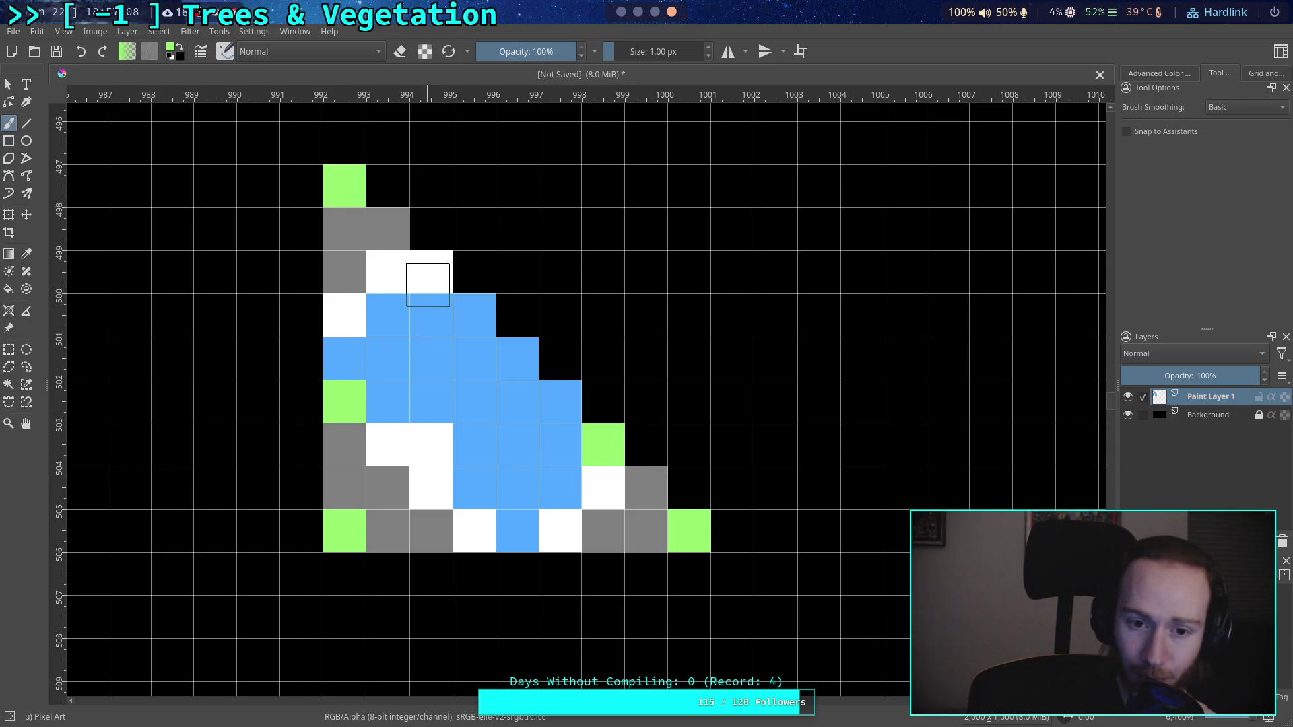
left_click(428, 285)
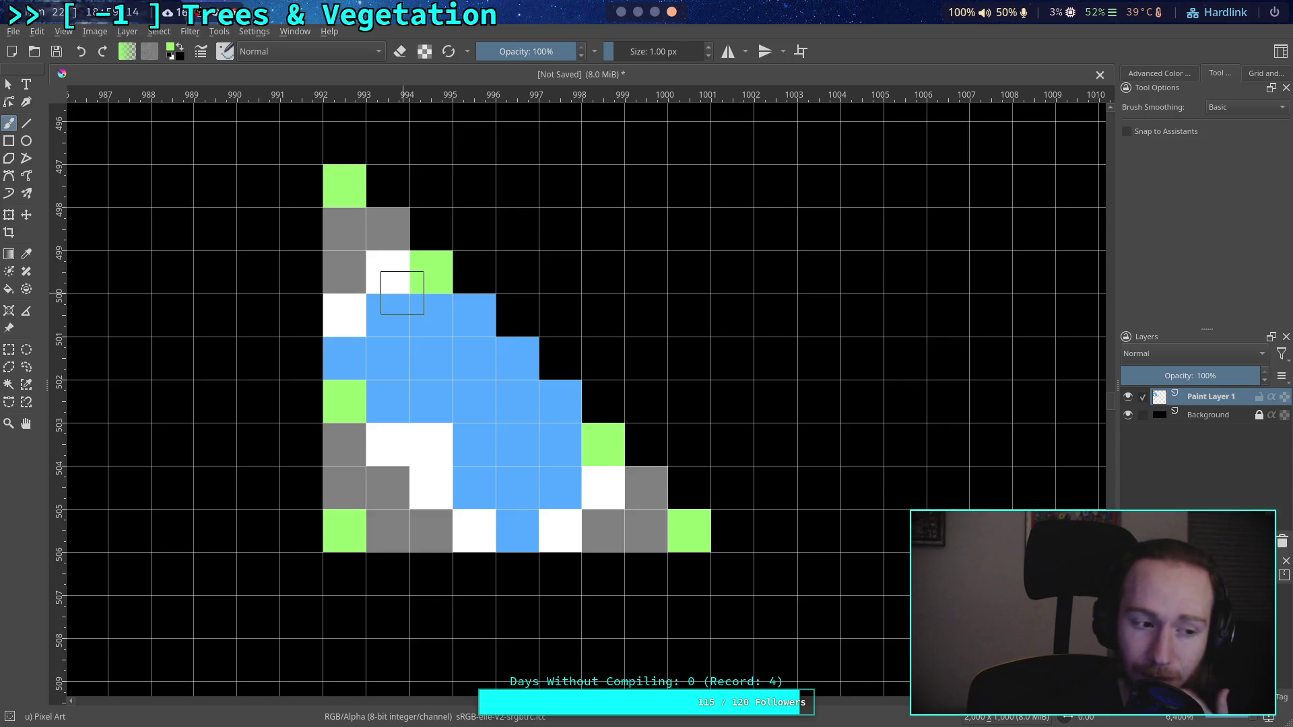
Step: Choose grey and repaint all upper and lower white highlight pixels grey to thicken the outline
left_click(172, 50)
left_click(642, 209)
left_click(720, 502)
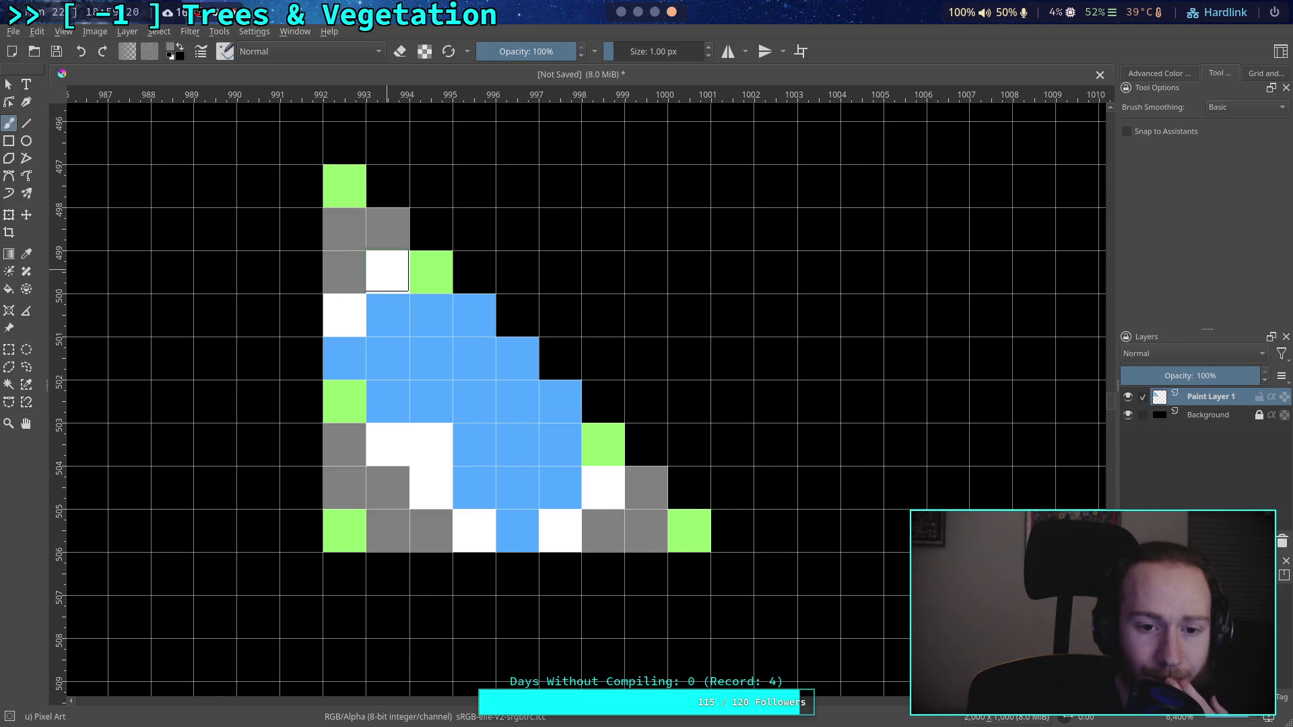
left_click(387, 272)
left_click(344, 314)
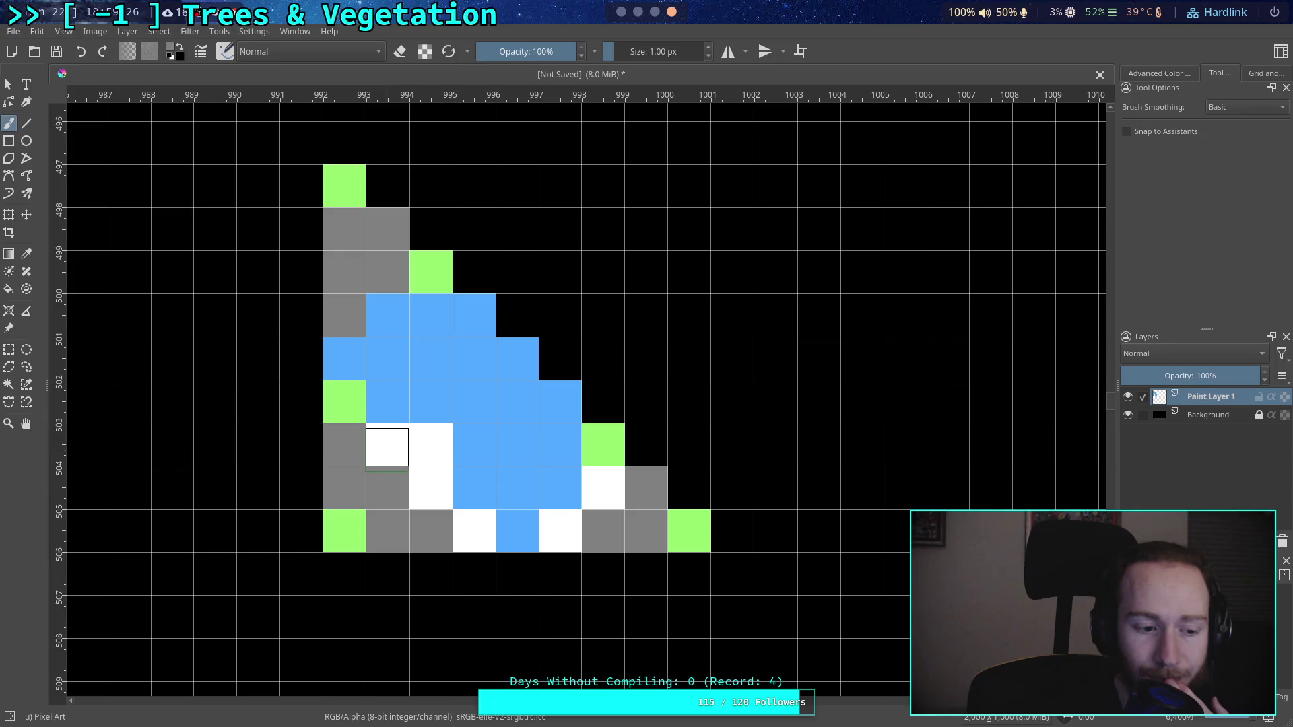
left_click(387, 448)
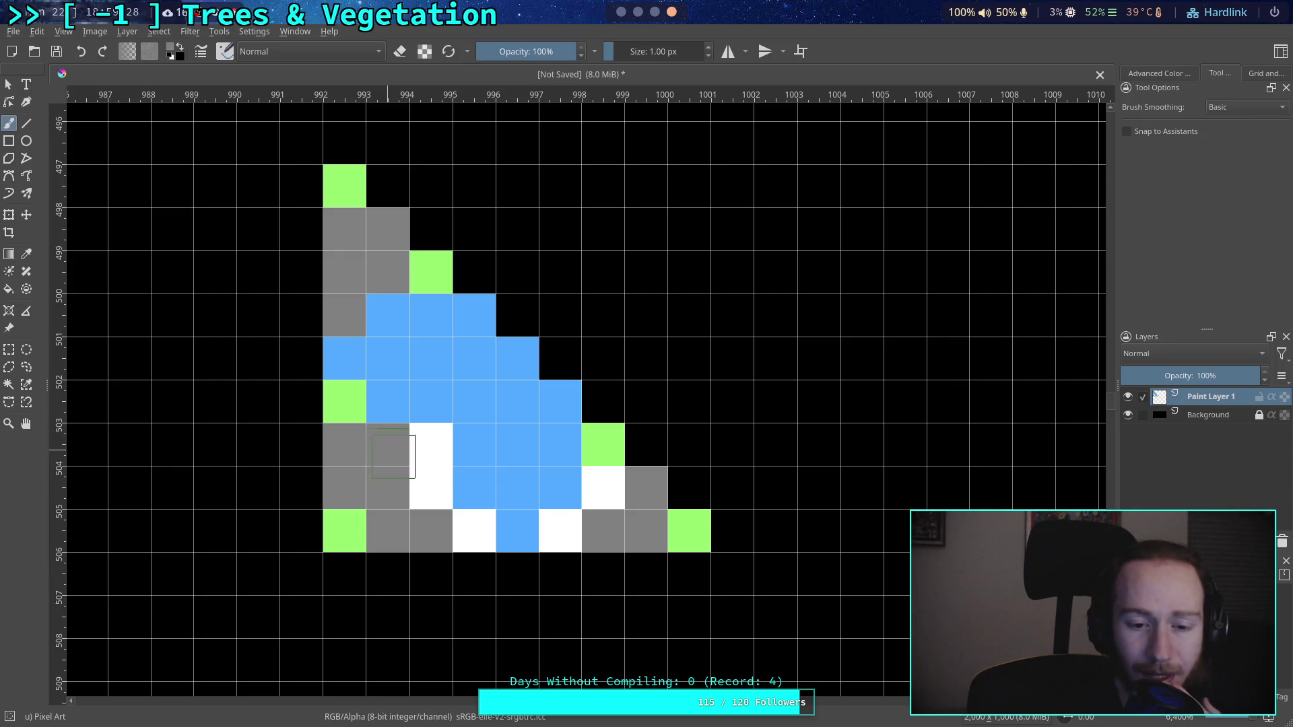
left_click(431, 487)
left_click(473, 530)
left_click(561, 531)
left_click(593, 499)
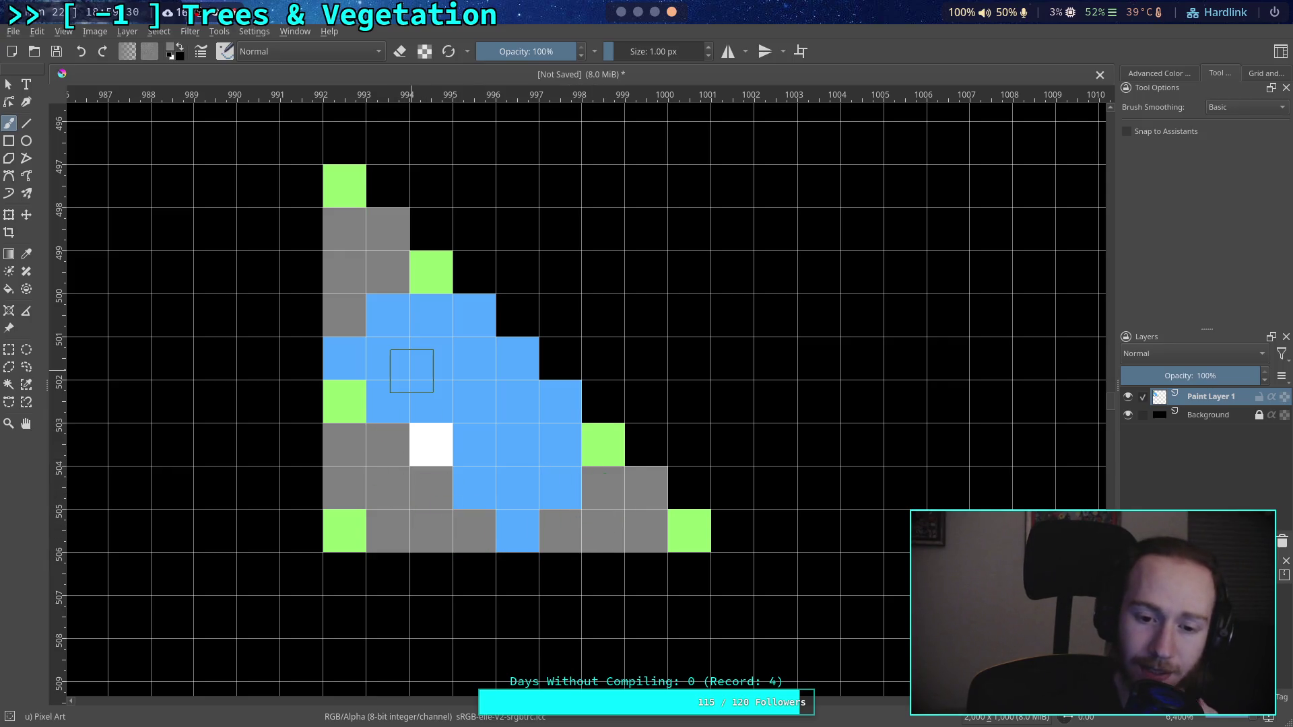
left_click(431, 444)
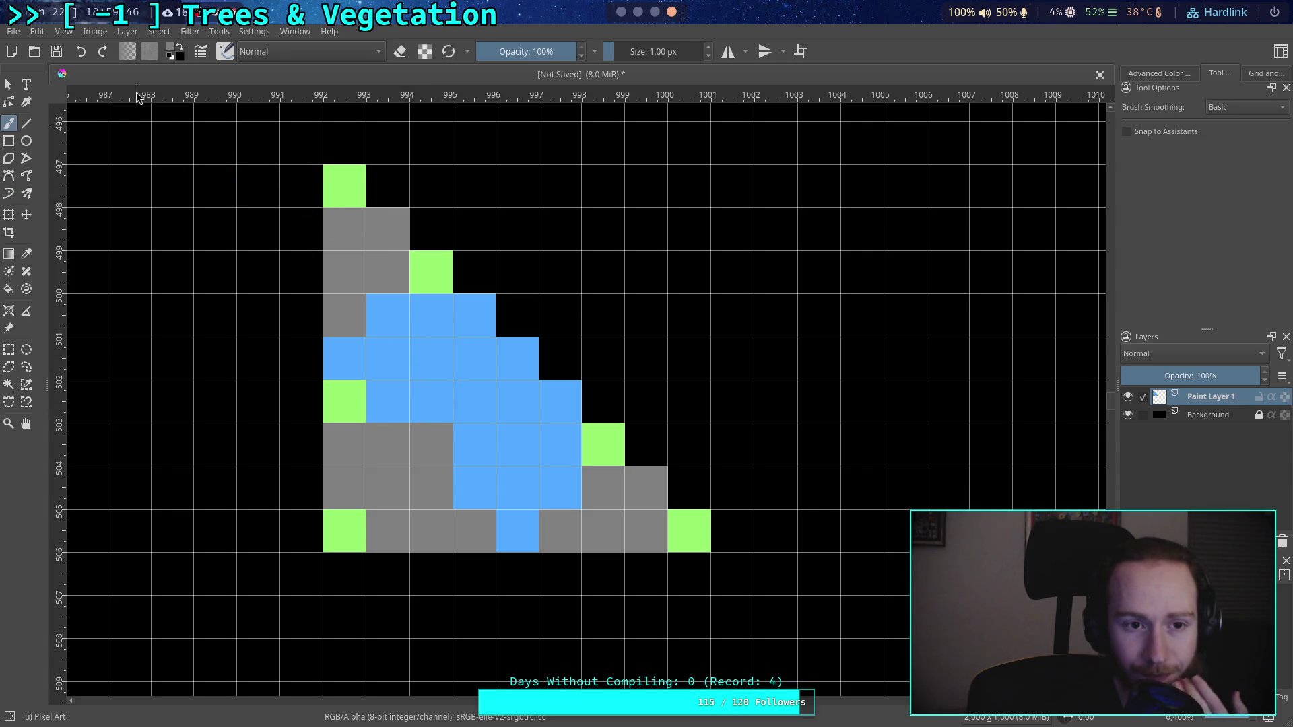
Step: Choose white and scatter four highlight pixels inside the blue, near the left edge and diagonal
left_click(171, 49)
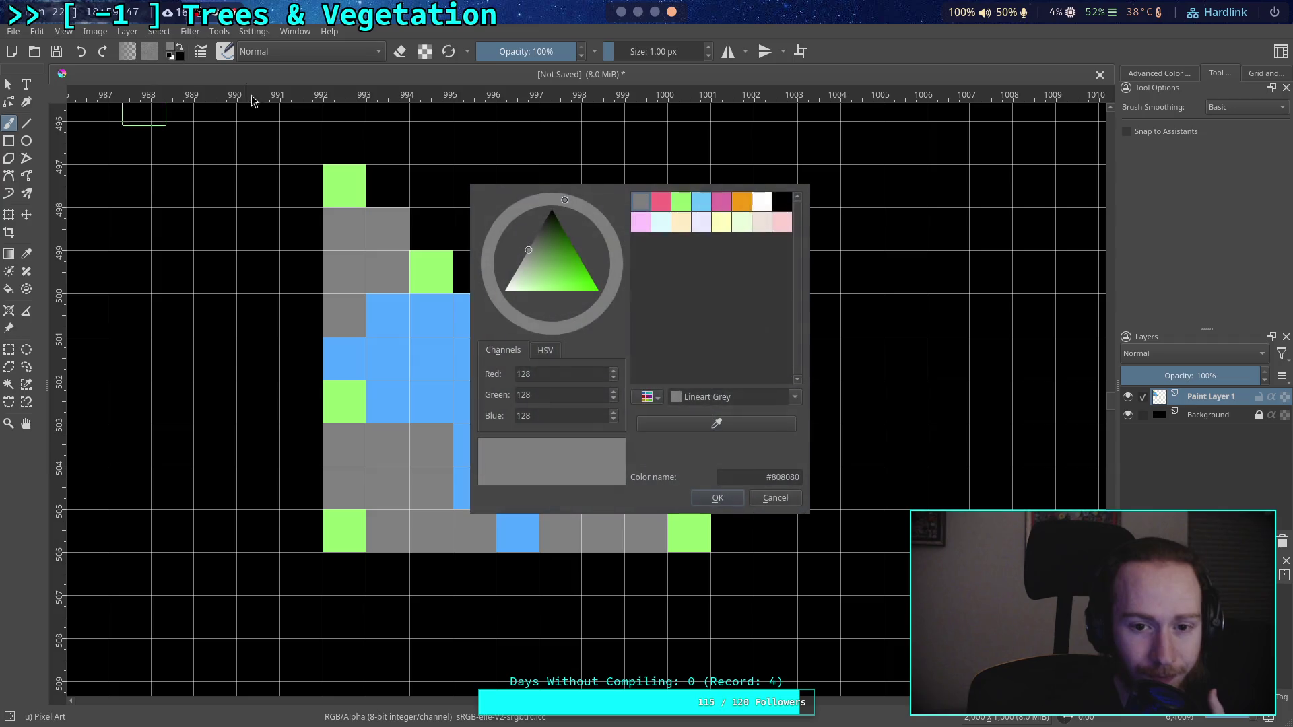
left_click(763, 204)
left_click(714, 501)
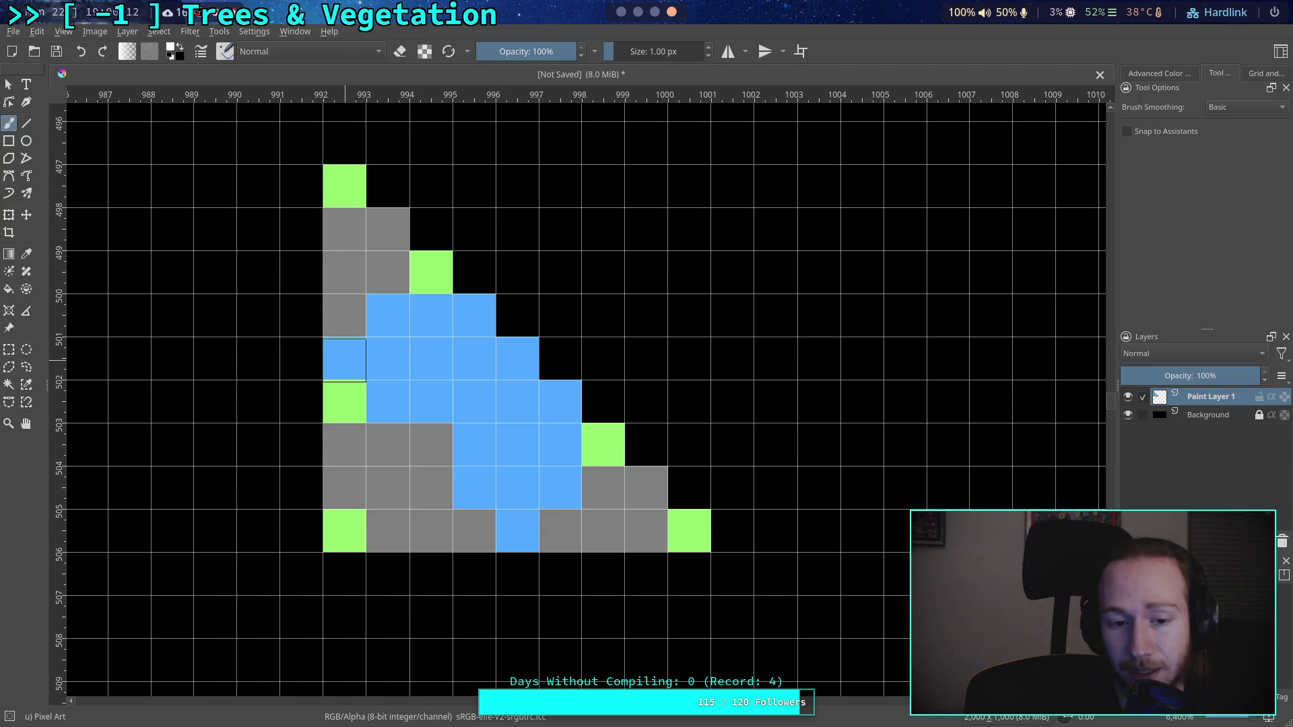
left_click(344, 359)
left_click(387, 402)
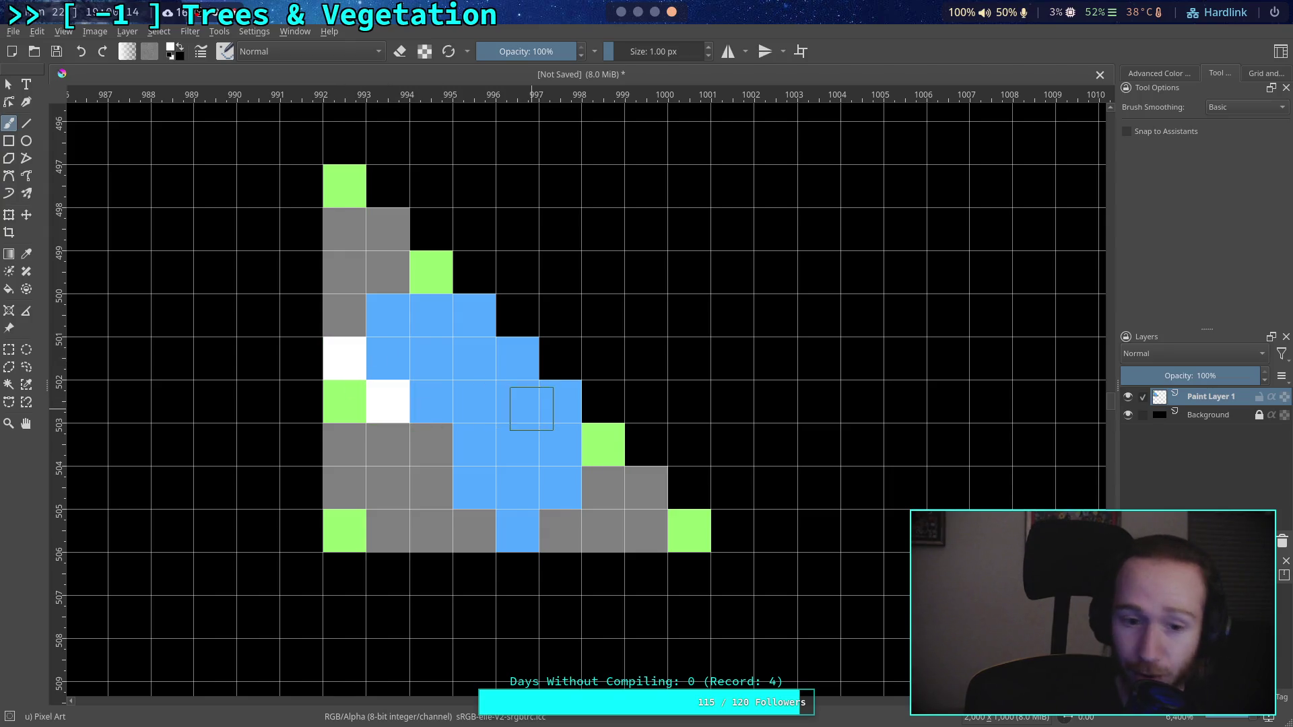
left_click(437, 320)
left_click(559, 444)
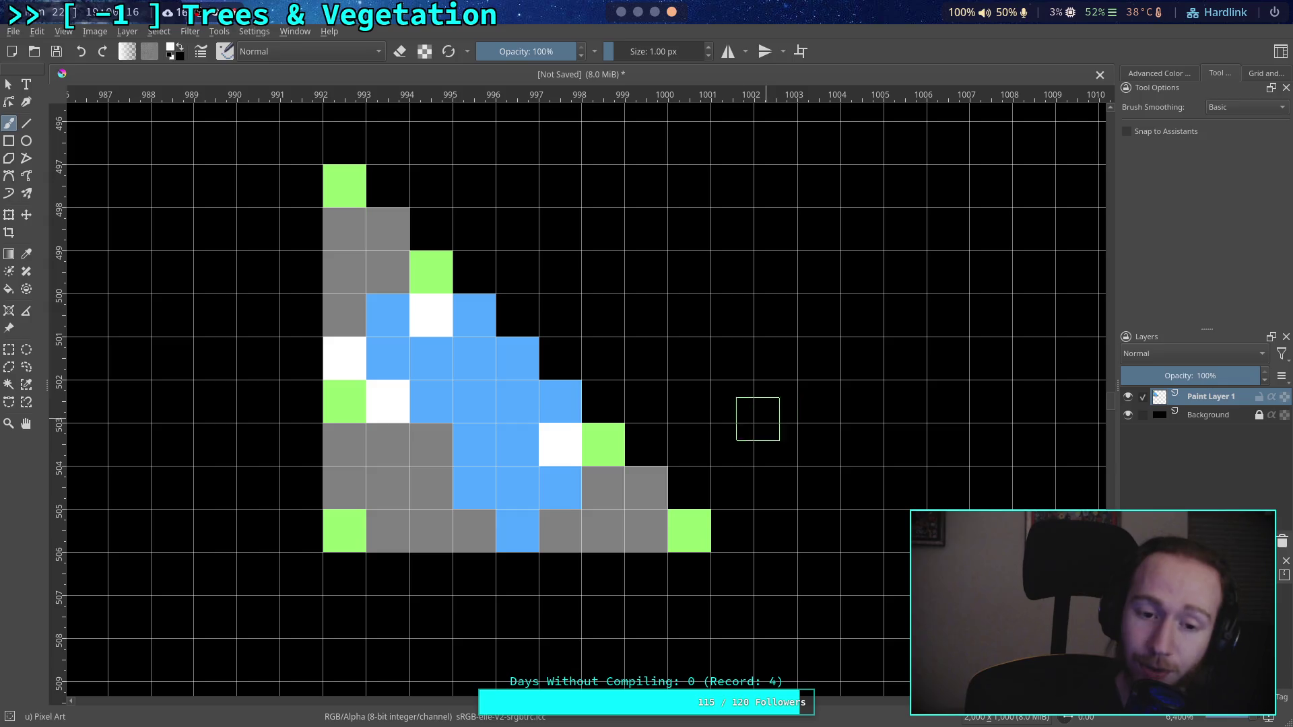